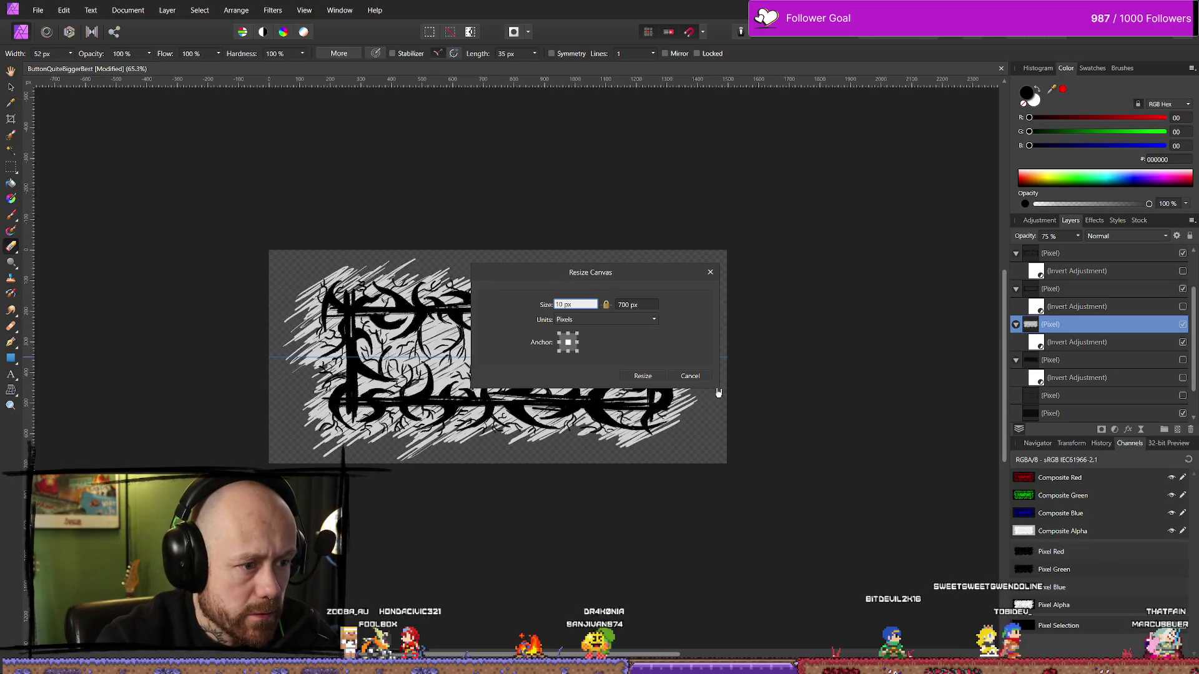
Resize the canvas to 1450 × 700 px with the centre anchor, then recentre the widened artwork in view.
{"action": "key", "text": "Escape"}
{"action": "left_click", "coordinate": [128, 10]}
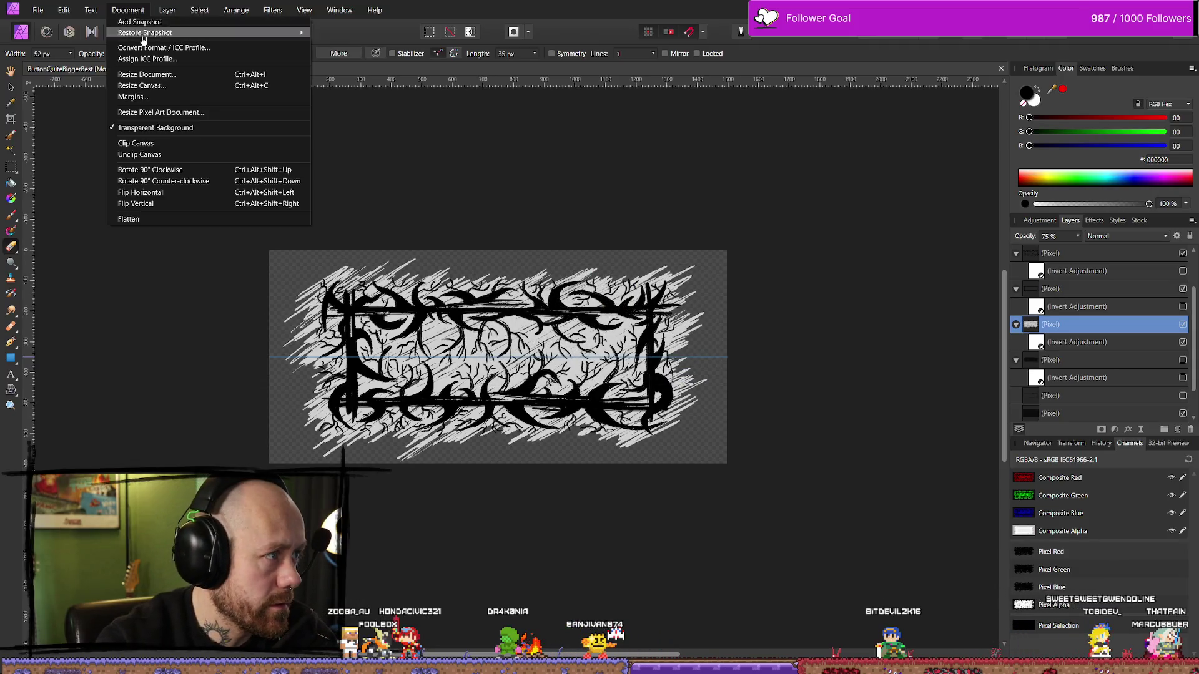
{"action": "left_click", "coordinate": [168, 86]}
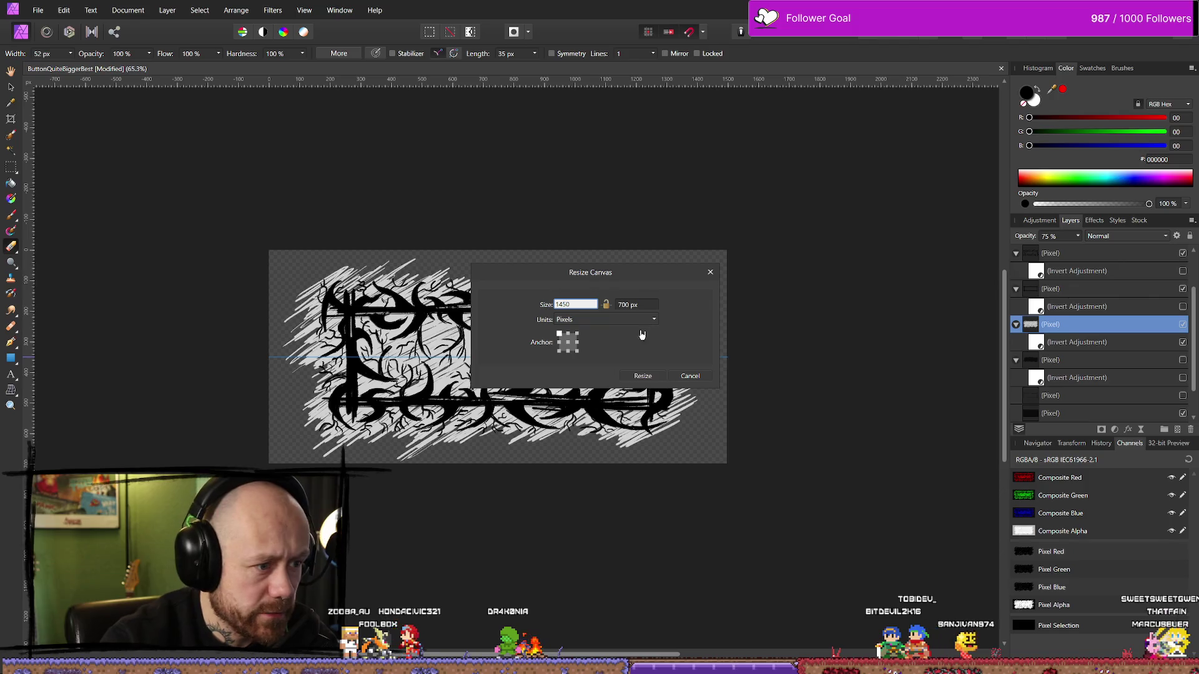
{"action": "left_click", "coordinate": [568, 342]}
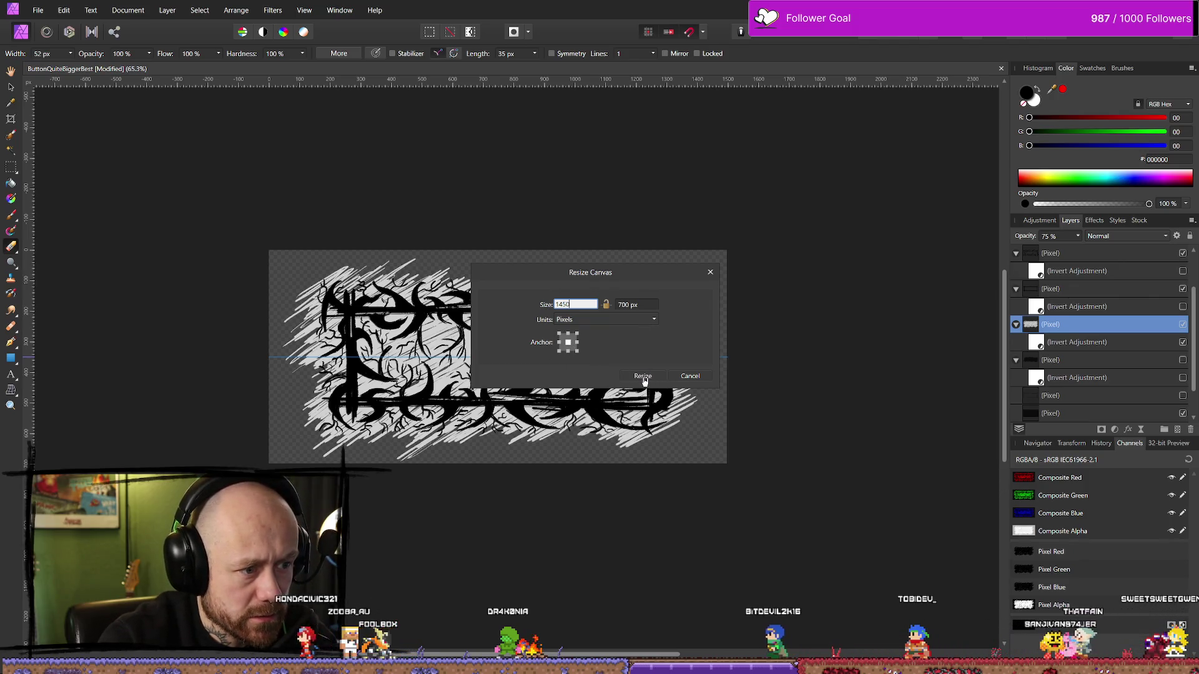
{"action": "left_click", "coordinate": [643, 377]}
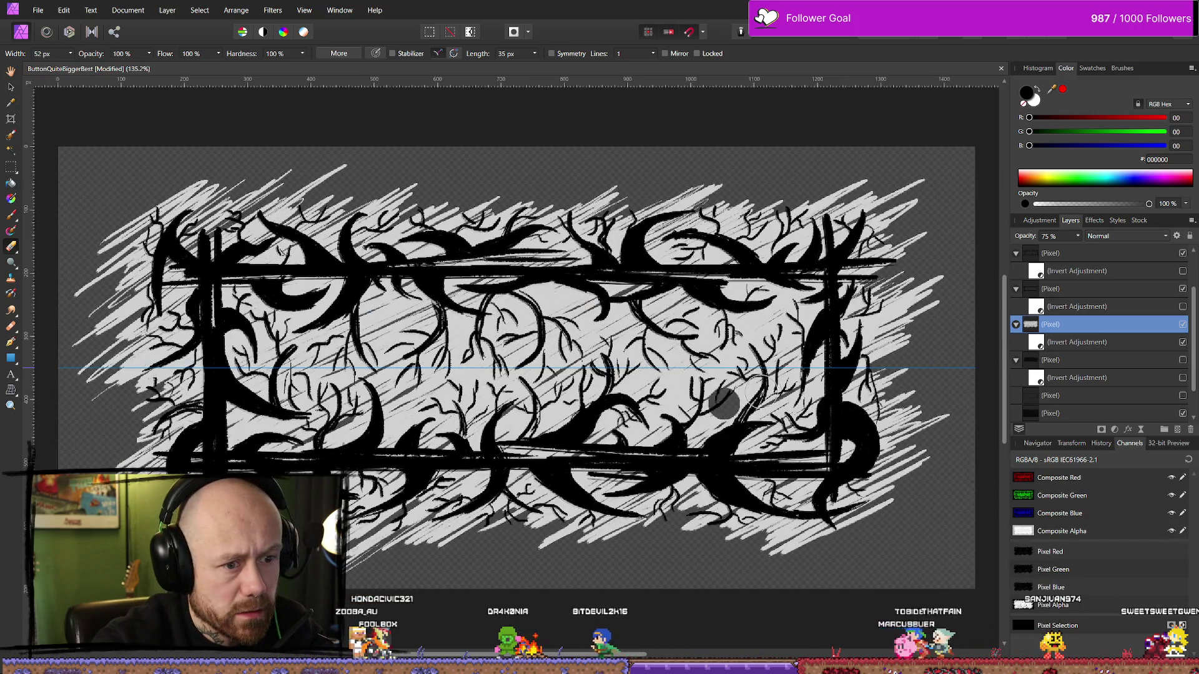
{"action": "scroll", "coordinate": [840, 378], "scroll_direction": "down", "scroll_amount": 5}
{"action": "scroll", "coordinate": [840, 378], "scroll_direction": "up", "scroll_amount": 3}
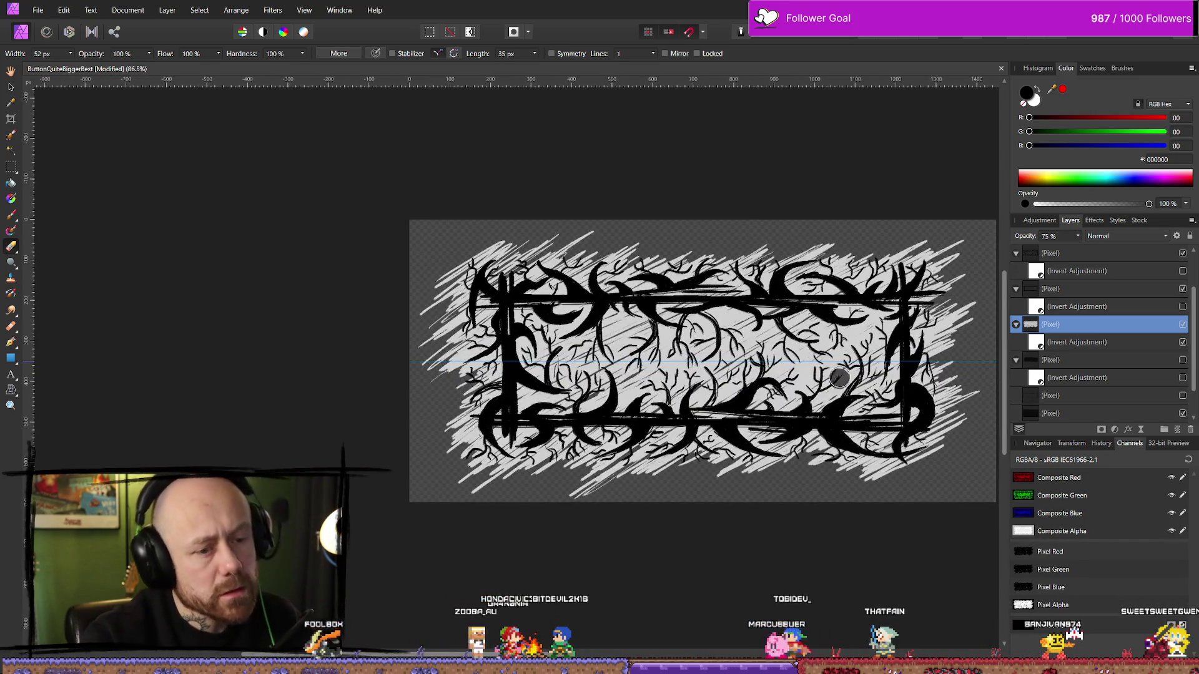
{"action": "scroll", "coordinate": [857, 362], "scroll_direction": "down", "scroll_amount": 1}
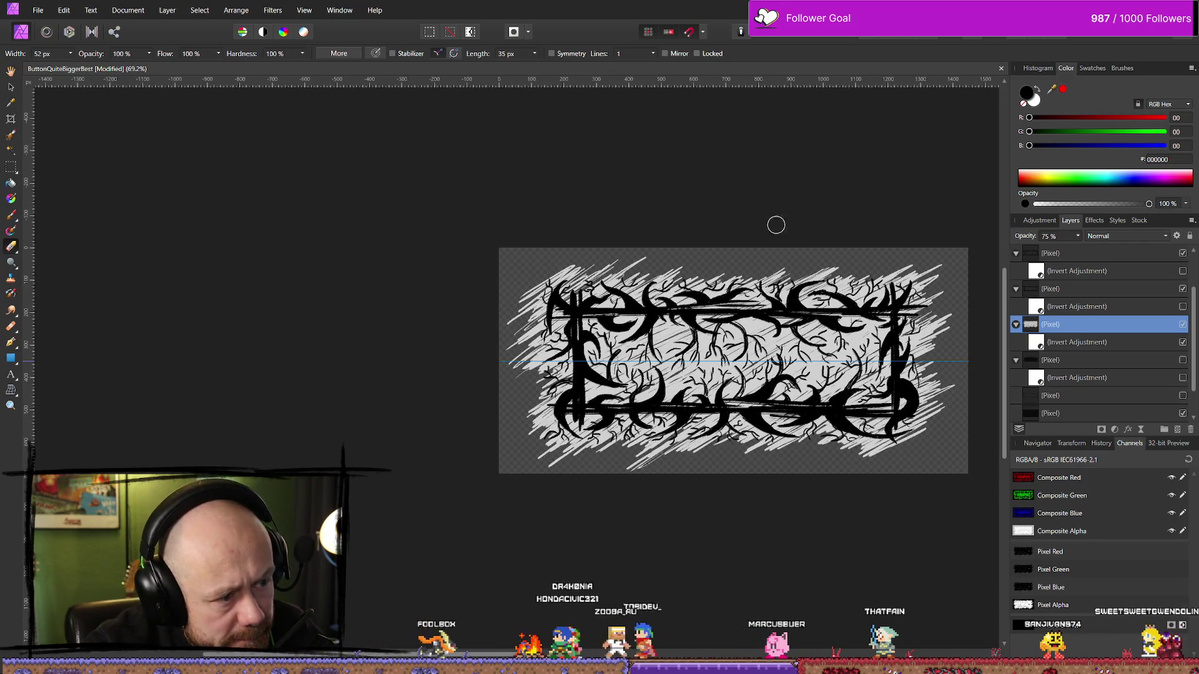
{"action": "mouse_move", "coordinate": [776, 223]}
{"action": "left_mouse_down"}
{"action": "mouse_move", "coordinate": [728, 162]}
{"action": "mouse_move", "coordinate": [678, 158]}
{"action": "left_mouse_up"}
{"action": "left_click", "coordinate": [704, 306]}
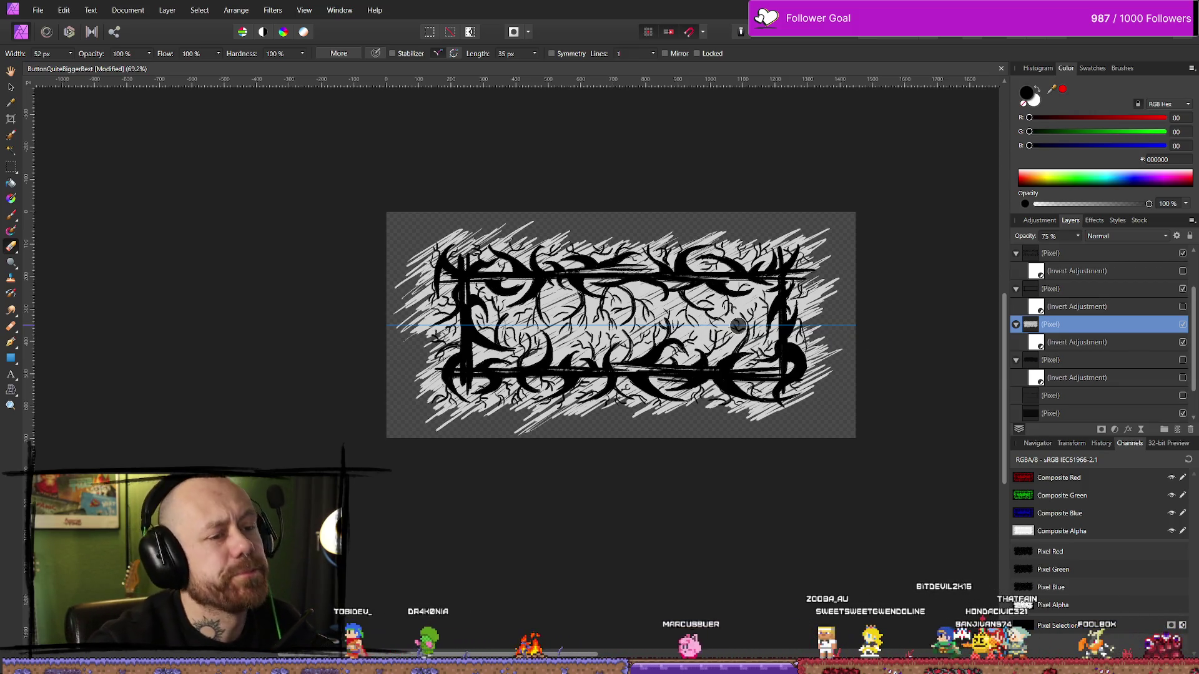
Zoom in and out over the 1450 × 700 canvas, then bring up the Document menu.
{"action": "scroll", "coordinate": [721, 322], "scroll_direction": "up", "scroll_amount": 3}
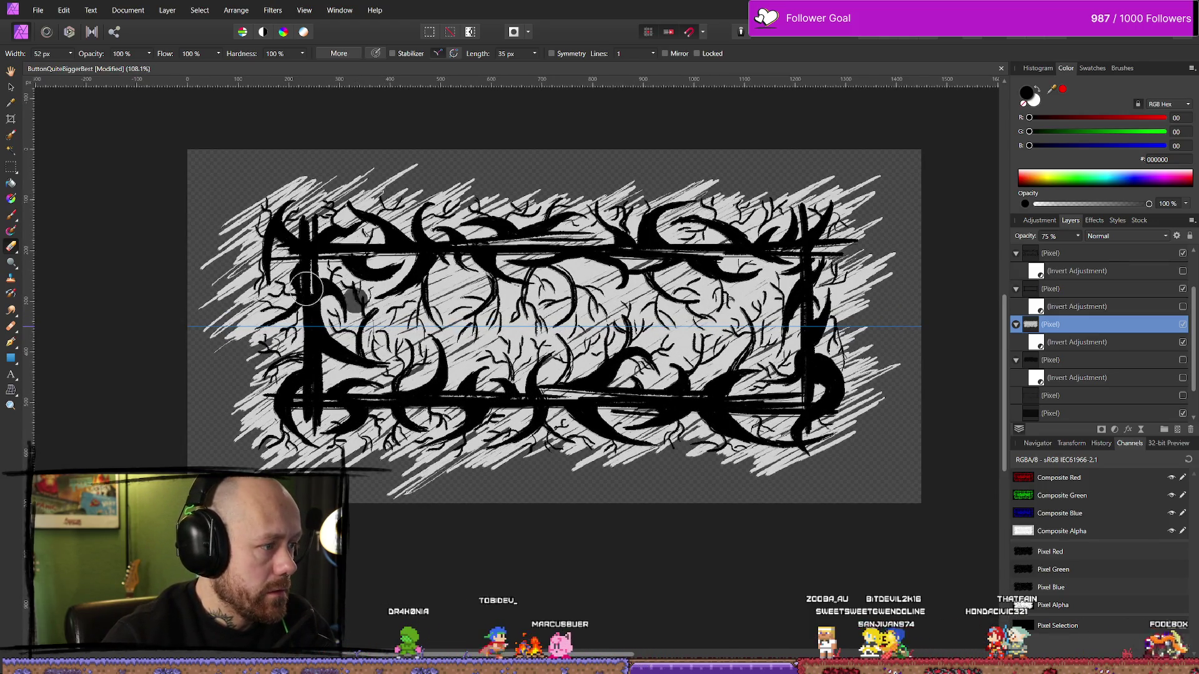
{"action": "scroll", "coordinate": [499, 265], "scroll_direction": "down", "scroll_amount": 2}
{"action": "scroll", "coordinate": [499, 265], "scroll_direction": "down", "scroll_amount": 1}
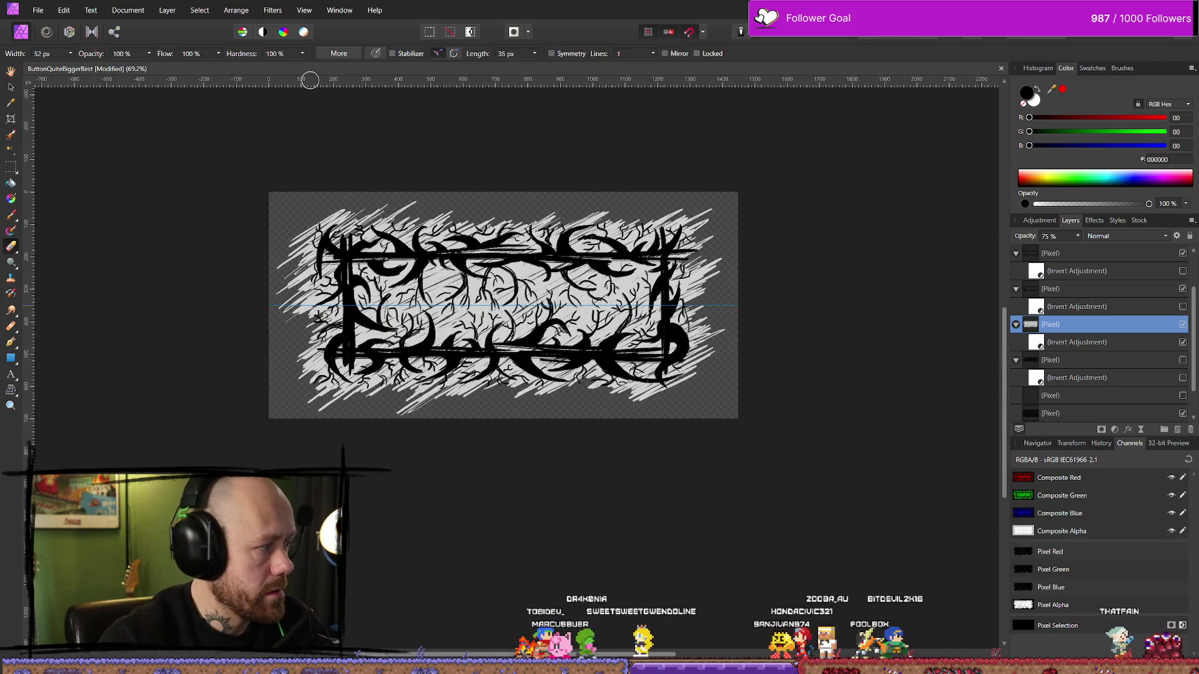
{"action": "left_click", "coordinate": [128, 10]}
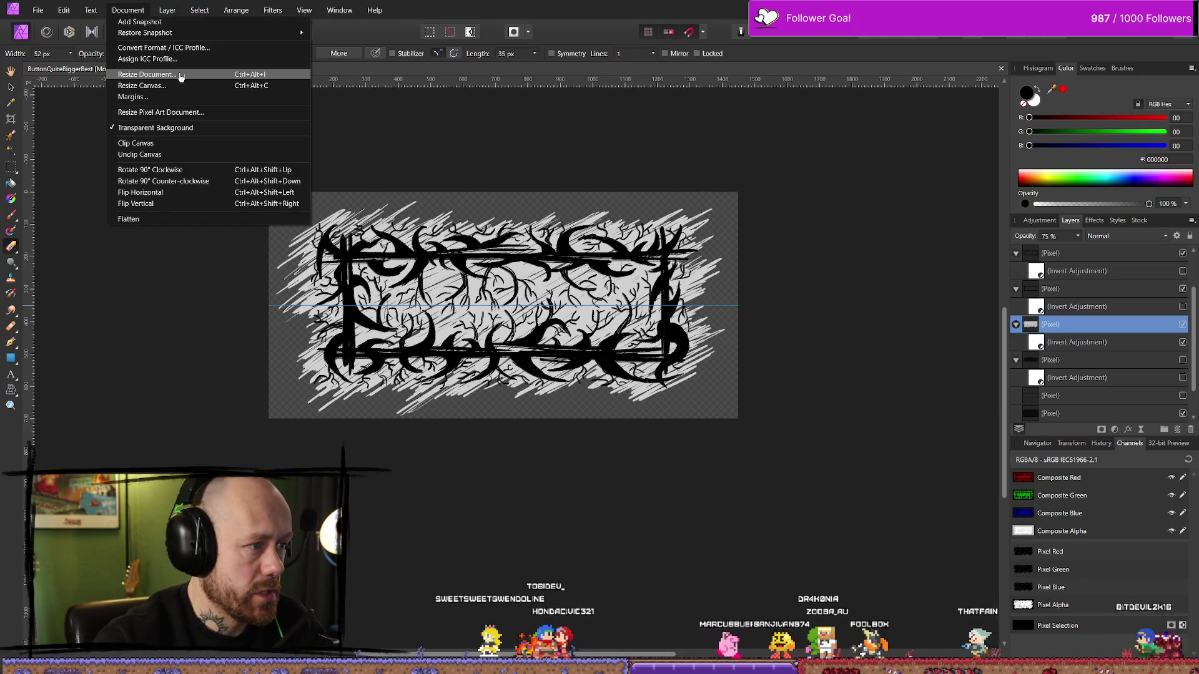
Delete the existing 350 px horizontal guide in the Guides Manager.
{"action": "mouse_move", "coordinate": [272, 10]}
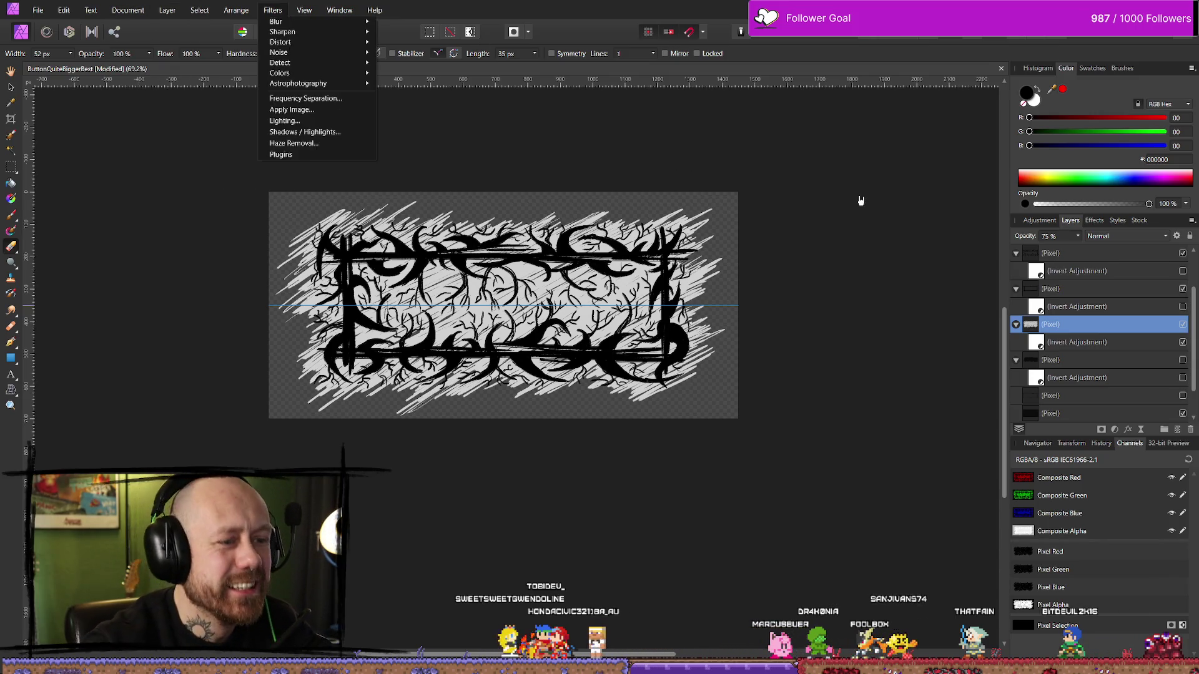
{"action": "left_click", "coordinate": [612, 158]}
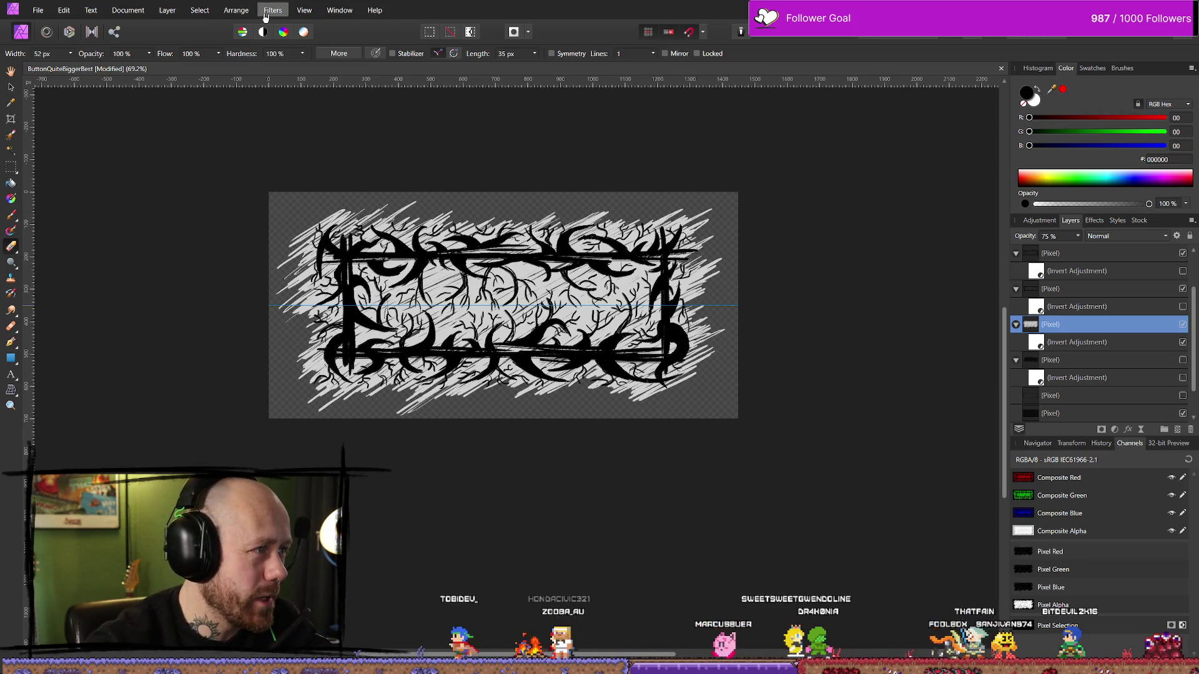
{"action": "left_click", "coordinate": [304, 10]}
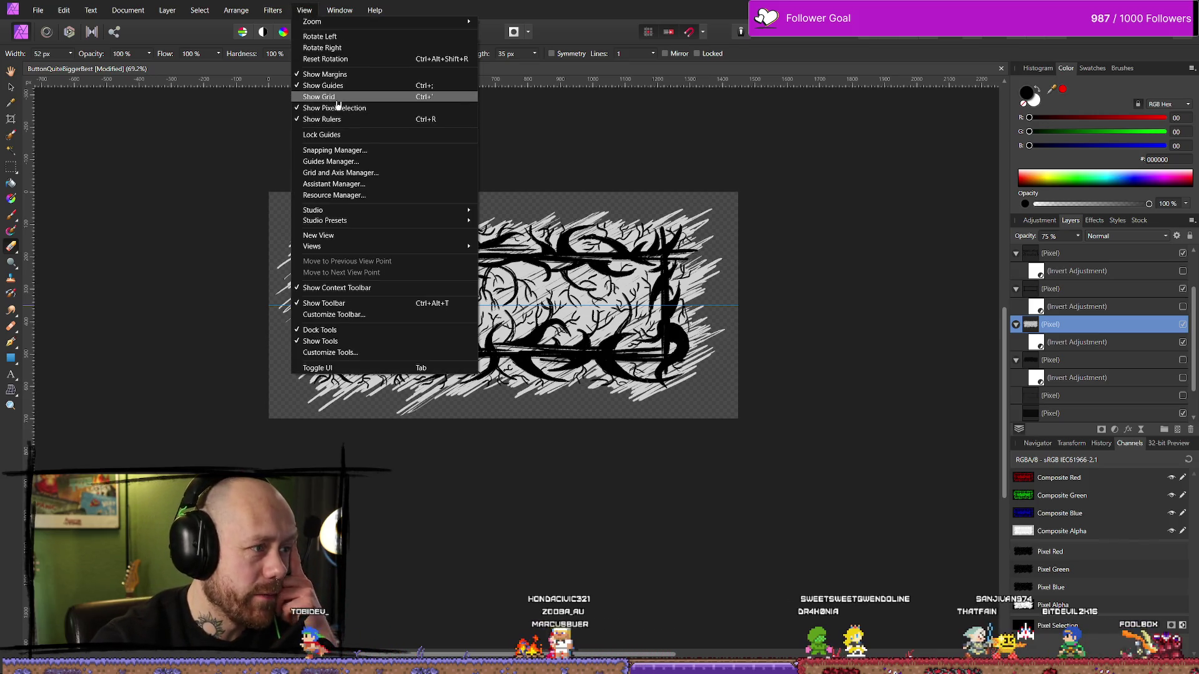
{"action": "left_click", "coordinate": [350, 162]}
{"action": "left_click", "coordinate": [410, 267]}
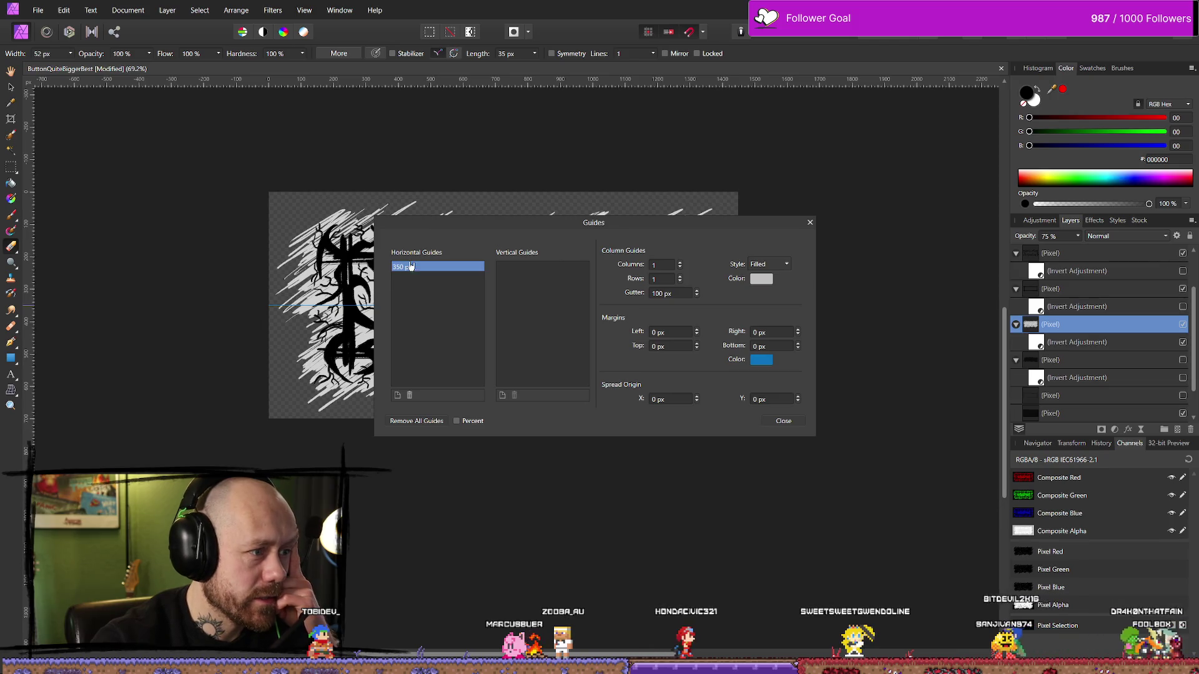
{"action": "left_click", "coordinate": [417, 396]}
{"action": "left_click", "coordinate": [780, 421]}
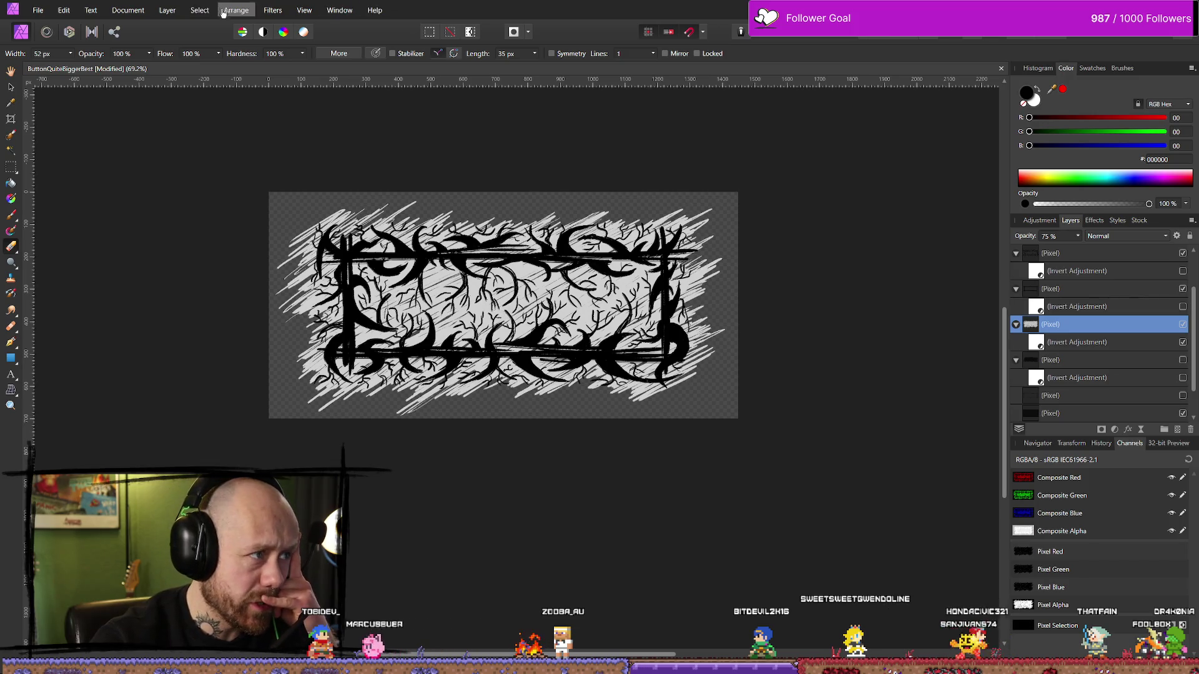
Add guides through the canvas centre, then recheck them in the Guides Manager and close it.
{"action": "left_click", "coordinate": [304, 10]}
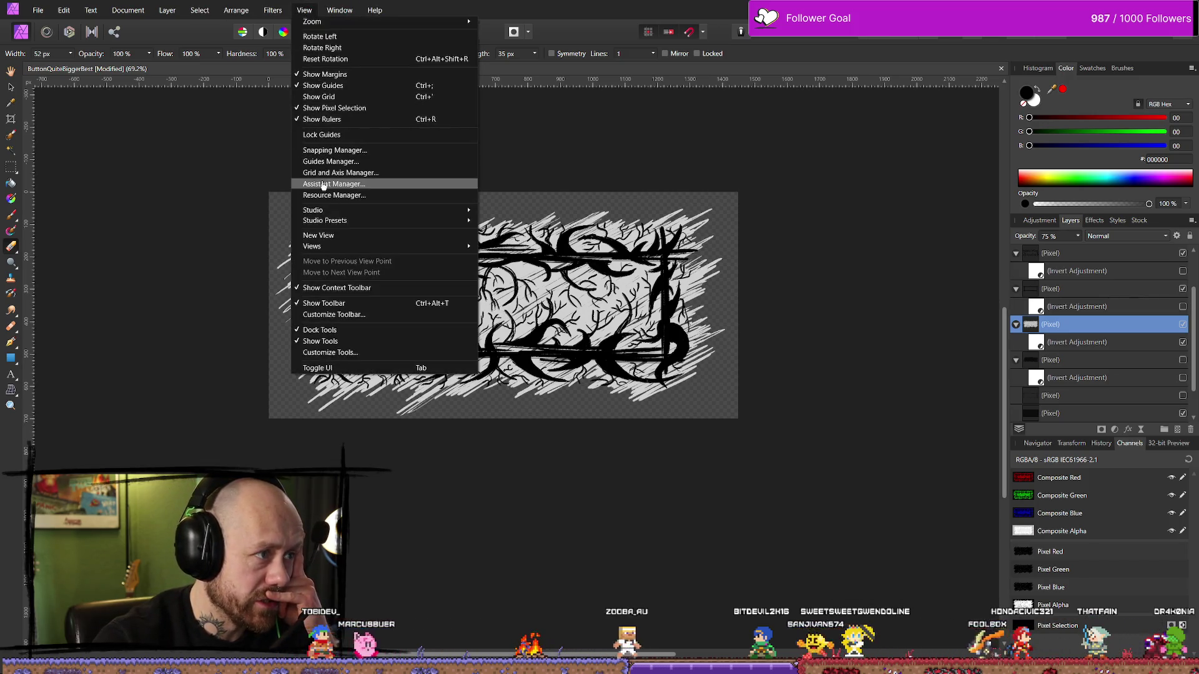
{"action": "left_click", "coordinate": [337, 161]}
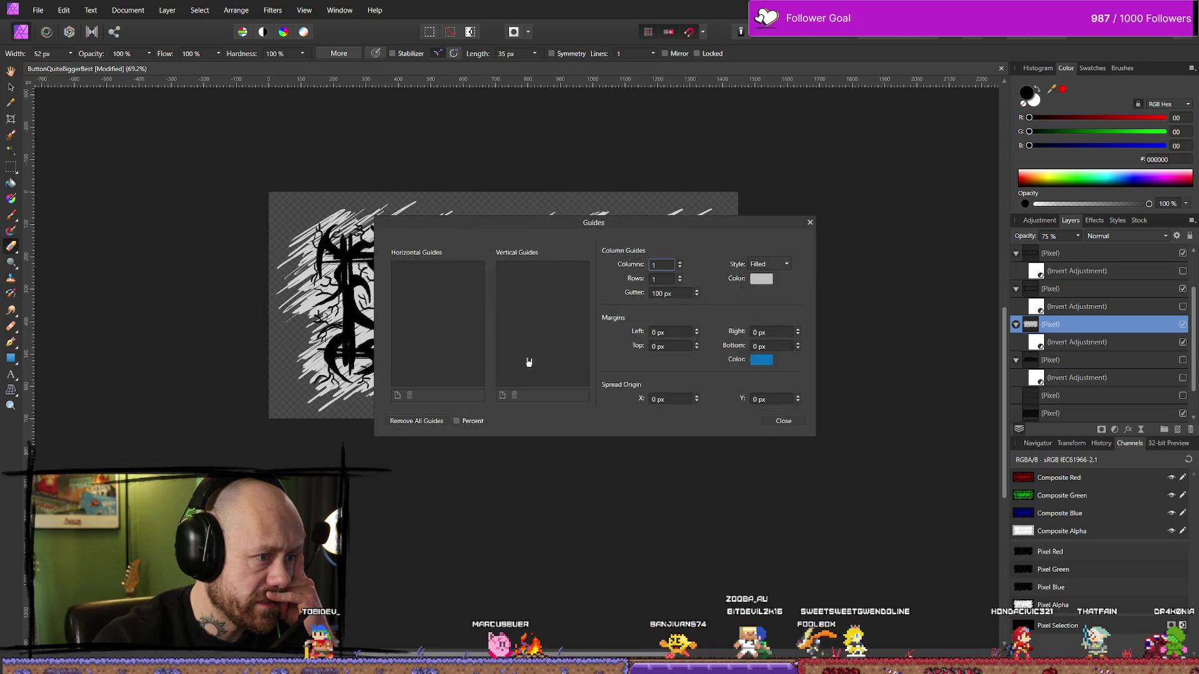
{"action": "left_click", "coordinate": [397, 396]}
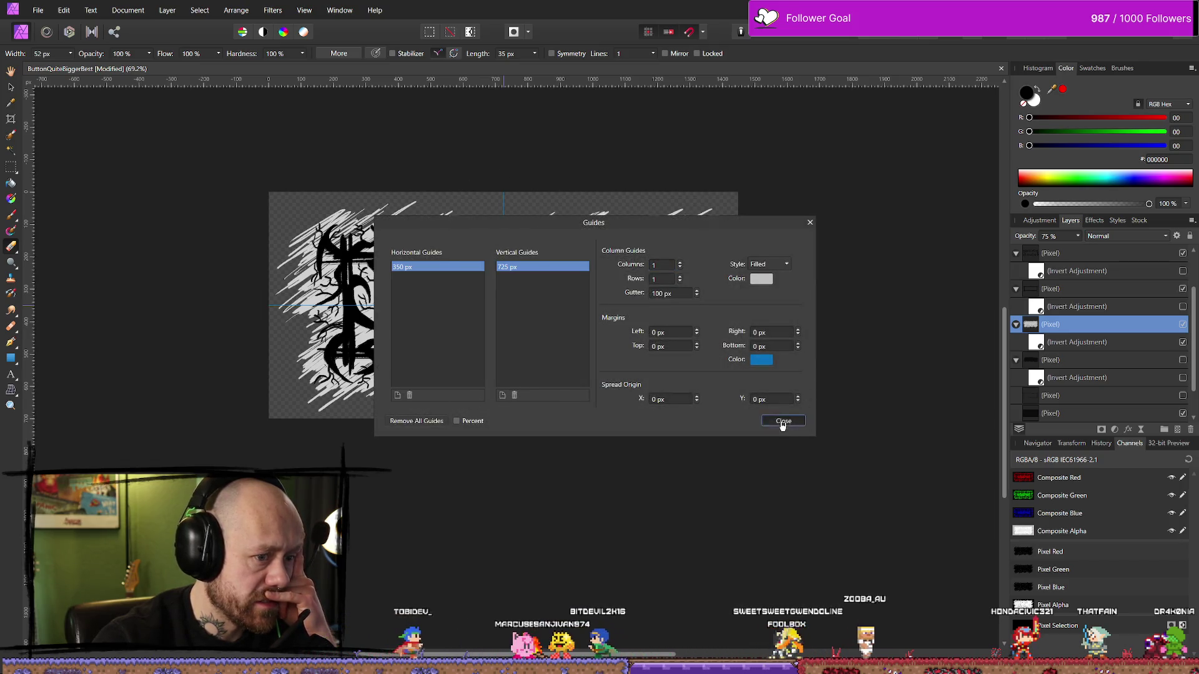
{"action": "left_click", "coordinate": [783, 421]}
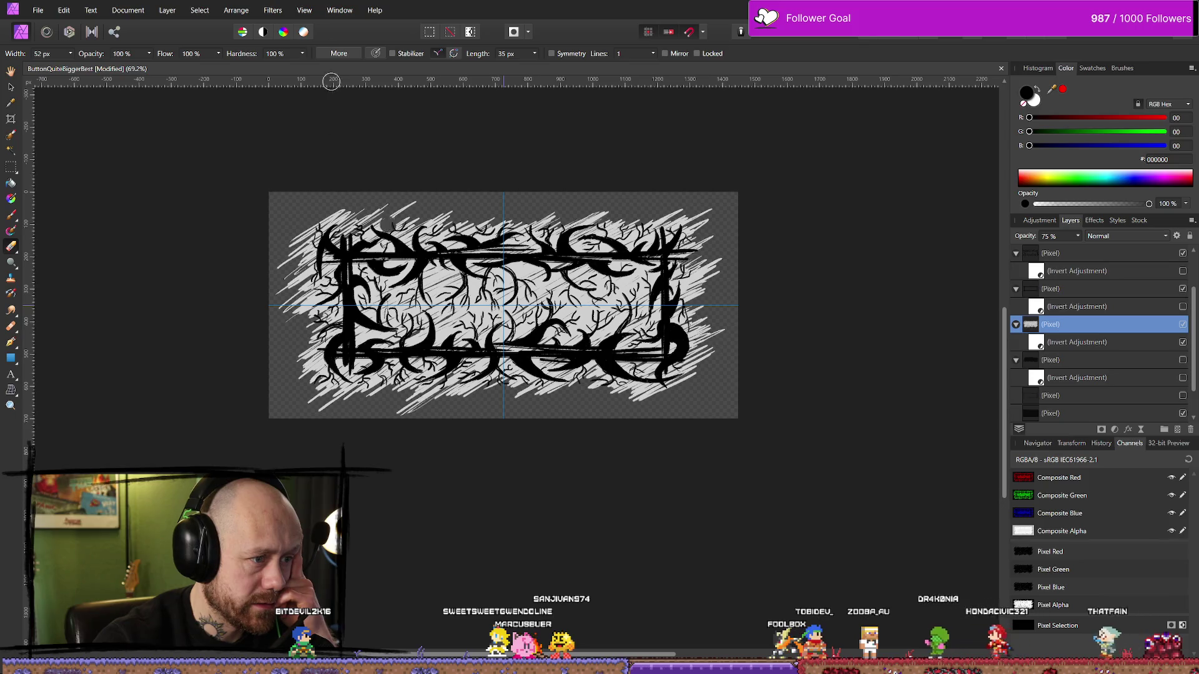
{"action": "left_click", "coordinate": [273, 10]}
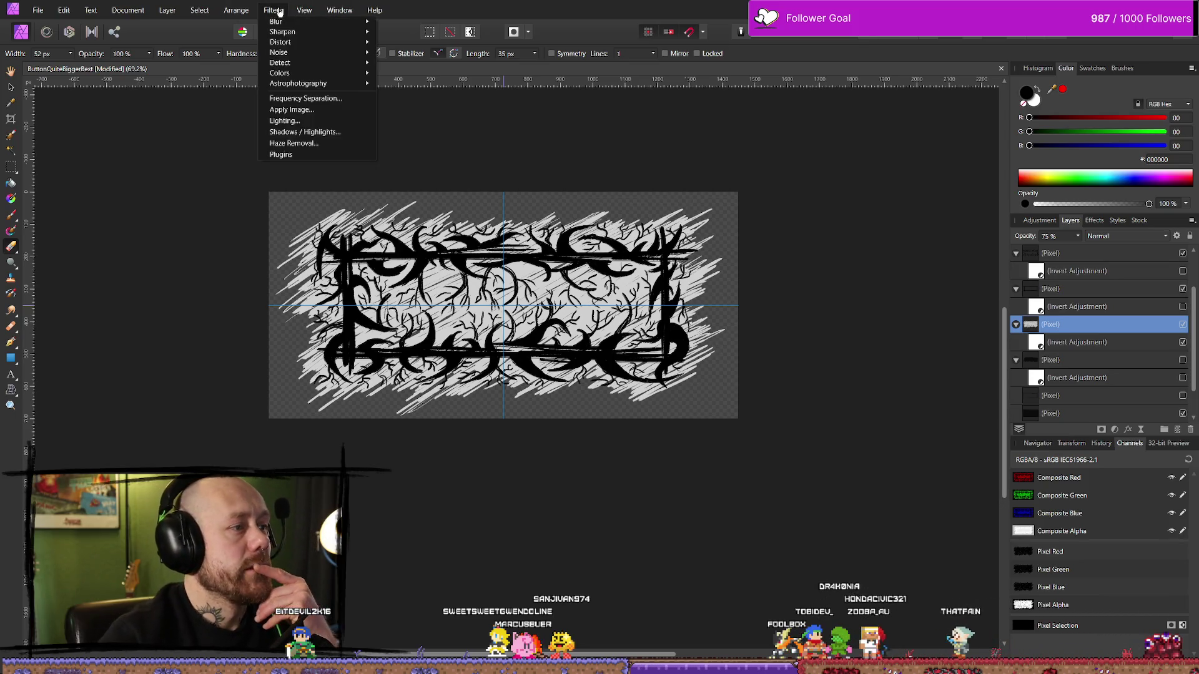
{"action": "mouse_move", "coordinate": [304, 10]}
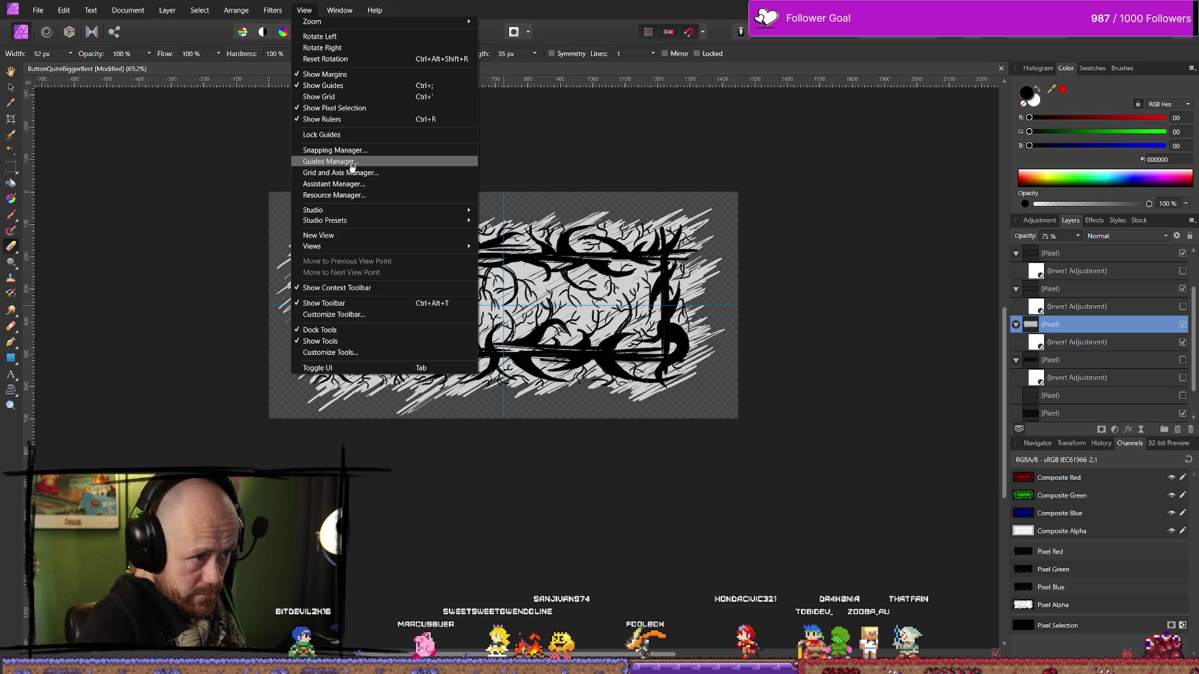
{"action": "left_click", "coordinate": [352, 163]}
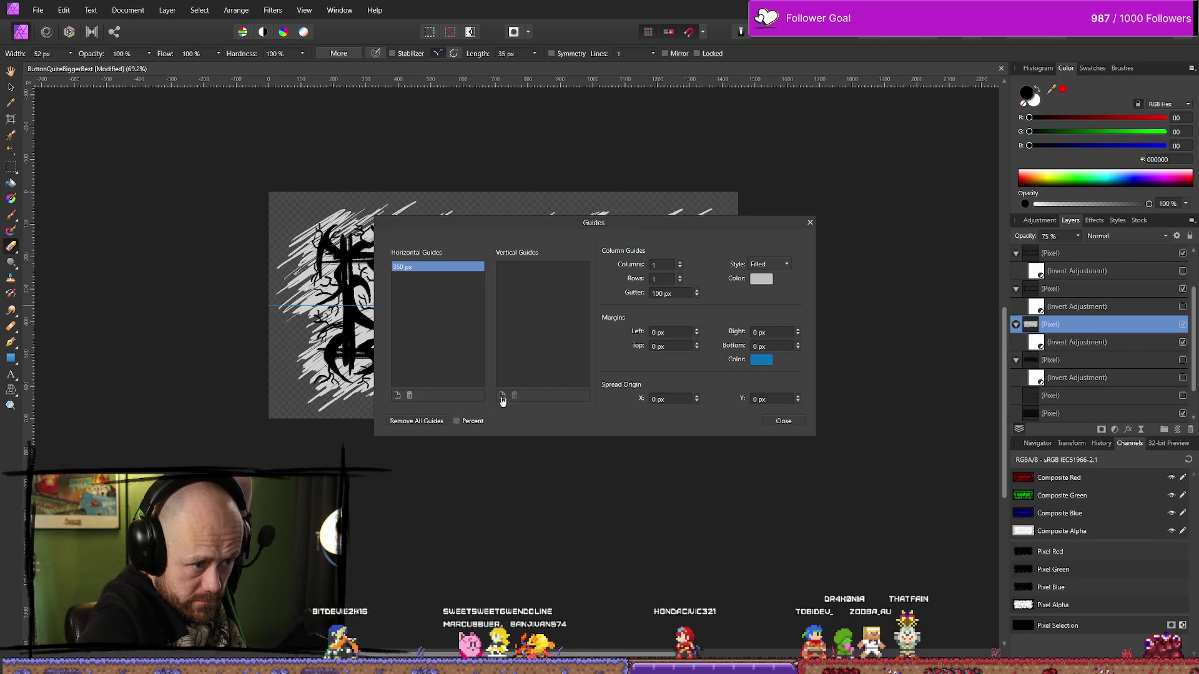
{"action": "left_click", "coordinate": [784, 420]}
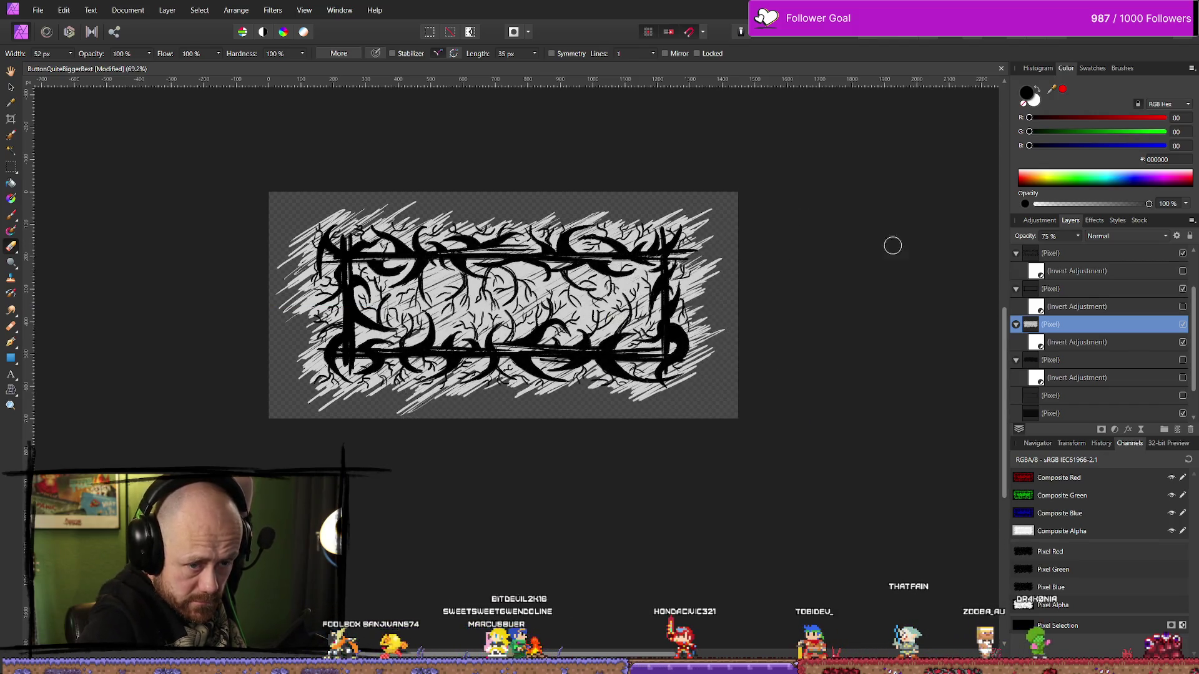
Hide the grey hatched background layer and the thin branch texture layer.
{"action": "scroll", "coordinate": [1185, 366], "scroll_direction": "down", "scroll_amount": 2}
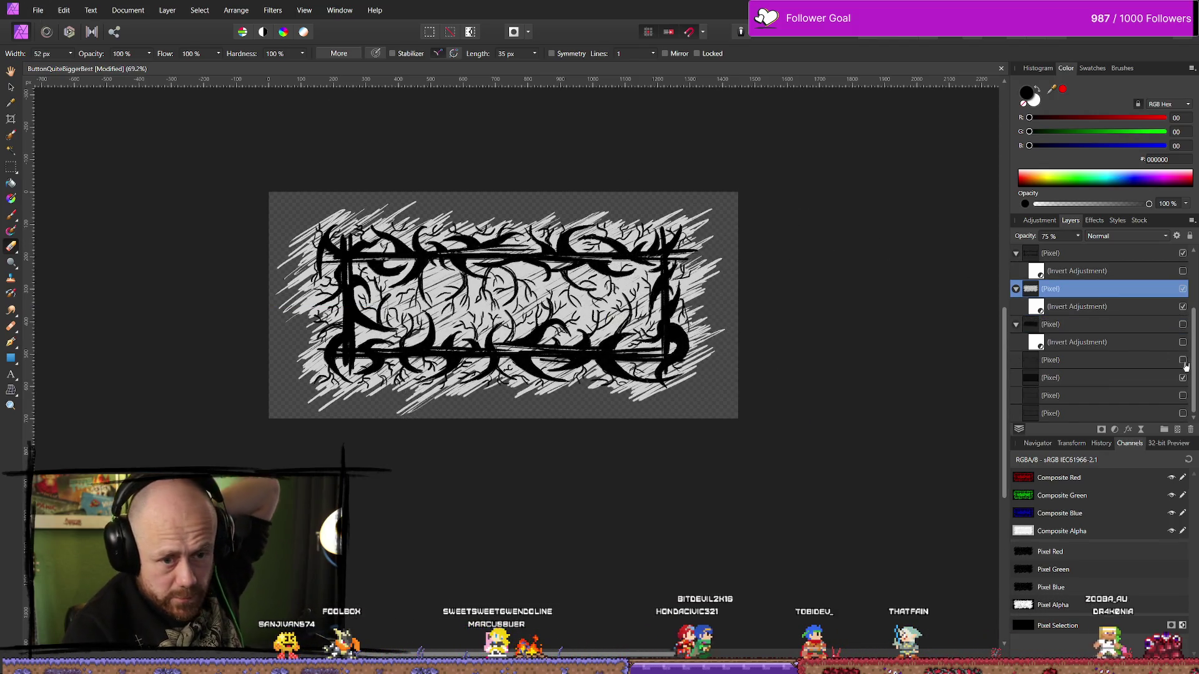
{"action": "left_click", "coordinate": [1183, 378]}
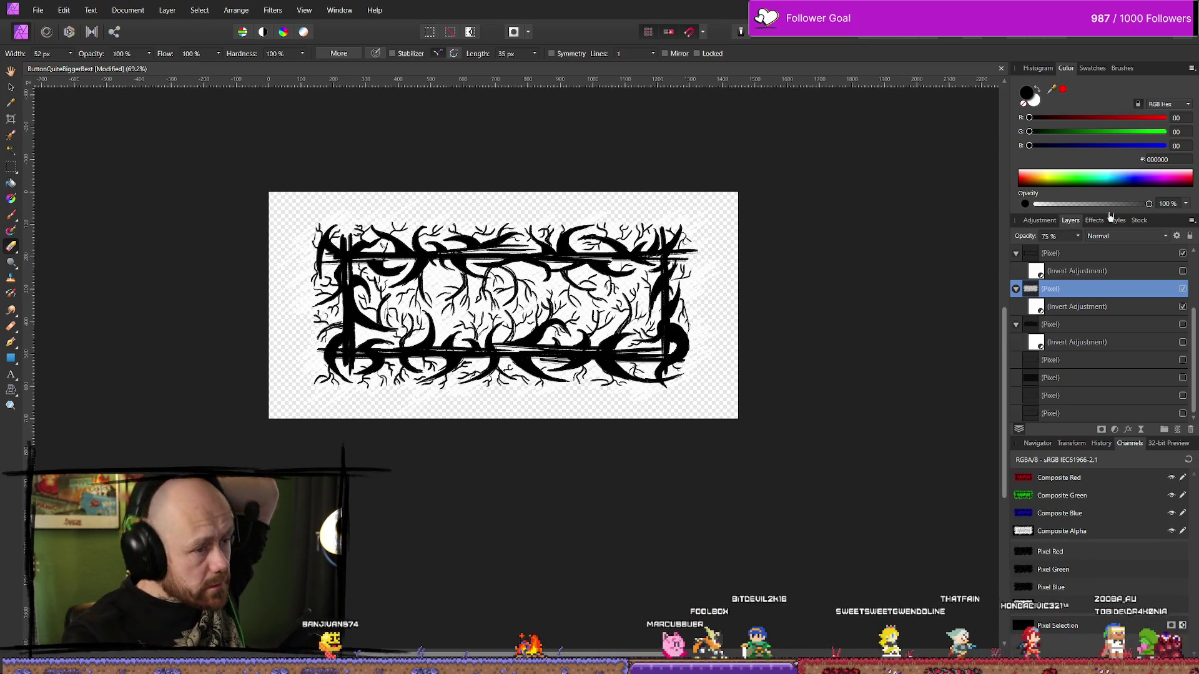
{"action": "scroll", "coordinate": [1173, 279], "scroll_direction": "up", "scroll_amount": 3}
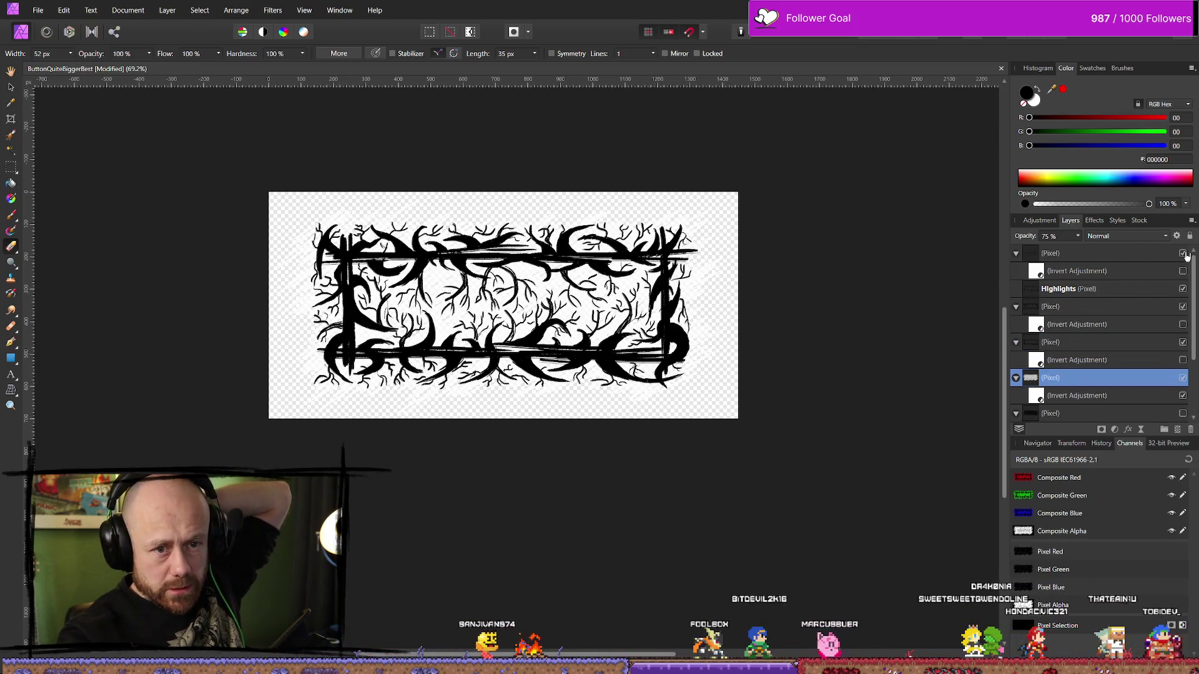
{"action": "left_click", "coordinate": [1182, 253]}
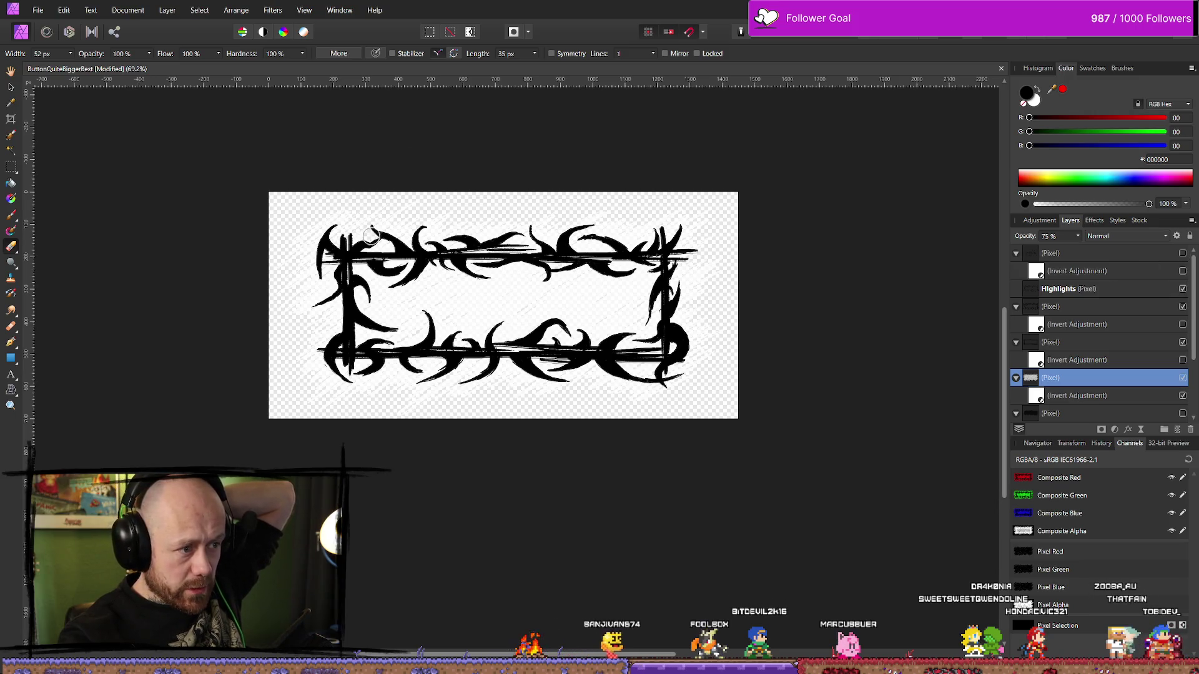
Export the frame as a 1450 × 700 PNG over ButtonQuite_Hovered.png, confirming the replace.
{"action": "left_click", "coordinate": [39, 11]}
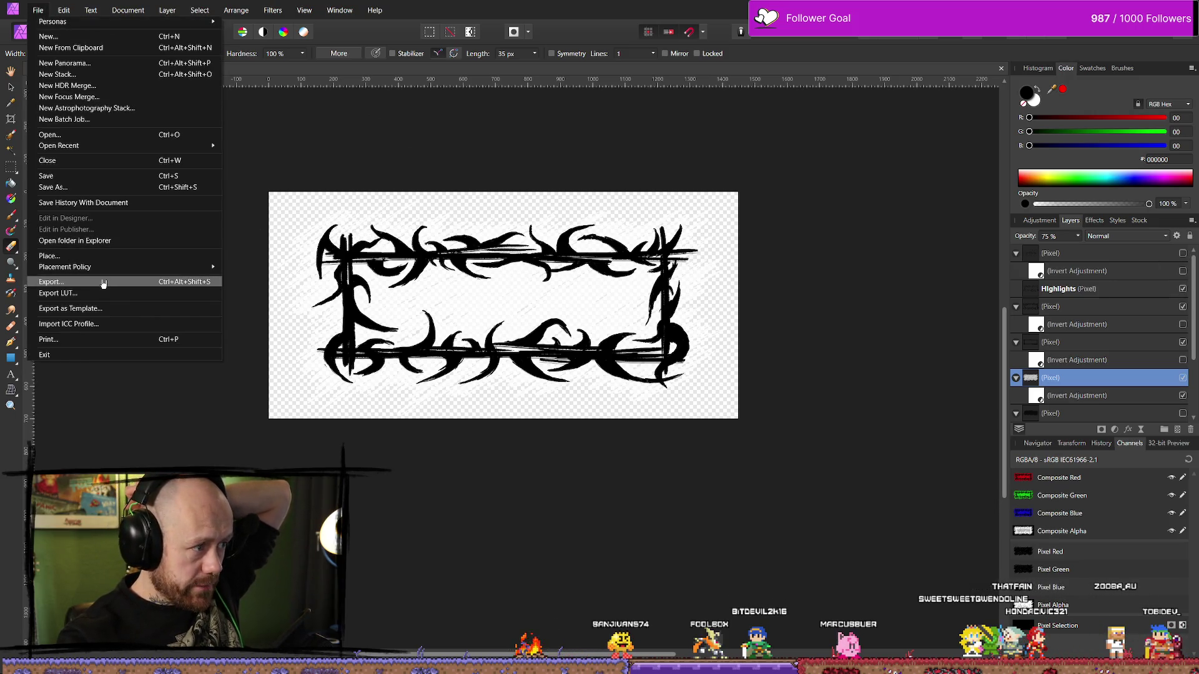
{"action": "left_click", "coordinate": [97, 285]}
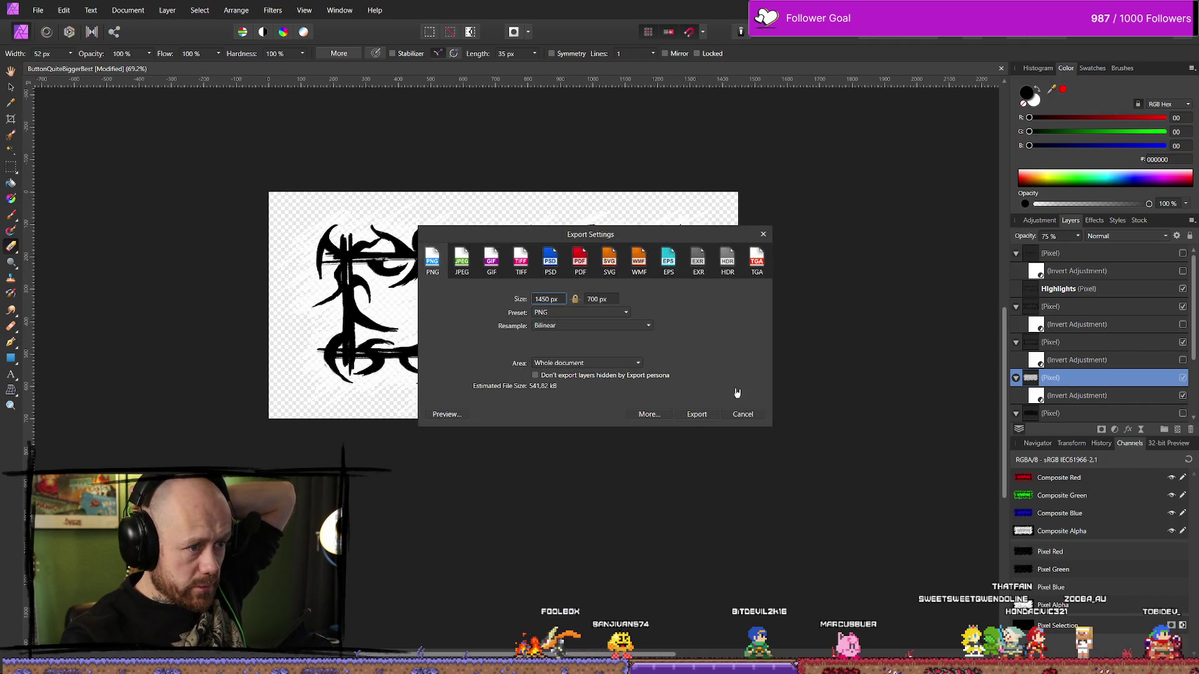
{"action": "left_click", "coordinate": [697, 414]}
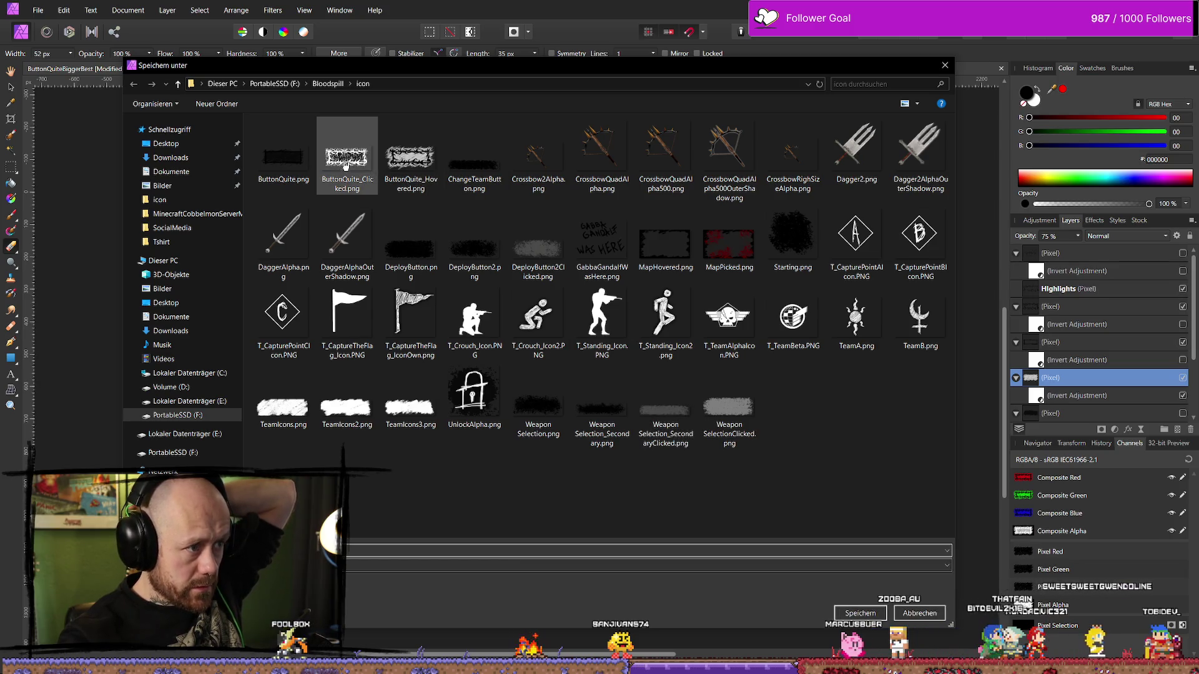
{"action": "double_click", "coordinate": [394, 159]}
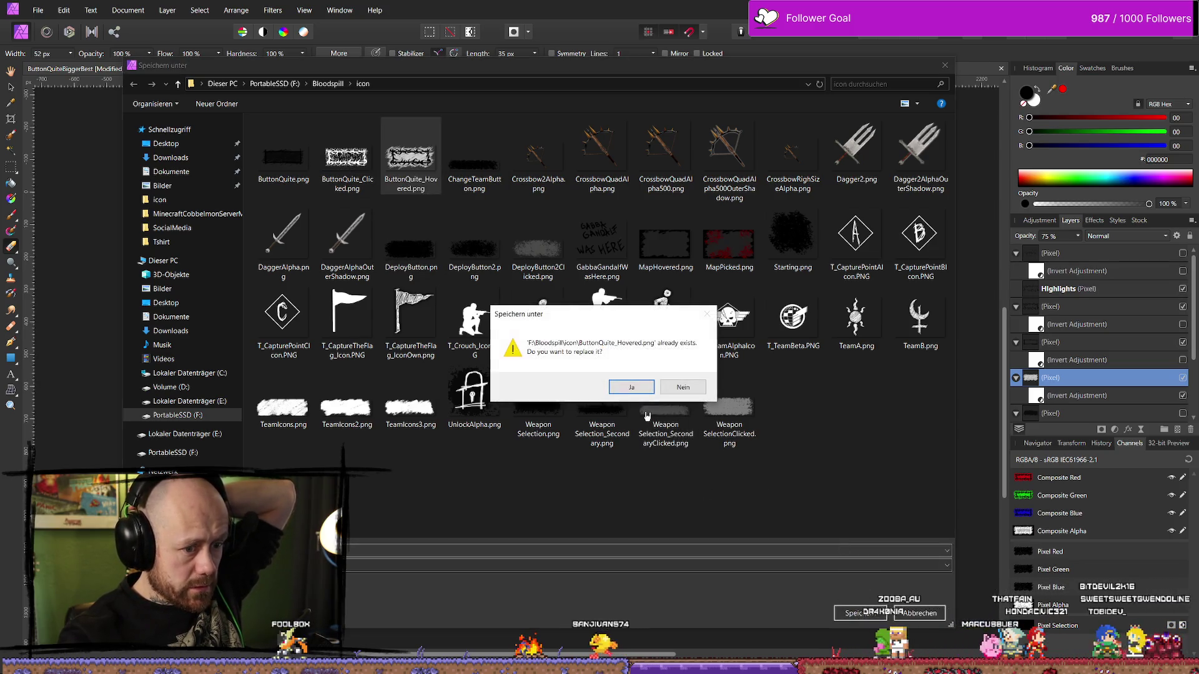
{"action": "left_click", "coordinate": [633, 388]}
{"action": "scroll", "coordinate": [1094, 356], "scroll_direction": "down", "scroll_amount": 3}
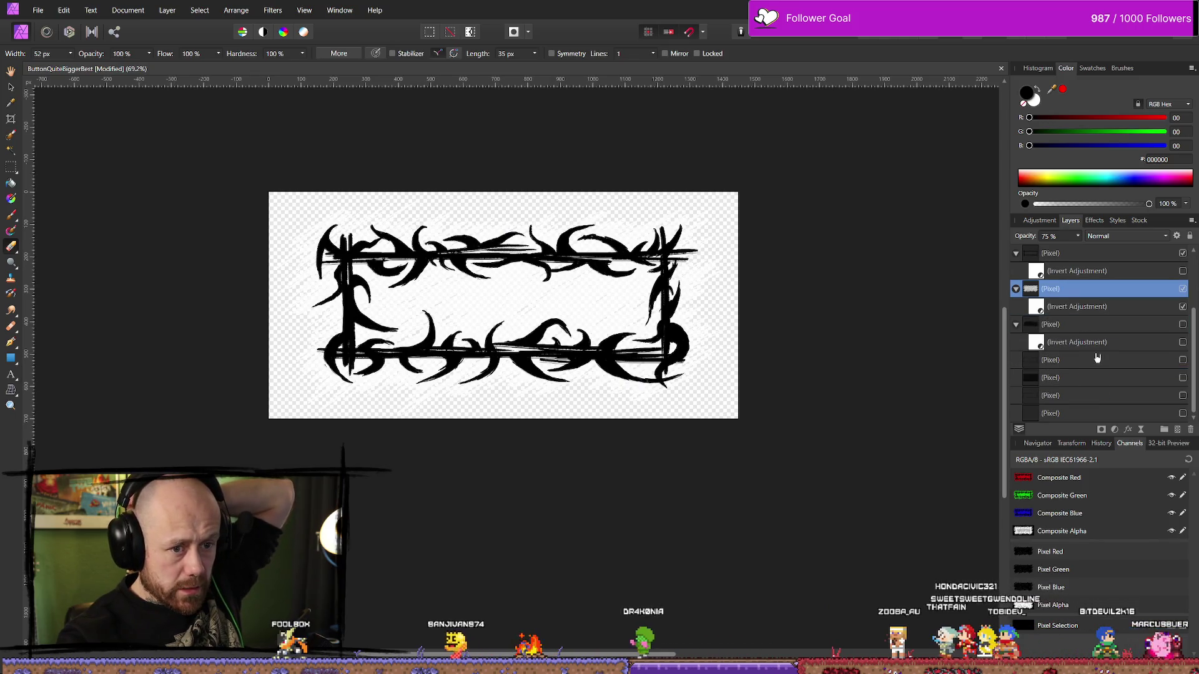
Hide the white overlay layer and show the grey scribbled fill inside the frame.
{"action": "left_click", "coordinate": [1182, 289]}
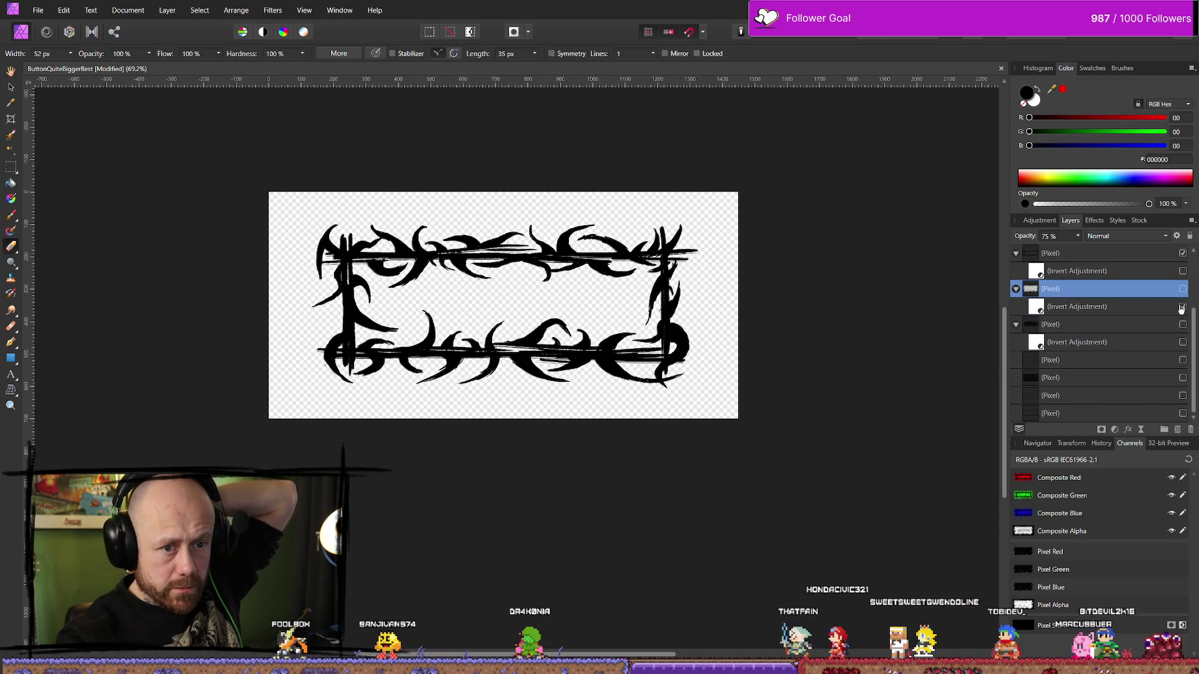
{"action": "left_click", "coordinate": [1182, 325]}
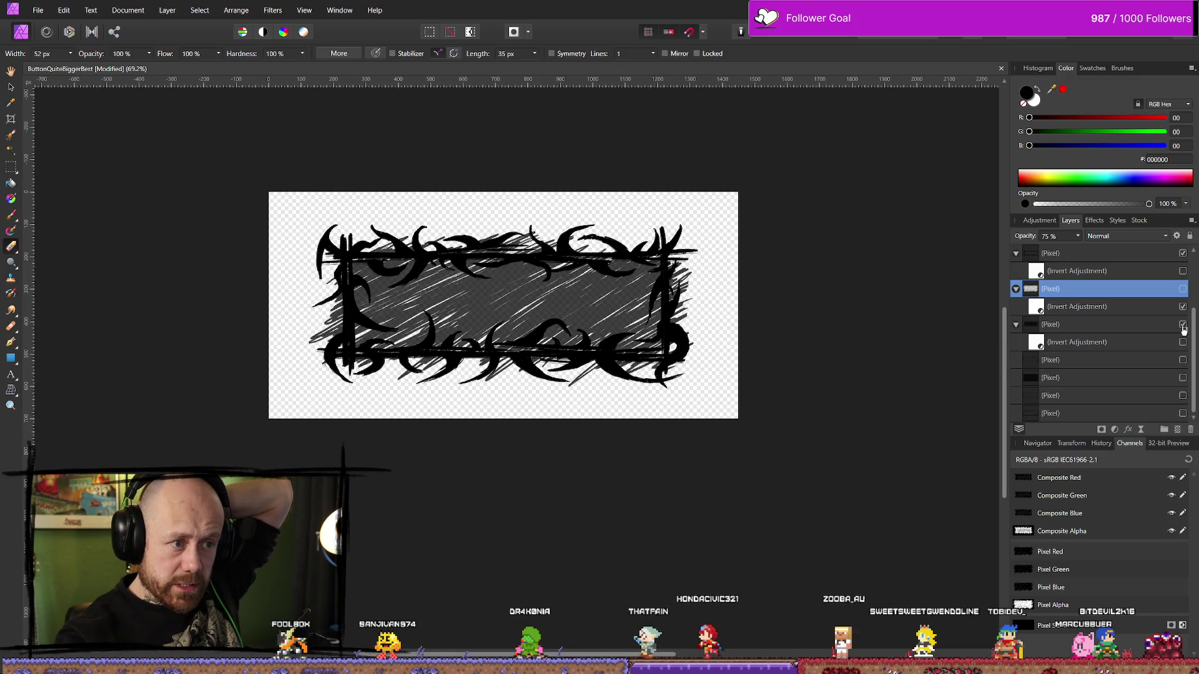
{"action": "scroll", "coordinate": [1148, 331], "scroll_direction": "up", "scroll_amount": 3}
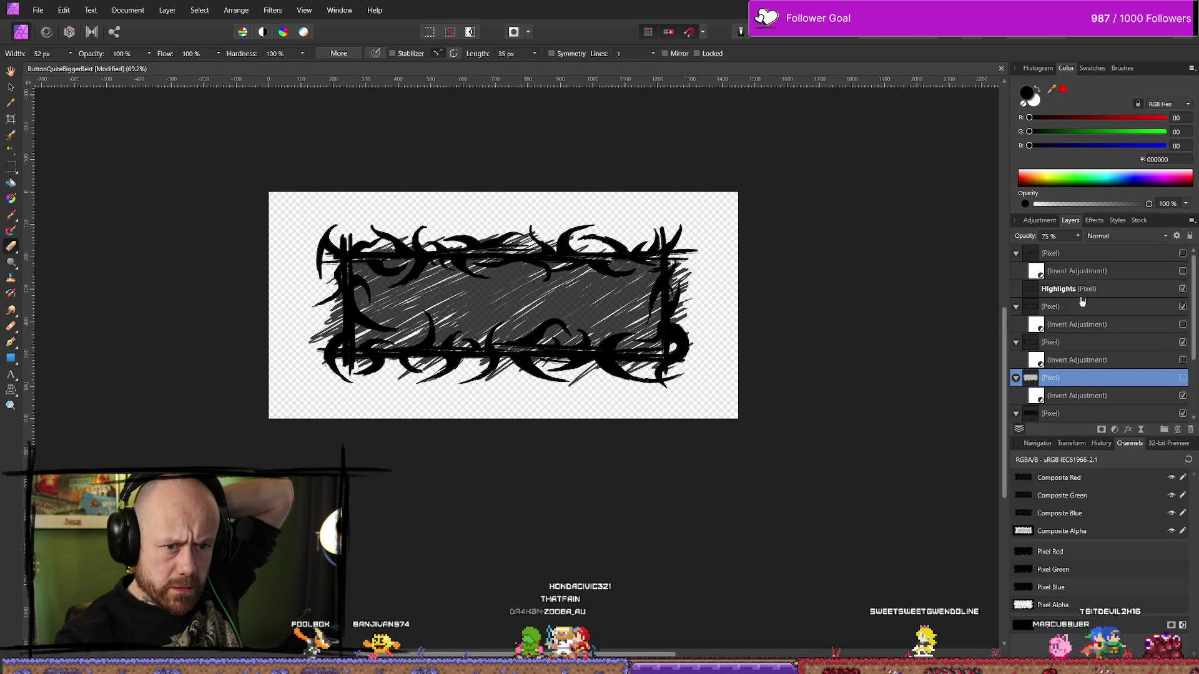
{"action": "left_click", "coordinate": [1016, 307]}
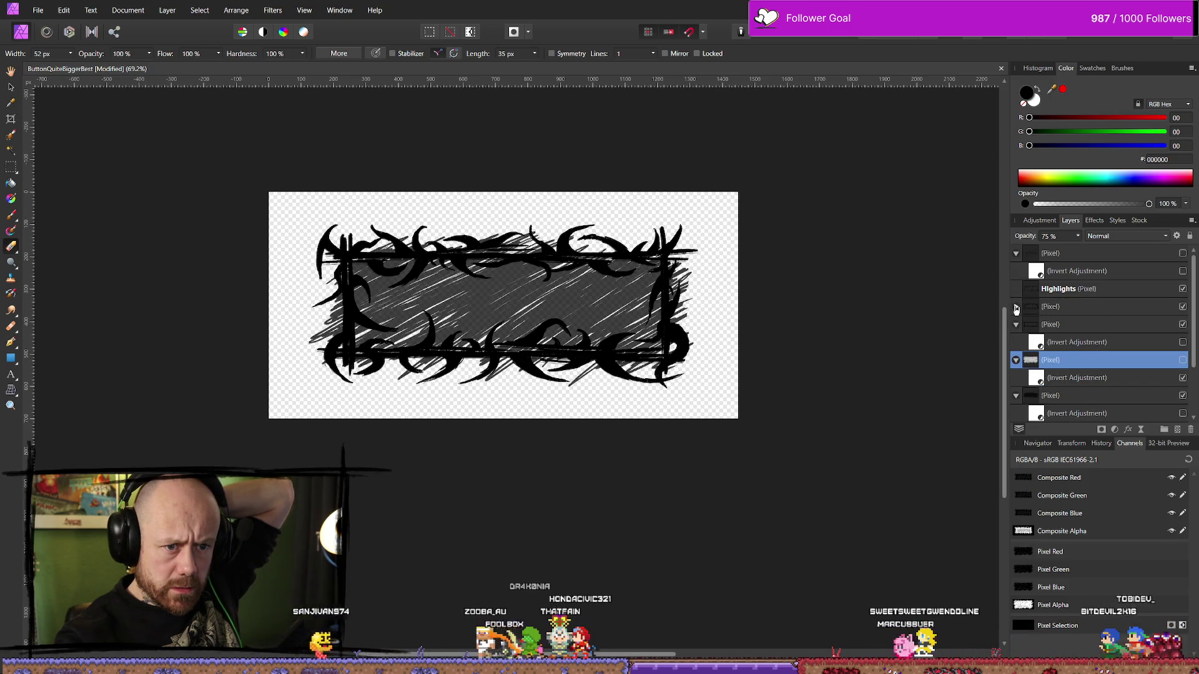
{"action": "left_click", "coordinate": [1015, 307]}
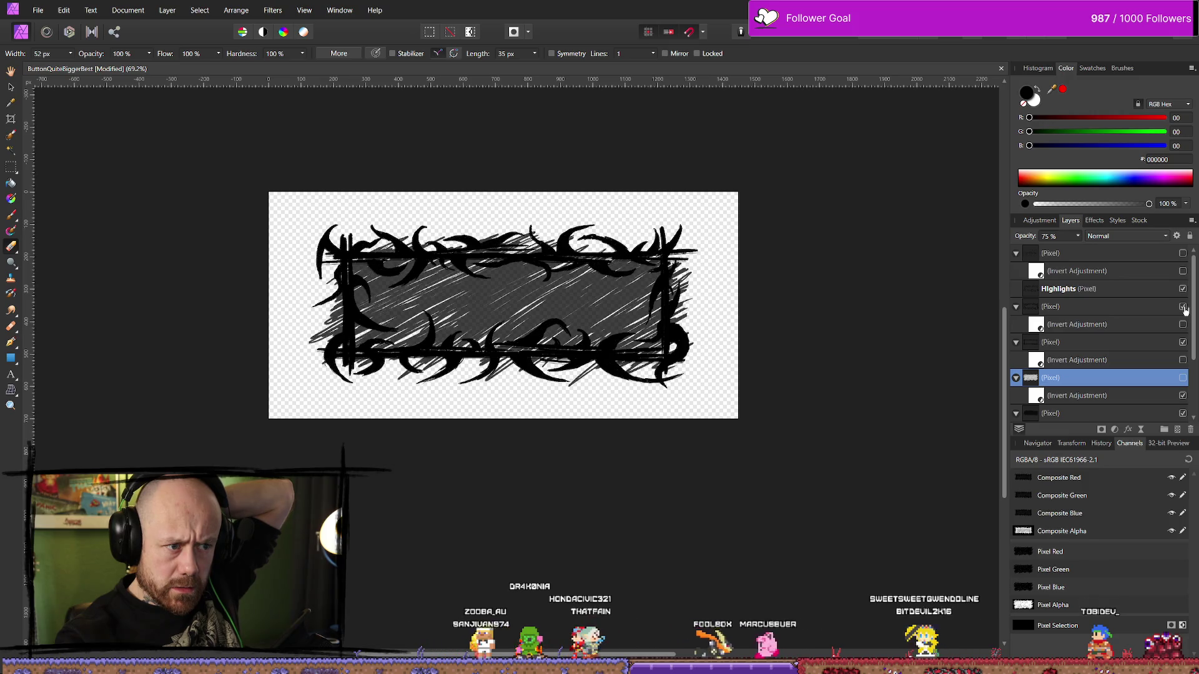
Group the Highlights layer and hide the new group holding the spiky ornaments.
{"action": "left_click", "coordinate": [1138, 291]}
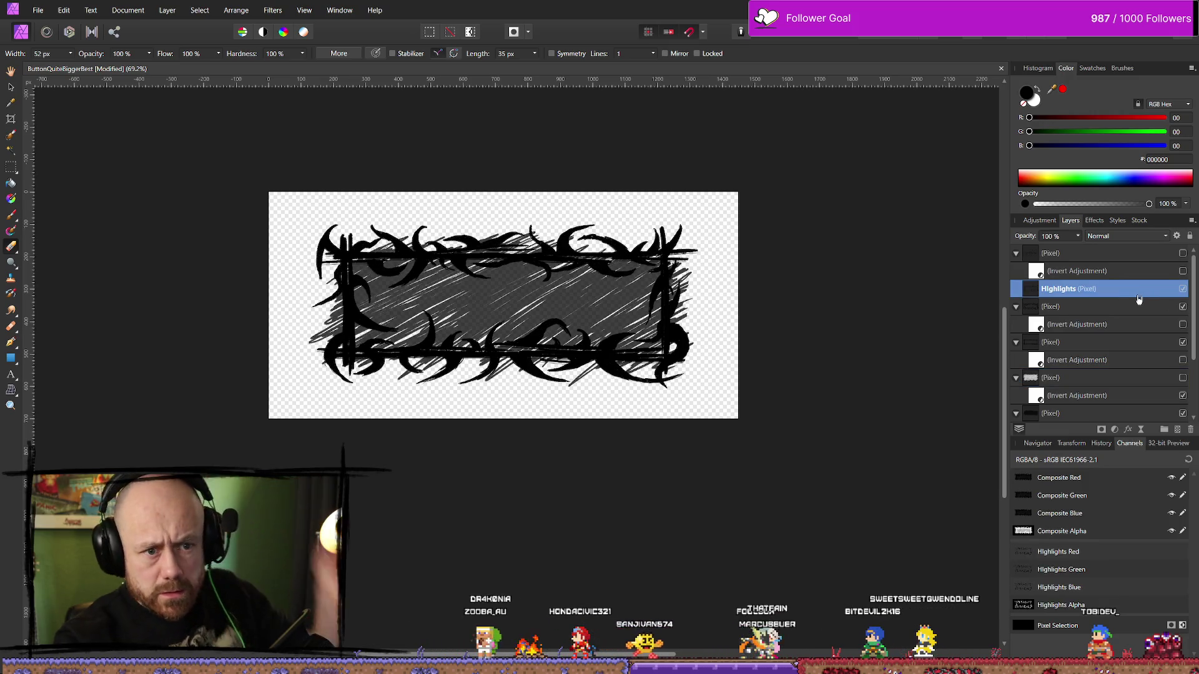
{"action": "right_click", "coordinate": [1078, 306]}
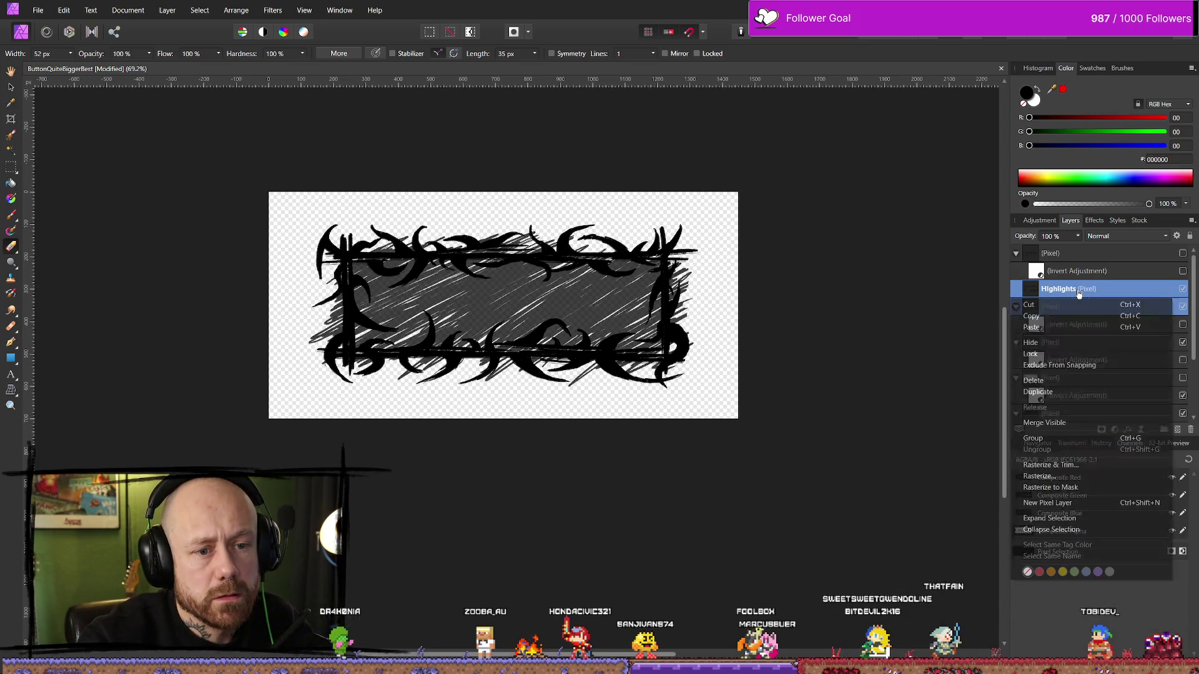
{"action": "left_click", "coordinate": [1055, 438]}
{"action": "left_click", "coordinate": [1016, 289]}
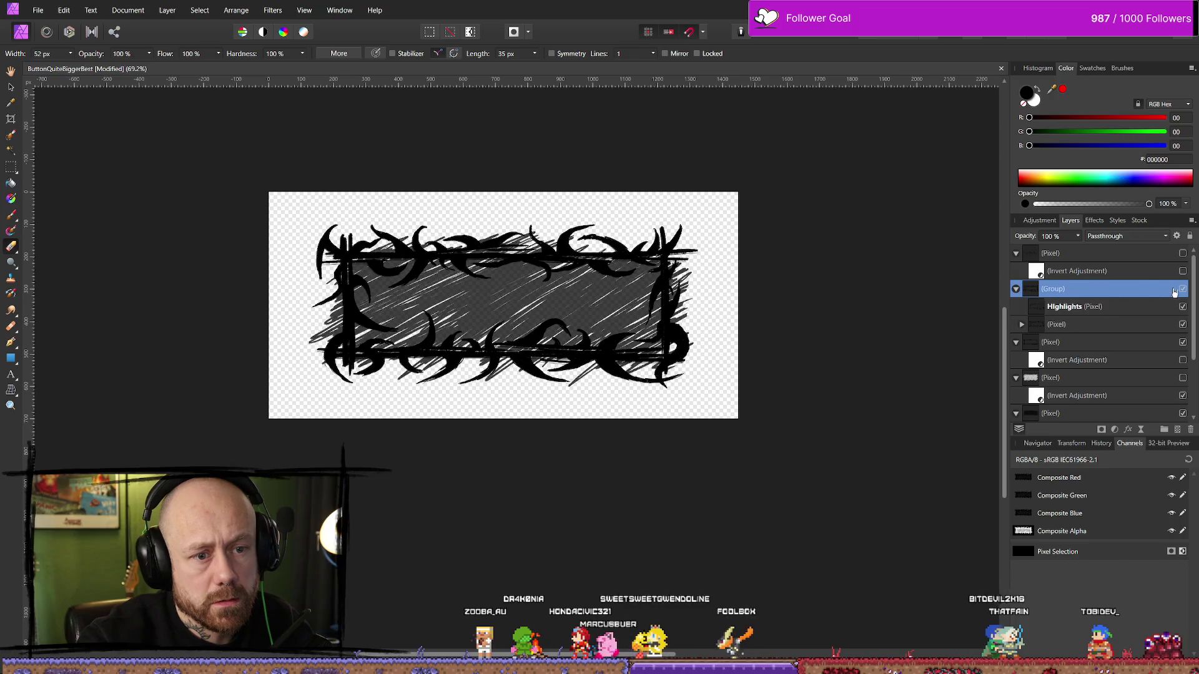
{"action": "left_click", "coordinate": [1182, 290]}
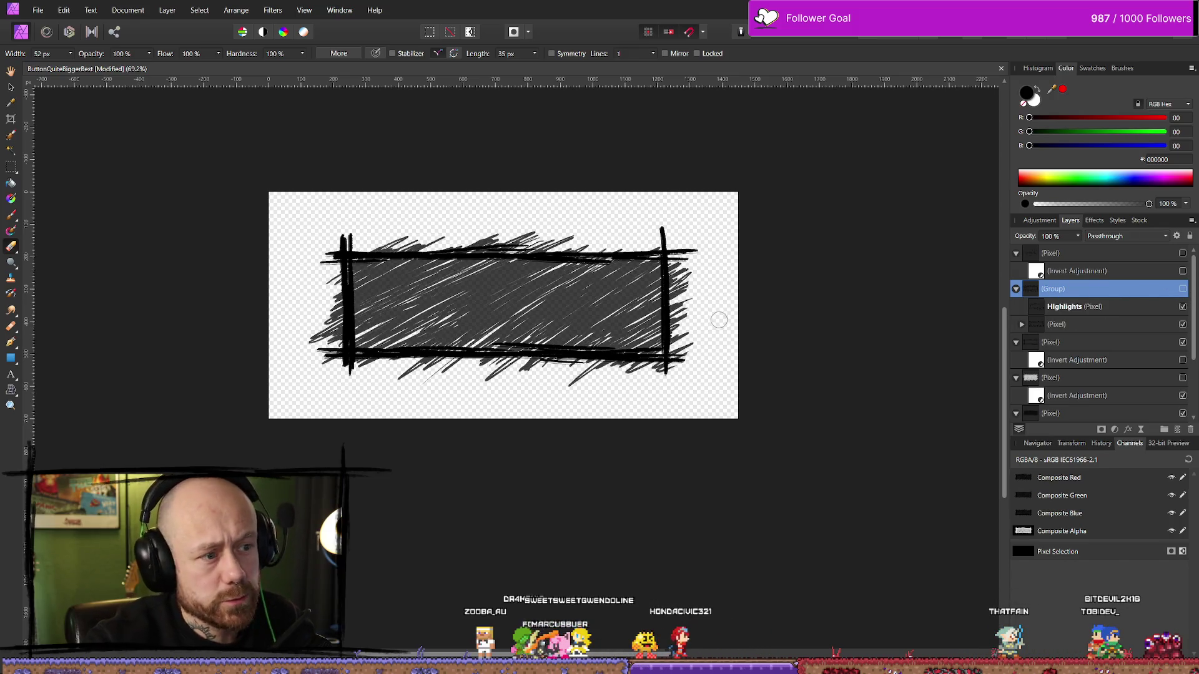
{"action": "left_click", "coordinate": [37, 10]}
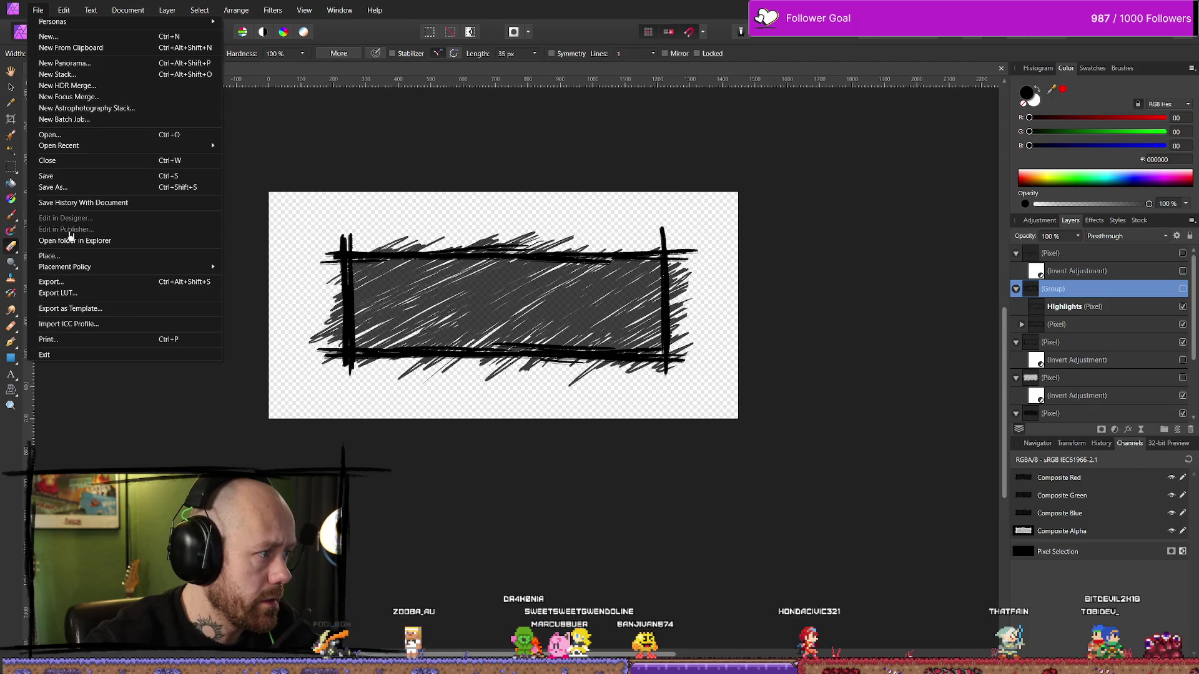
Export the plain black frame as a PNG over ButtonQuite.png in the icon folder, confirming the overwrite.
{"action": "left_click", "coordinate": [74, 281]}
{"action": "left_click", "coordinate": [692, 414]}
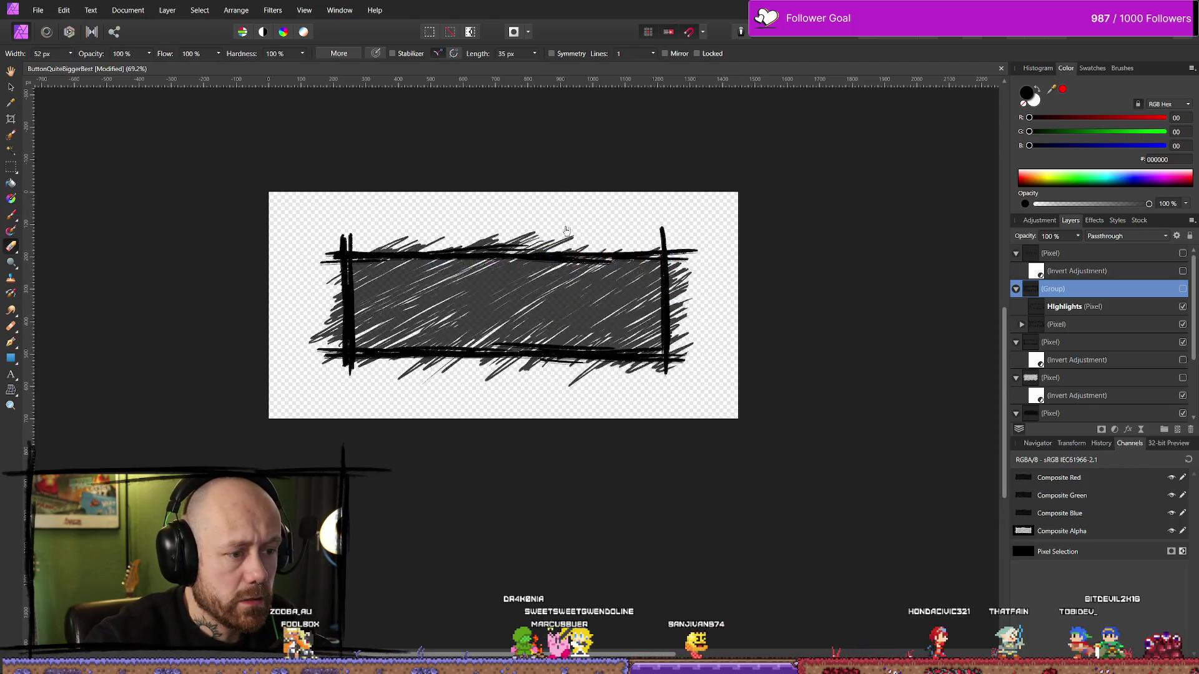
{"action": "left_click", "coordinate": [296, 157]}
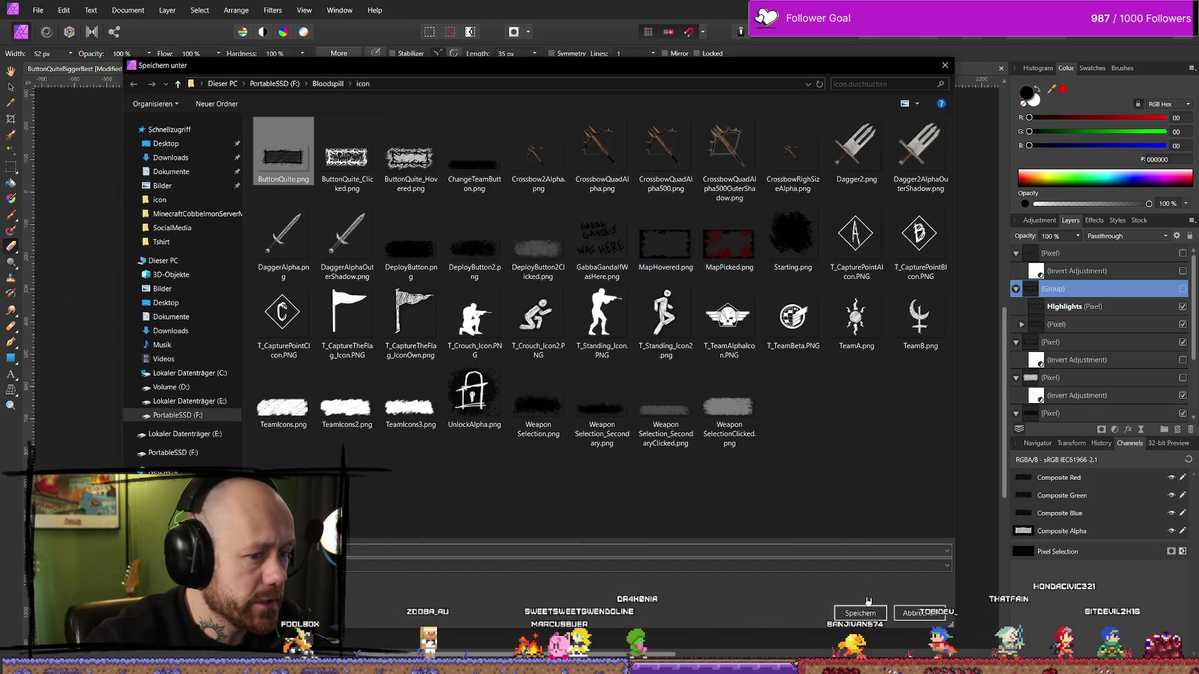
{"action": "left_click", "coordinate": [860, 613]}
{"action": "left_click", "coordinate": [617, 385]}
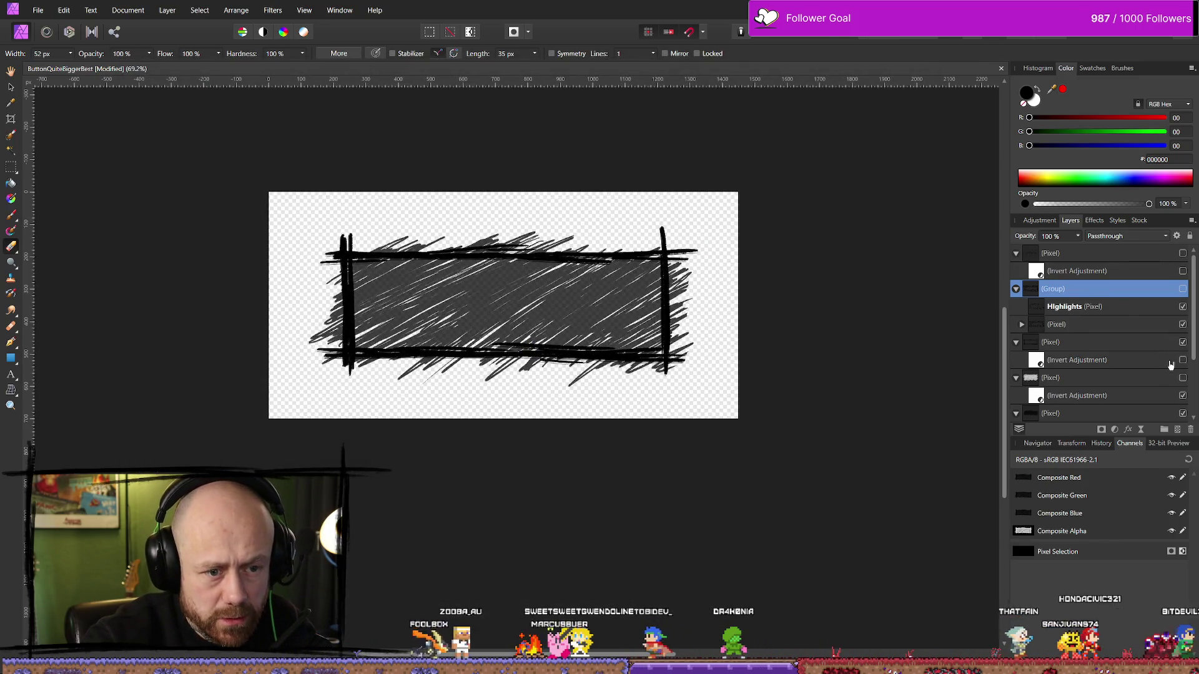
Show the ornament group again and lift its invert adjustment to group level, testing it on and off.
{"action": "left_click", "coordinate": [1182, 289]}
{"action": "left_click", "coordinate": [1016, 288]}
{"action": "left_click", "coordinate": [1016, 288]}
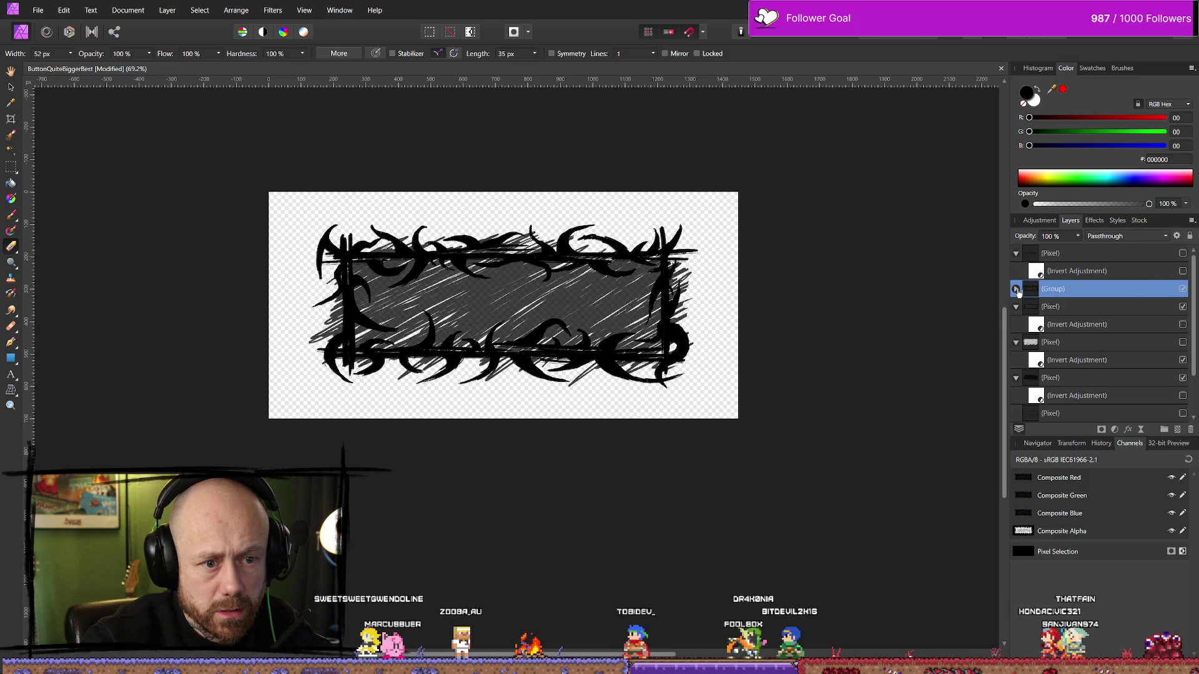
{"action": "left_click", "coordinate": [1016, 289]}
{"action": "left_click", "coordinate": [1021, 324]}
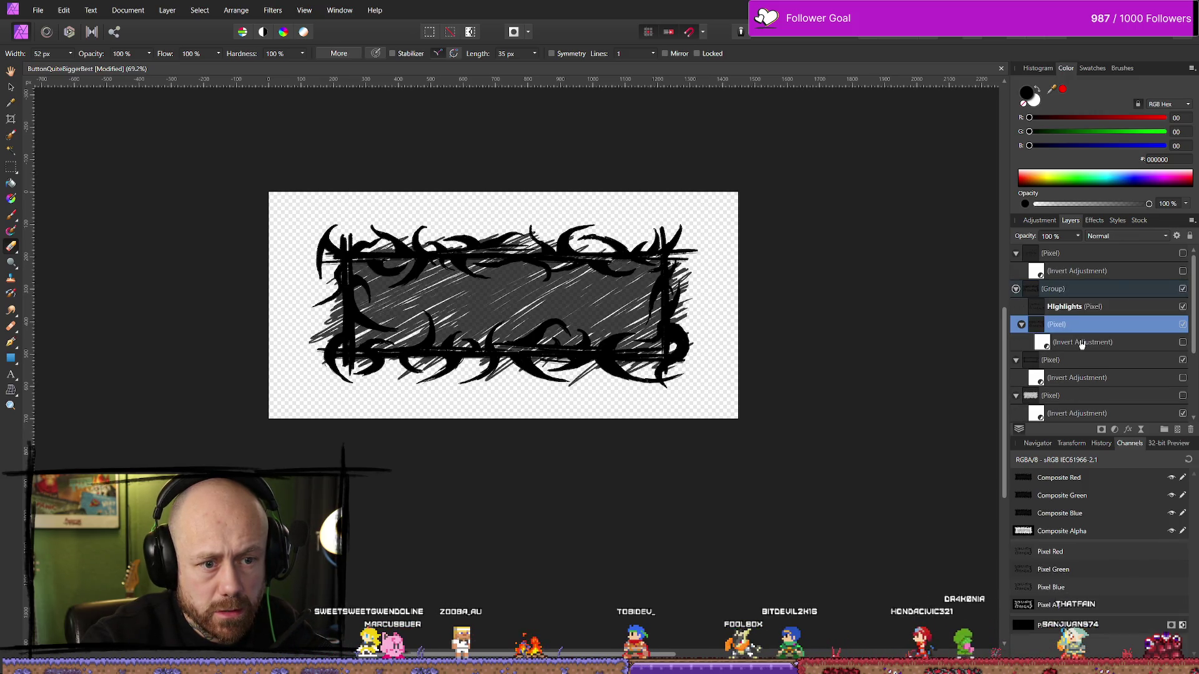
{"action": "mouse_move", "coordinate": [1080, 343]}
{"action": "left_mouse_down"}
{"action": "mouse_move", "coordinate": [1060, 300]}
{"action": "mouse_move", "coordinate": [1093, 308]}
{"action": "left_mouse_up"}
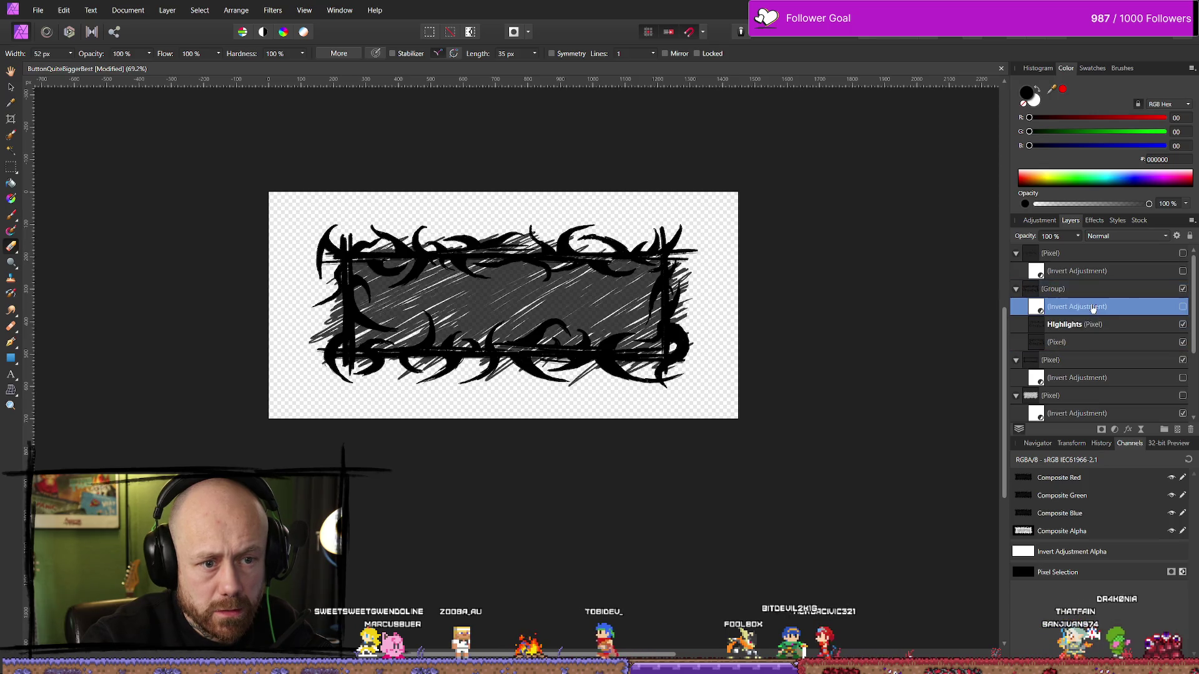
{"action": "left_click", "coordinate": [1184, 307]}
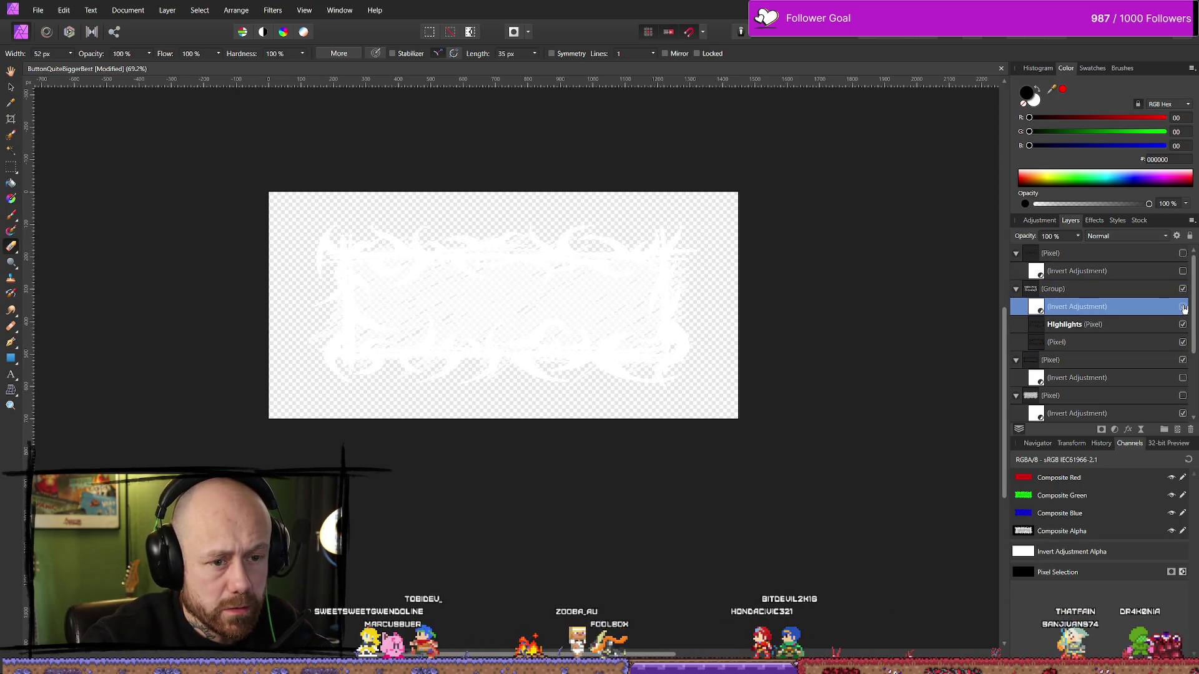
{"action": "left_click", "coordinate": [1184, 307]}
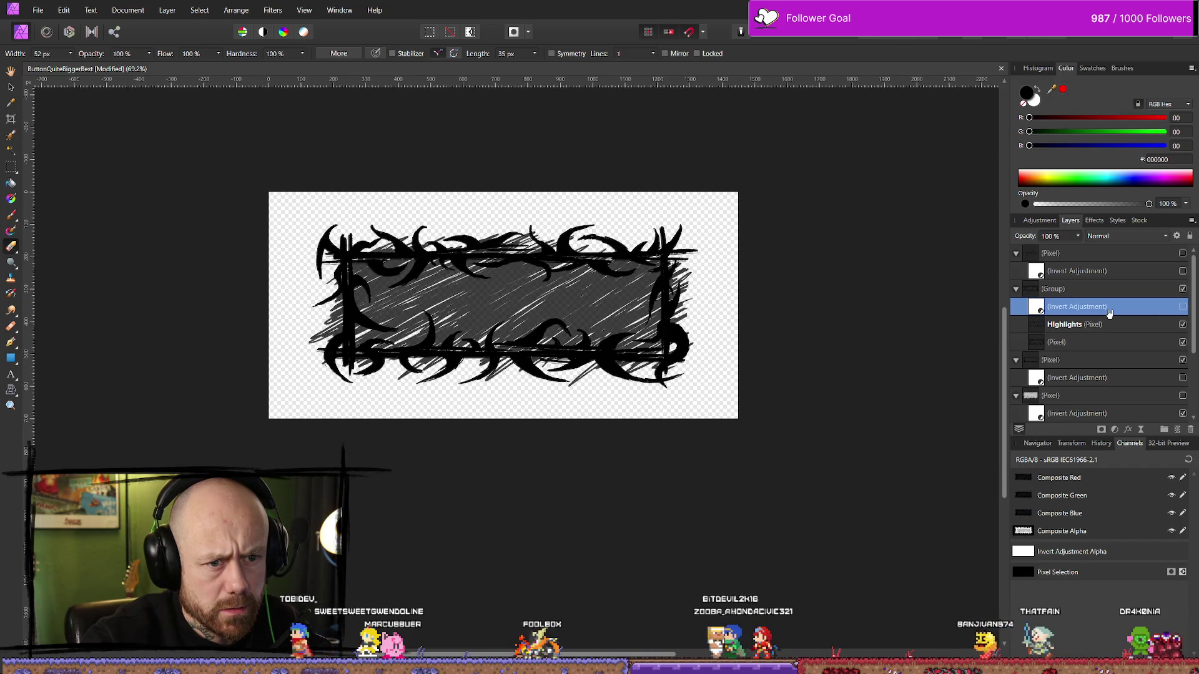
Try the invert adjustment inside and then above Highlights, toggling it to compare white and black.
{"action": "double_click", "coordinate": [1055, 307]}
{"action": "key", "text": "Escape"}
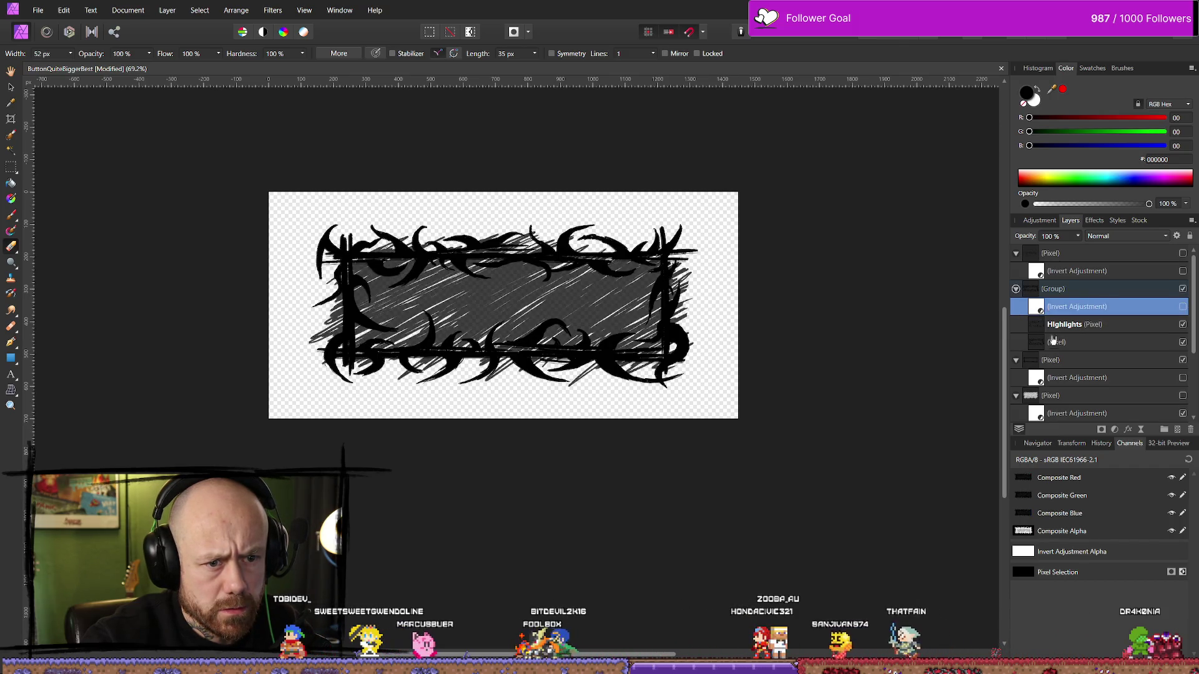
{"action": "left_click_drag", "start_coordinate": [1038, 312], "coordinate": [1074, 338]}
{"action": "left_click", "coordinate": [1022, 306]}
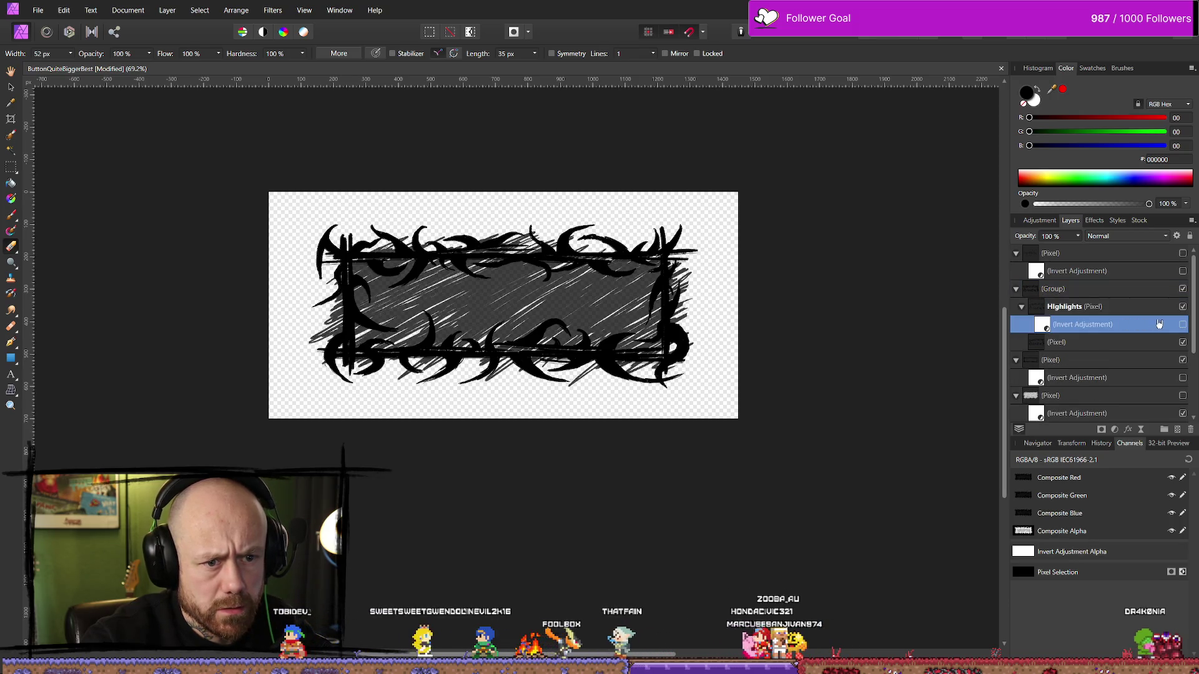
{"action": "left_click", "coordinate": [1183, 324]}
{"action": "left_click", "coordinate": [1183, 324]}
{"action": "left_click_drag", "start_coordinate": [1083, 324], "coordinate": [1074, 302]}
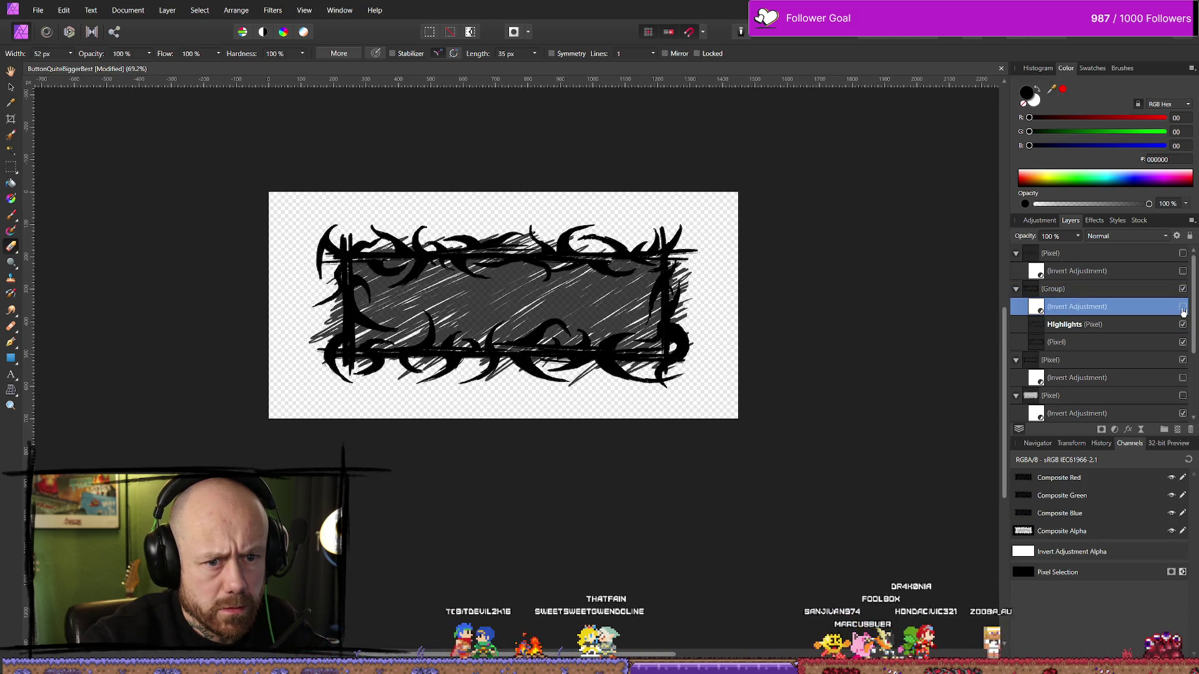
{"action": "left_click", "coordinate": [1182, 308]}
{"action": "left_click", "coordinate": [1183, 308]}
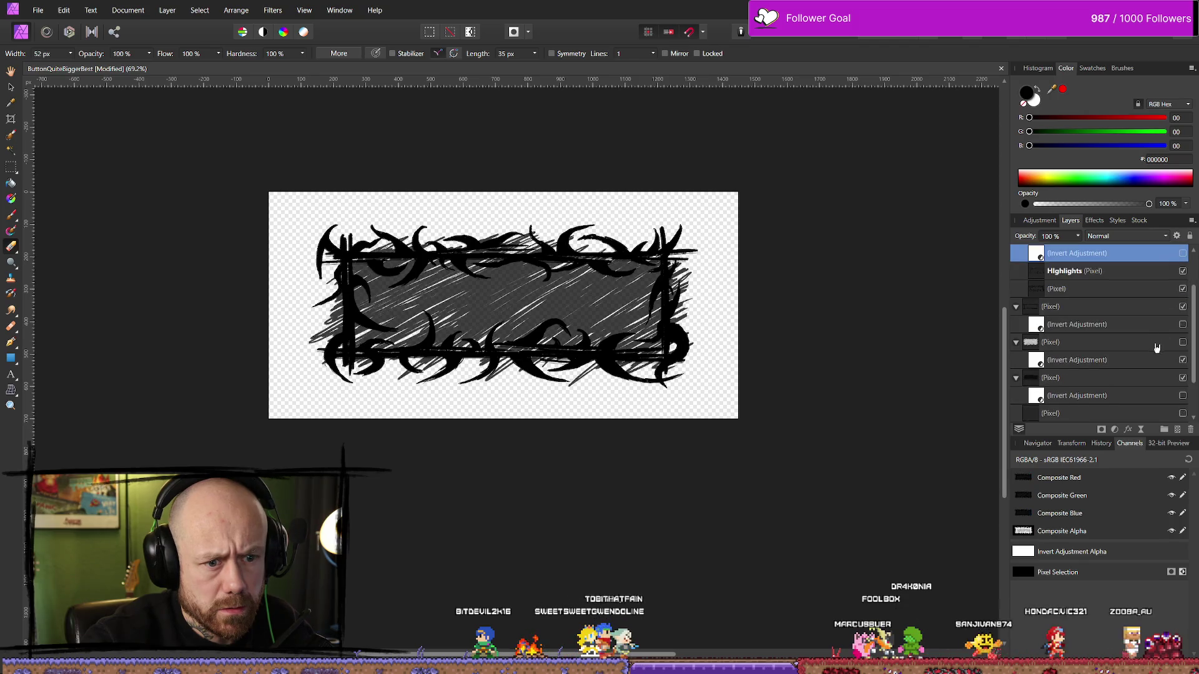
Nest the invert adjustment inside Highlights, preview it, then delete it so the frame stays black.
{"action": "scroll", "coordinate": [1154, 359], "scroll_direction": "down", "scroll_amount": 3}
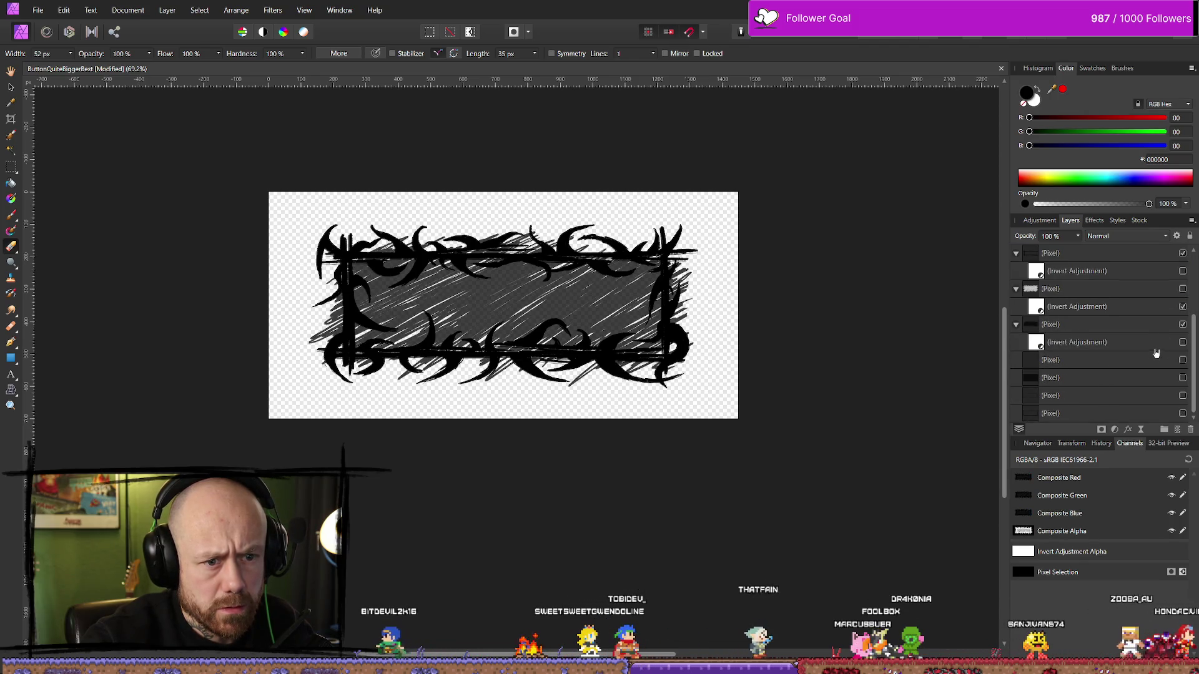
{"action": "scroll", "coordinate": [1171, 333], "scroll_direction": "up", "scroll_amount": 3}
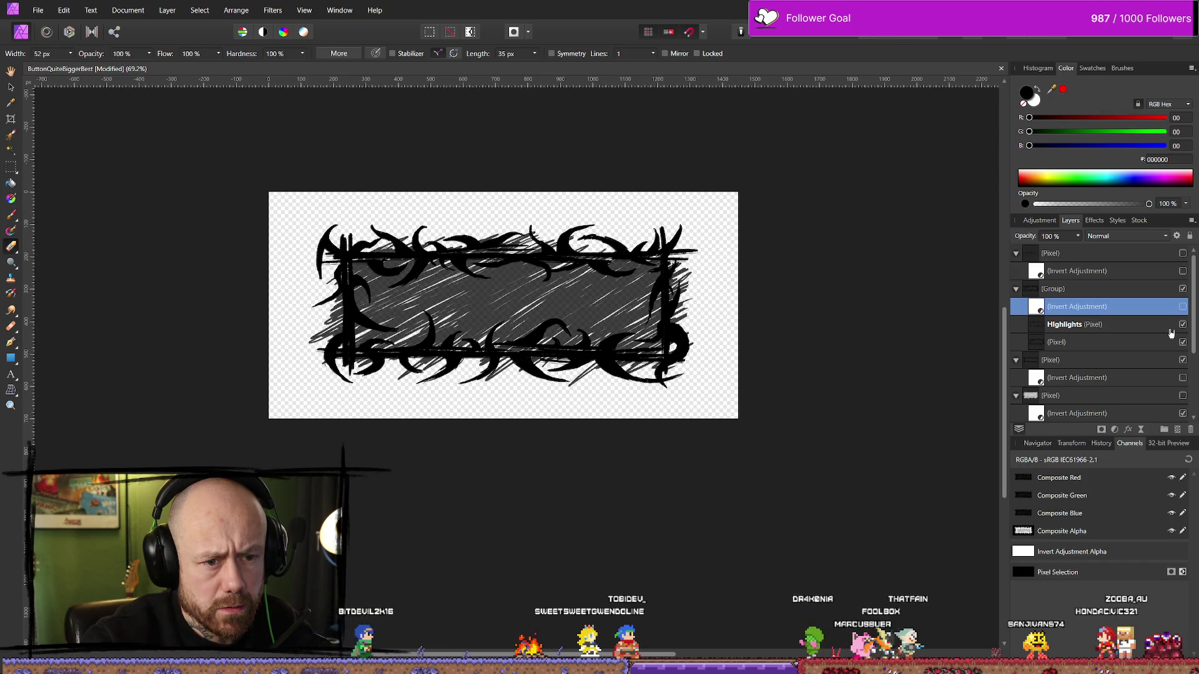
{"action": "left_click", "coordinate": [1064, 291]}
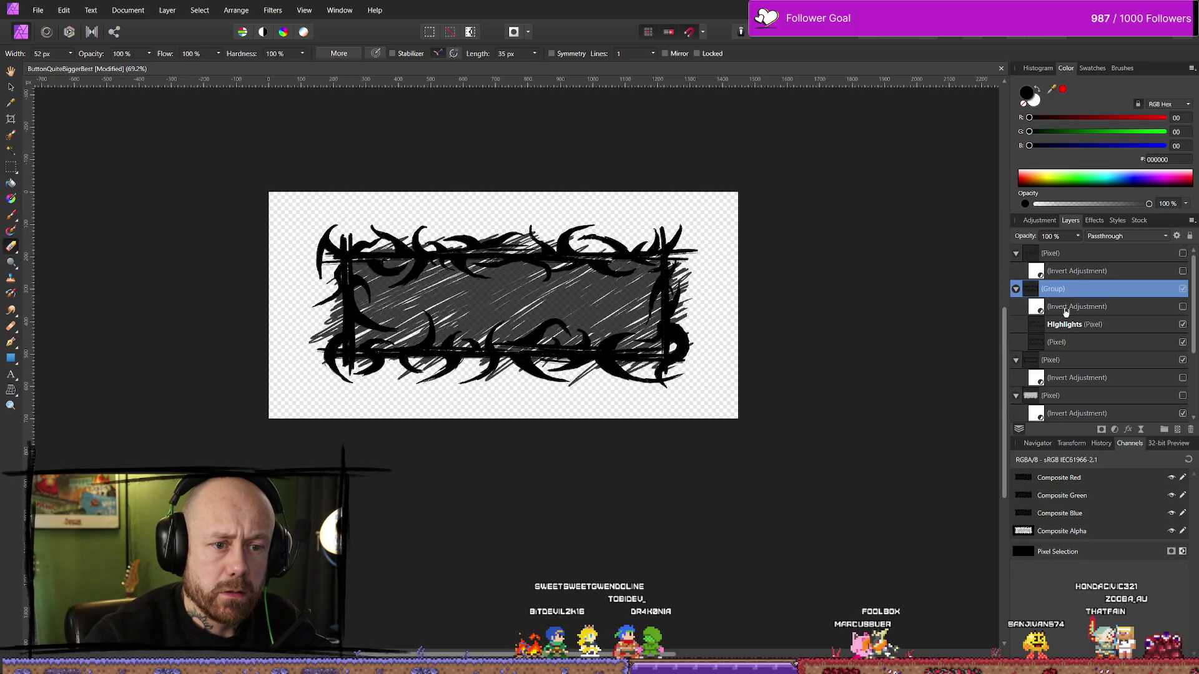
{"action": "mouse_move", "coordinate": [1065, 311]}
{"action": "left_mouse_down"}
{"action": "mouse_move", "coordinate": [1071, 292]}
{"action": "mouse_move", "coordinate": [1049, 303]}
{"action": "mouse_move", "coordinate": [1060, 289]}
{"action": "mouse_move", "coordinate": [1067, 312]}
{"action": "left_mouse_up"}
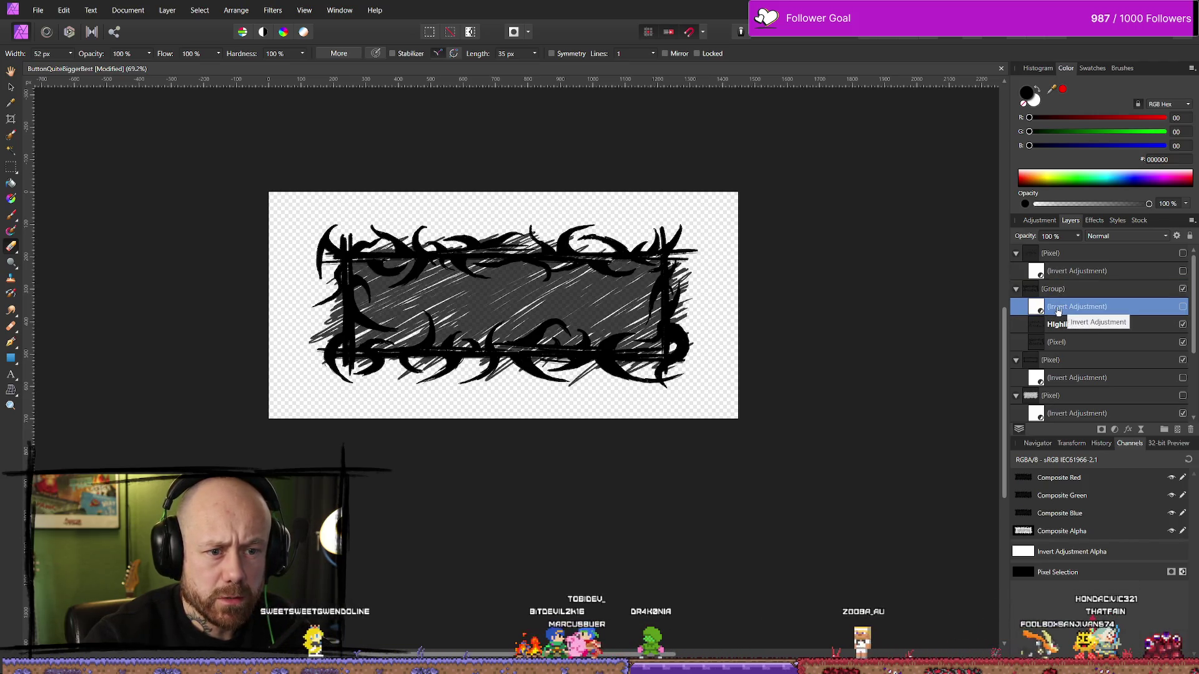
{"action": "left_click", "coordinate": [1183, 306]}
{"action": "left_click", "coordinate": [1182, 306]}
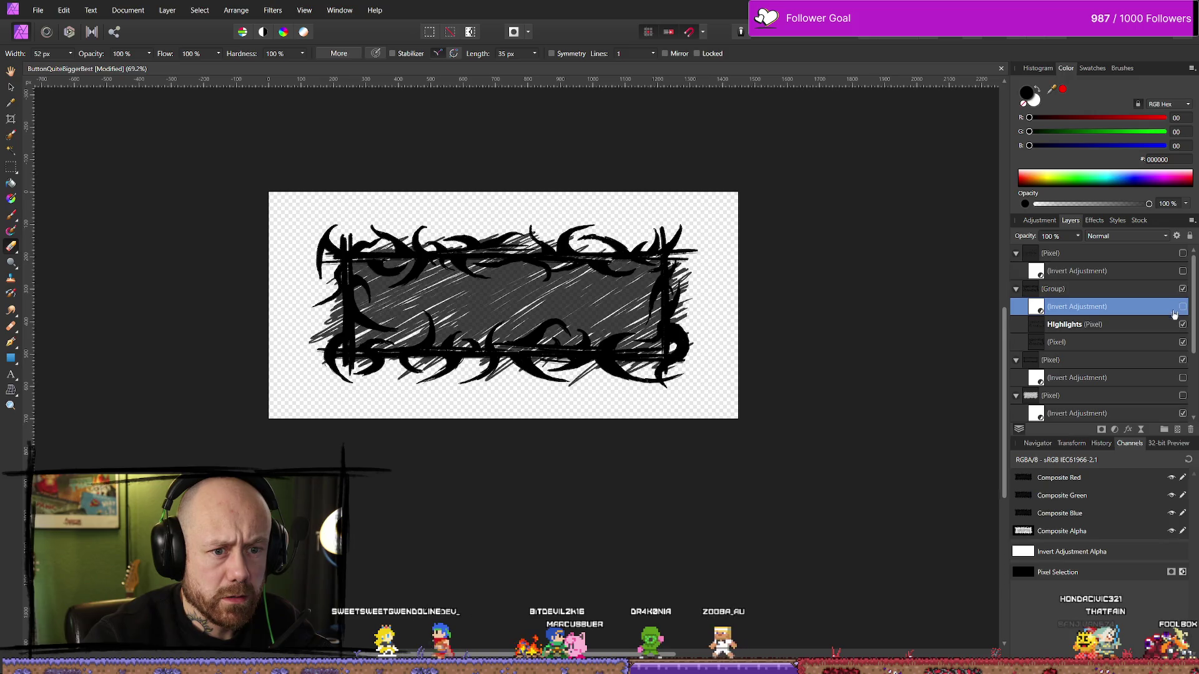
{"action": "mouse_move", "coordinate": [1083, 315]}
{"action": "left_mouse_down"}
{"action": "mouse_move", "coordinate": [1091, 331]}
{"action": "mouse_move", "coordinate": [1071, 331]}
{"action": "left_mouse_up"}
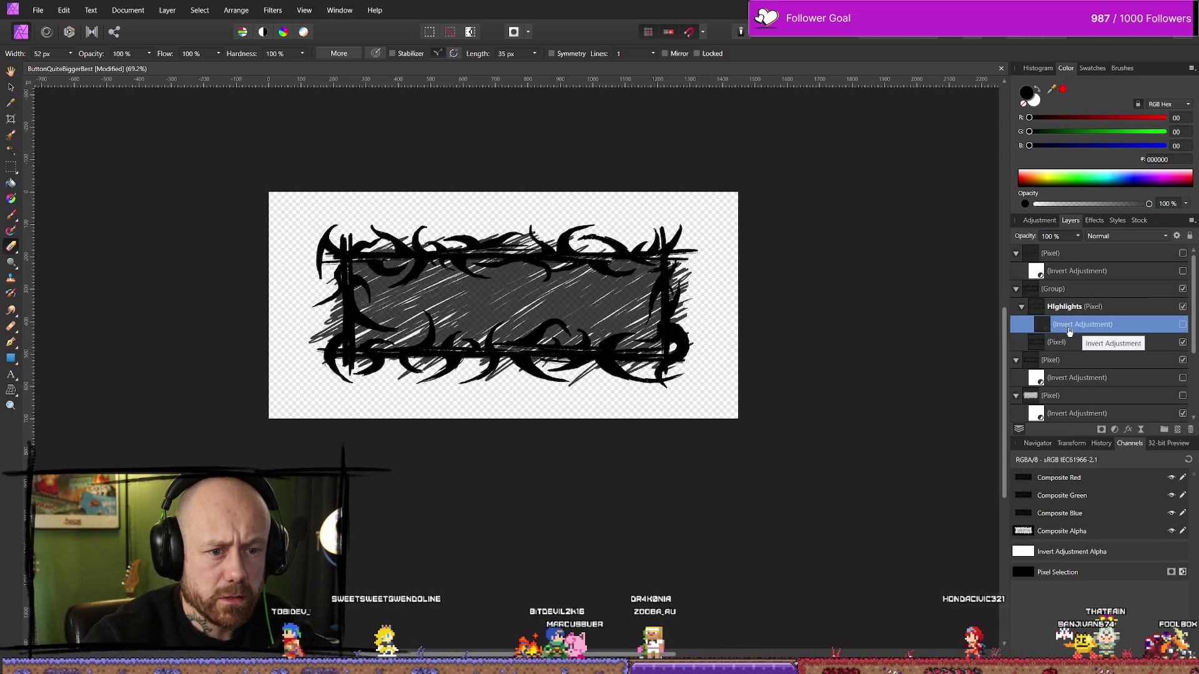
{"action": "left_click", "coordinate": [1183, 324]}
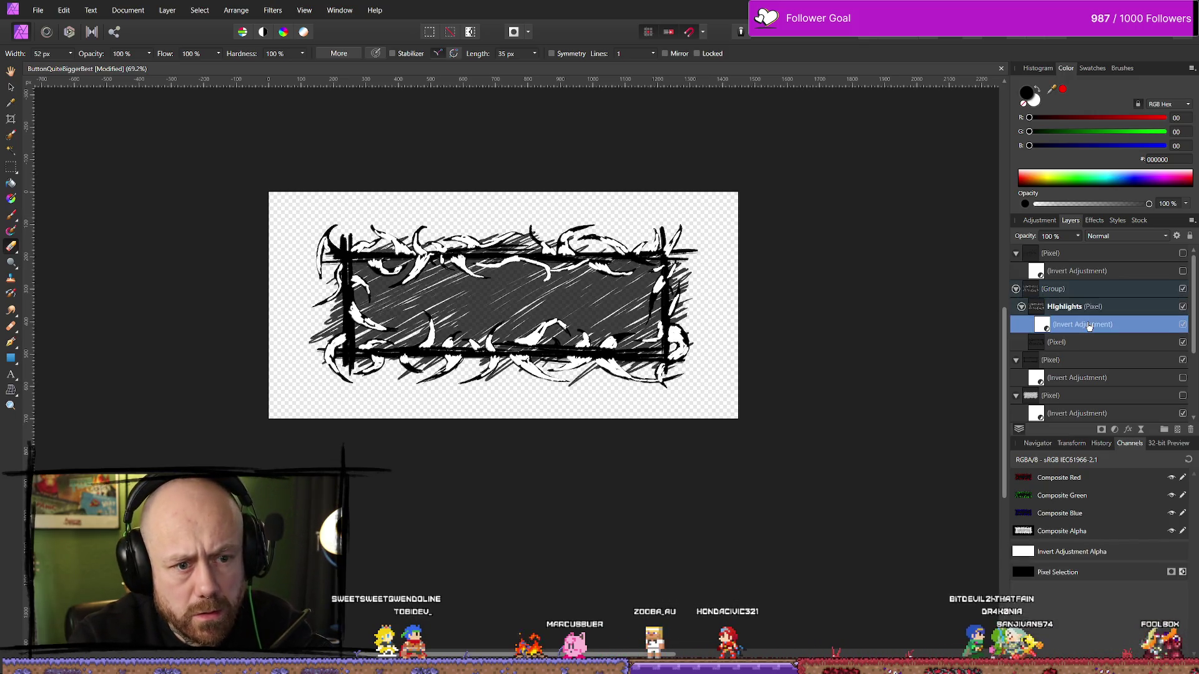
{"action": "key", "text": "Delete"}
{"action": "left_click", "coordinate": [1074, 288]}
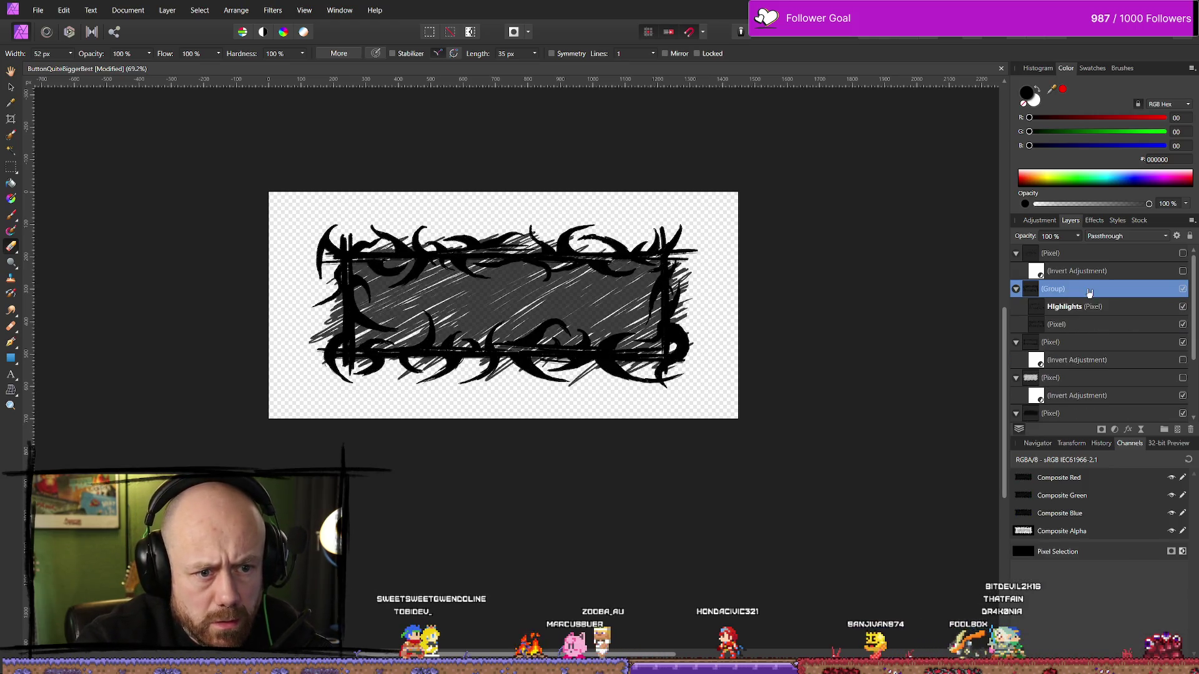
Add a new Invert adjustment and place it between the group and Highlights, comparing it on and off.
{"action": "left_click", "coordinate": [1095, 221]}
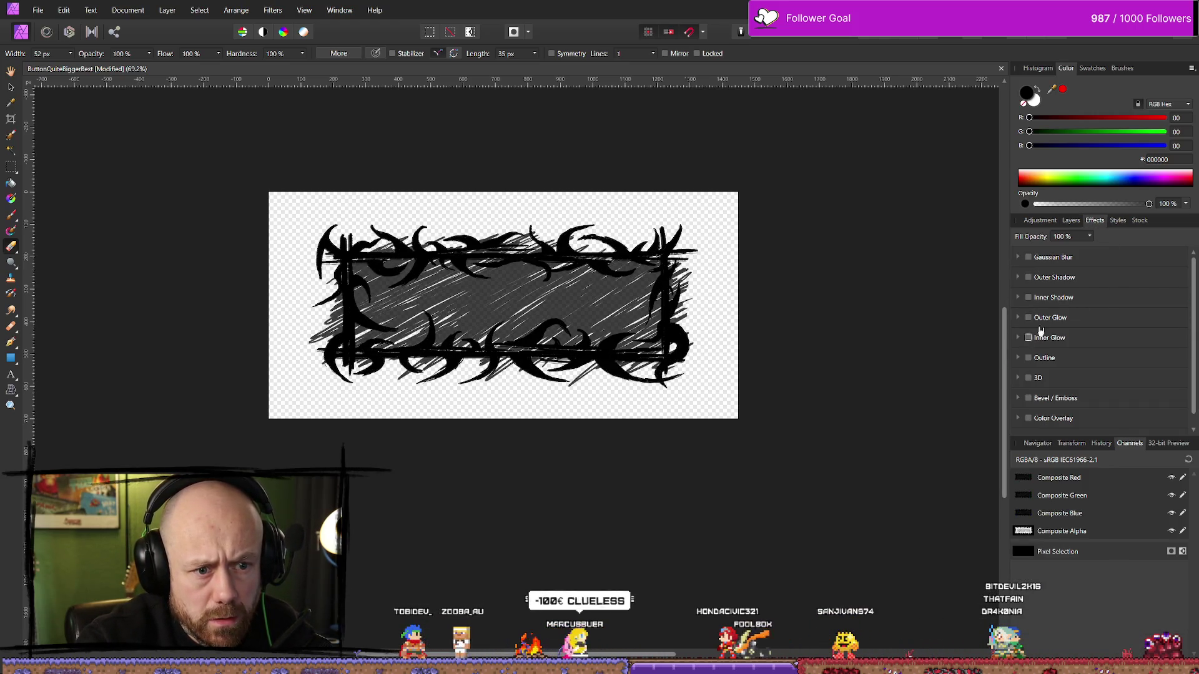
{"action": "left_click", "coordinate": [1071, 220]}
{"action": "left_click", "coordinate": [1039, 220]}
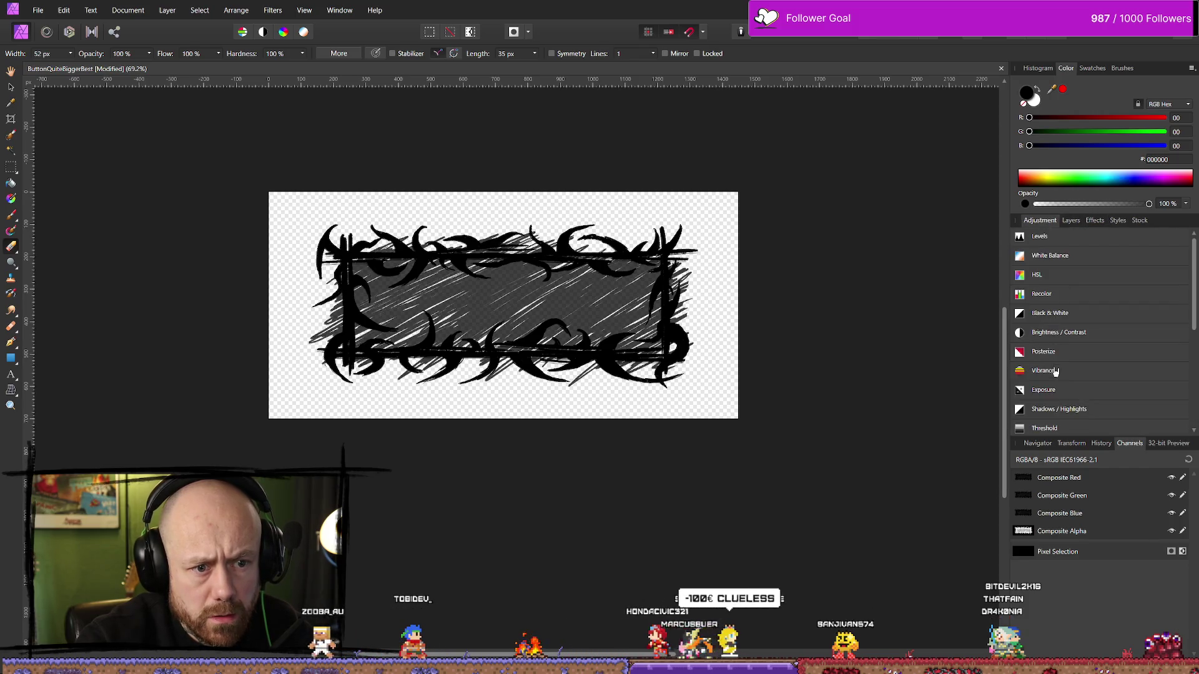
{"action": "scroll", "coordinate": [1055, 371], "scroll_direction": "down", "scroll_amount": 5}
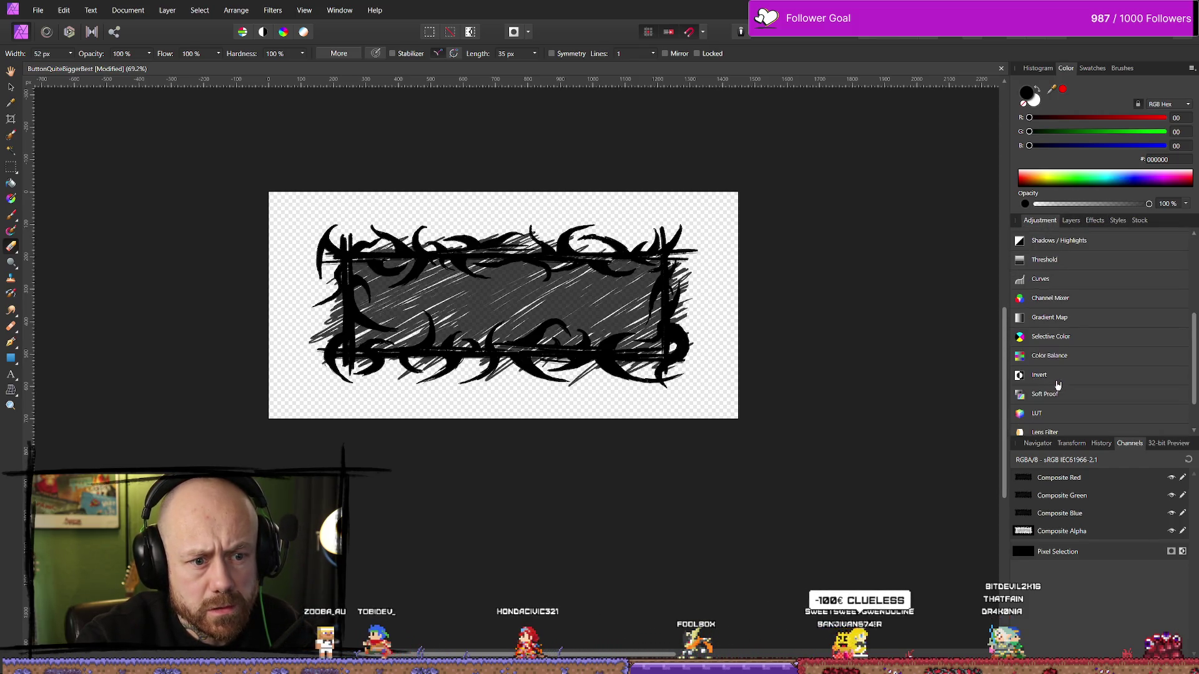
{"action": "left_click", "coordinate": [1057, 412]}
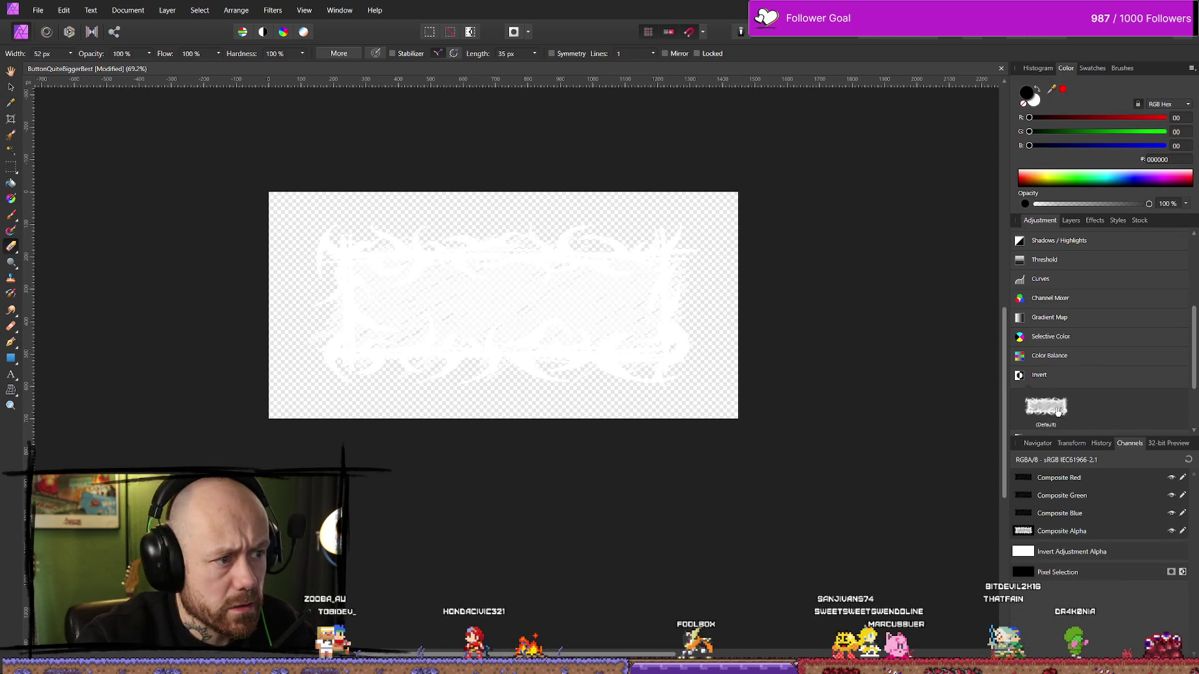
{"action": "left_click", "coordinate": [1073, 221]}
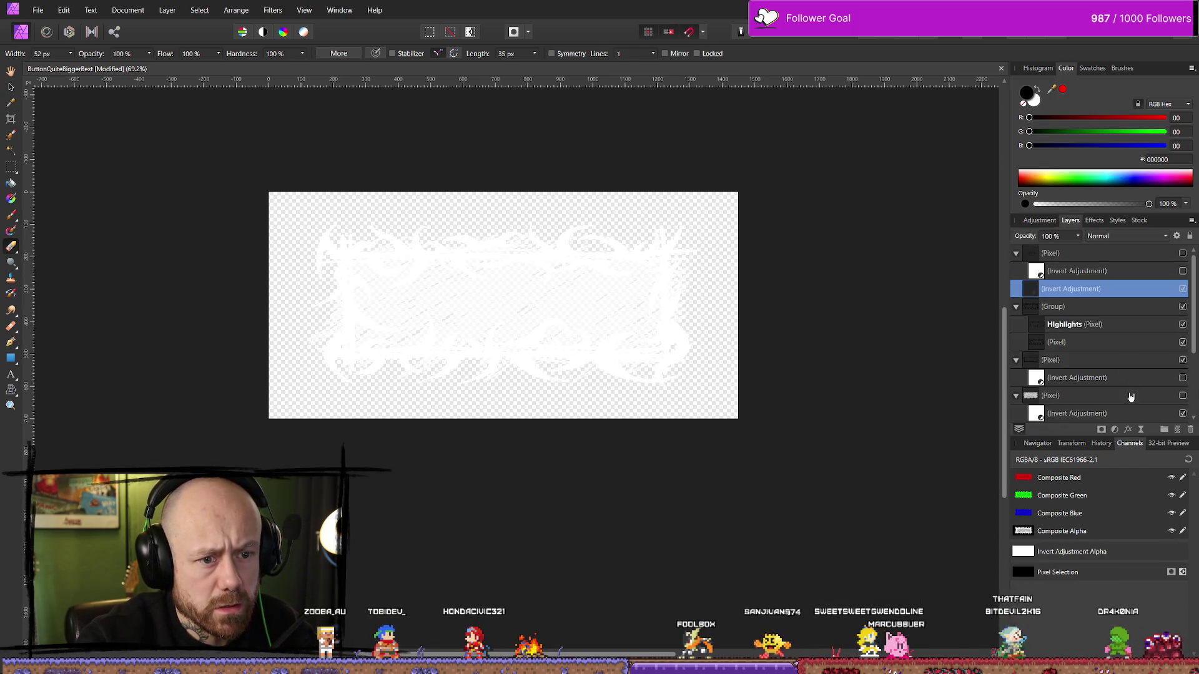
{"action": "left_click_drag", "start_coordinate": [1030, 287], "coordinate": [1042, 325]}
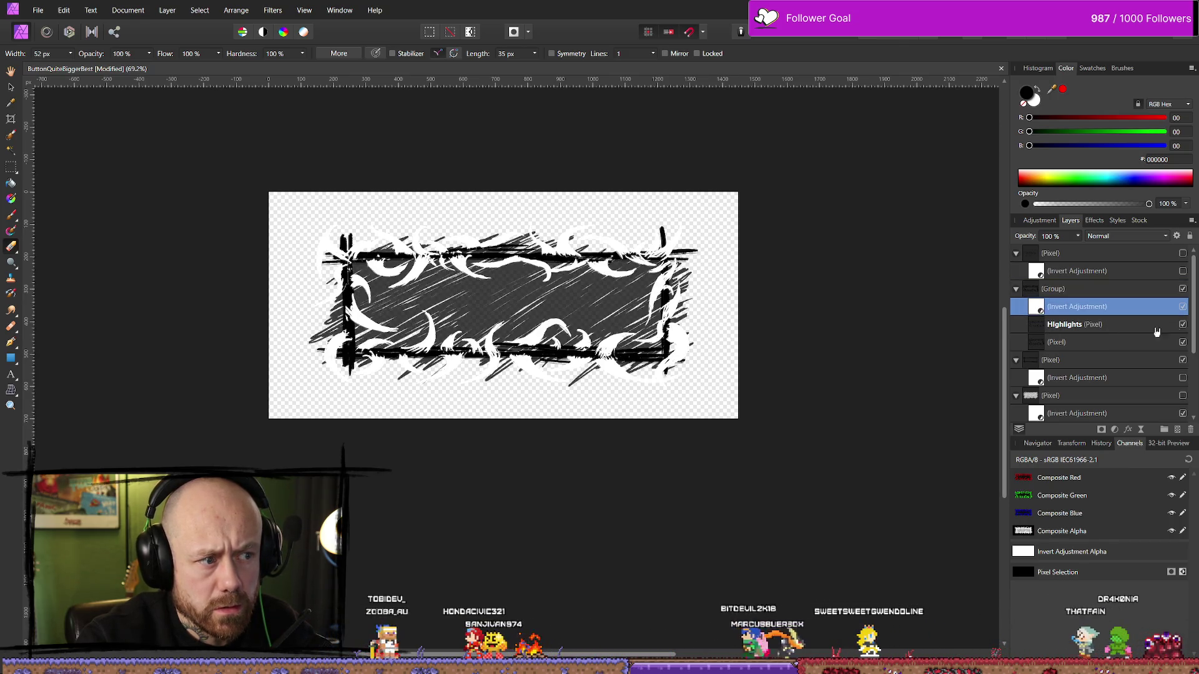
{"action": "left_click", "coordinate": [1183, 307]}
{"action": "left_click", "coordinate": [1182, 307]}
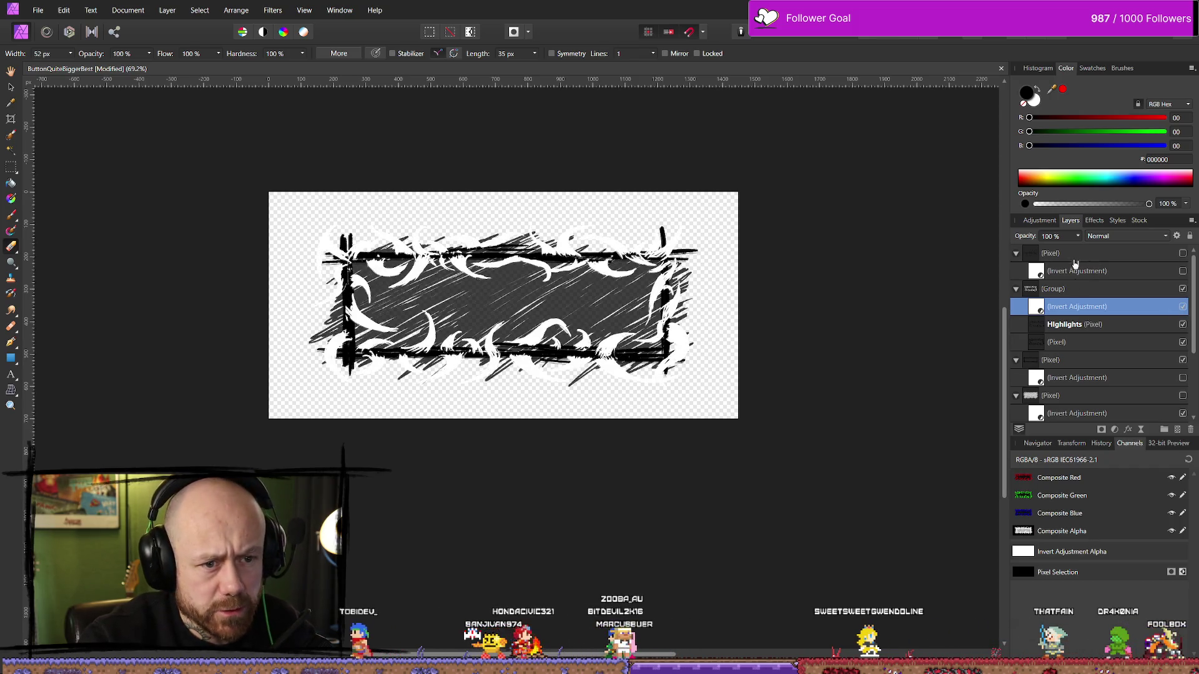
Show the top vein-stroke pixel layer with its invert, and enable the invert on a lower stroke layer.
{"action": "left_click", "coordinate": [1182, 253]}
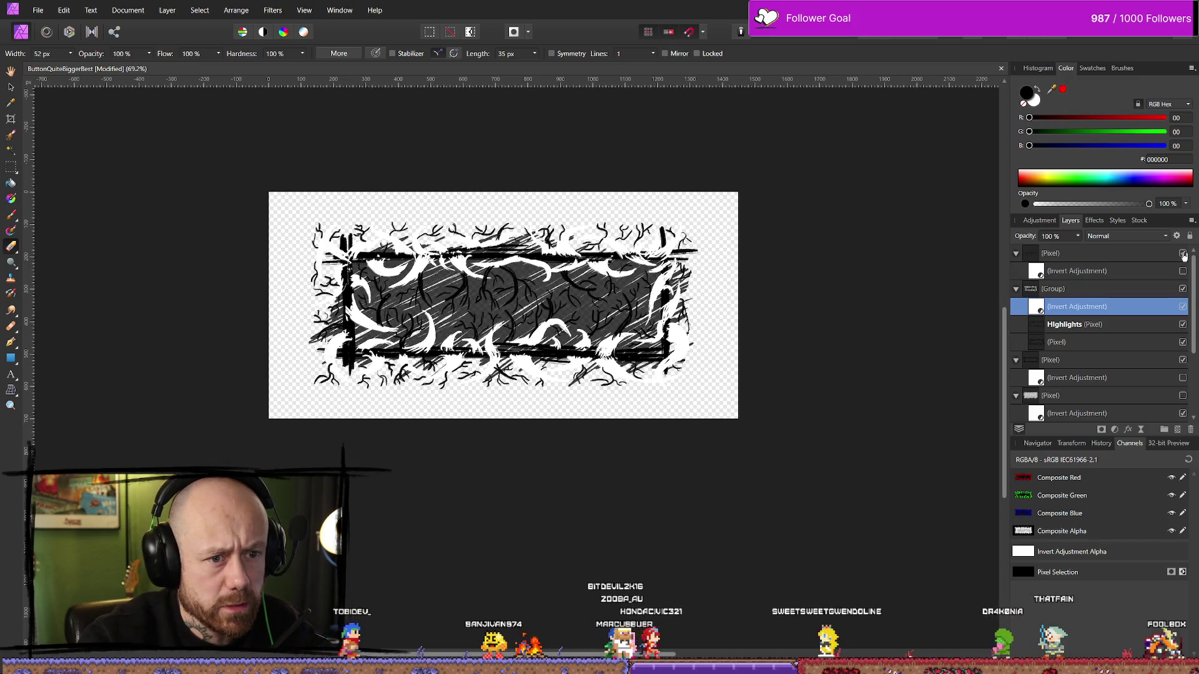
{"action": "left_click", "coordinate": [1183, 271]}
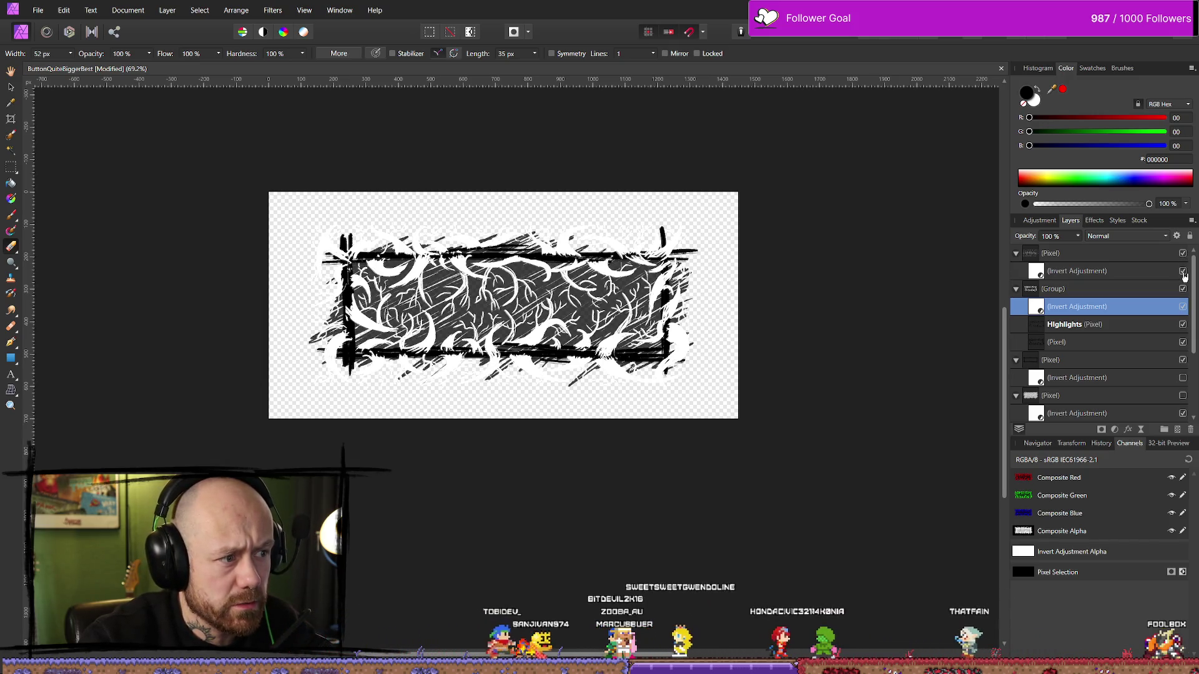
{"action": "scroll", "coordinate": [1150, 319], "scroll_direction": "down", "scroll_amount": 3}
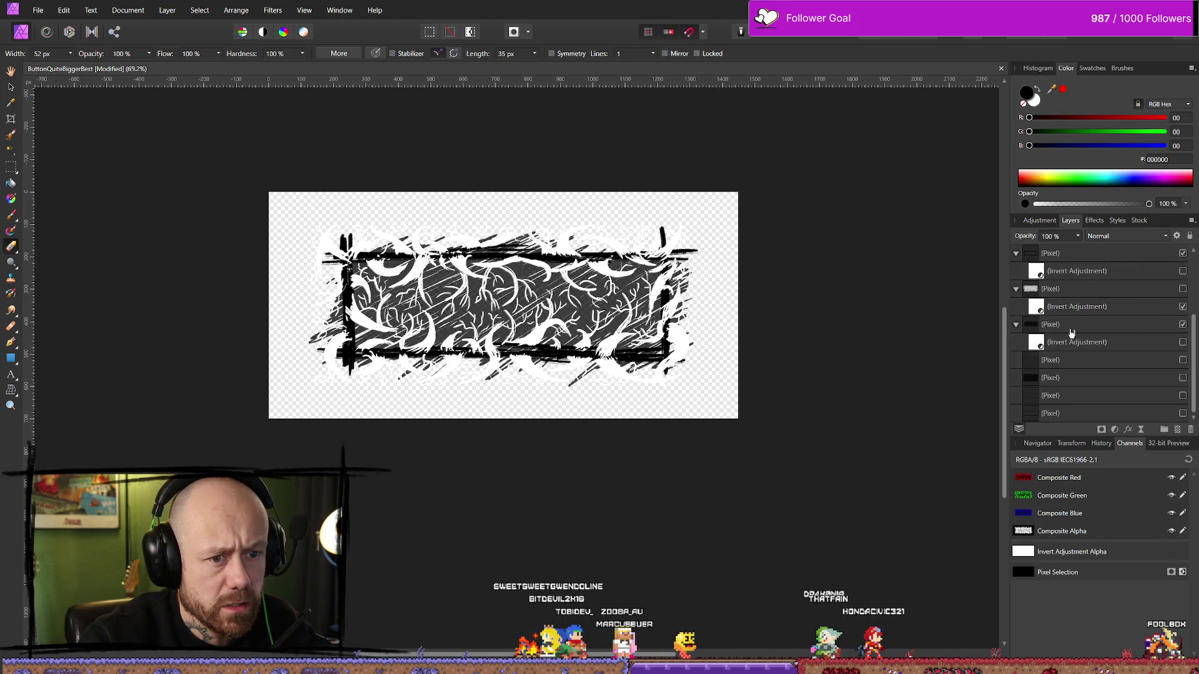
{"action": "scroll", "coordinate": [1093, 310], "scroll_direction": "up", "scroll_amount": 2}
{"action": "left_click", "coordinate": [1183, 324]}
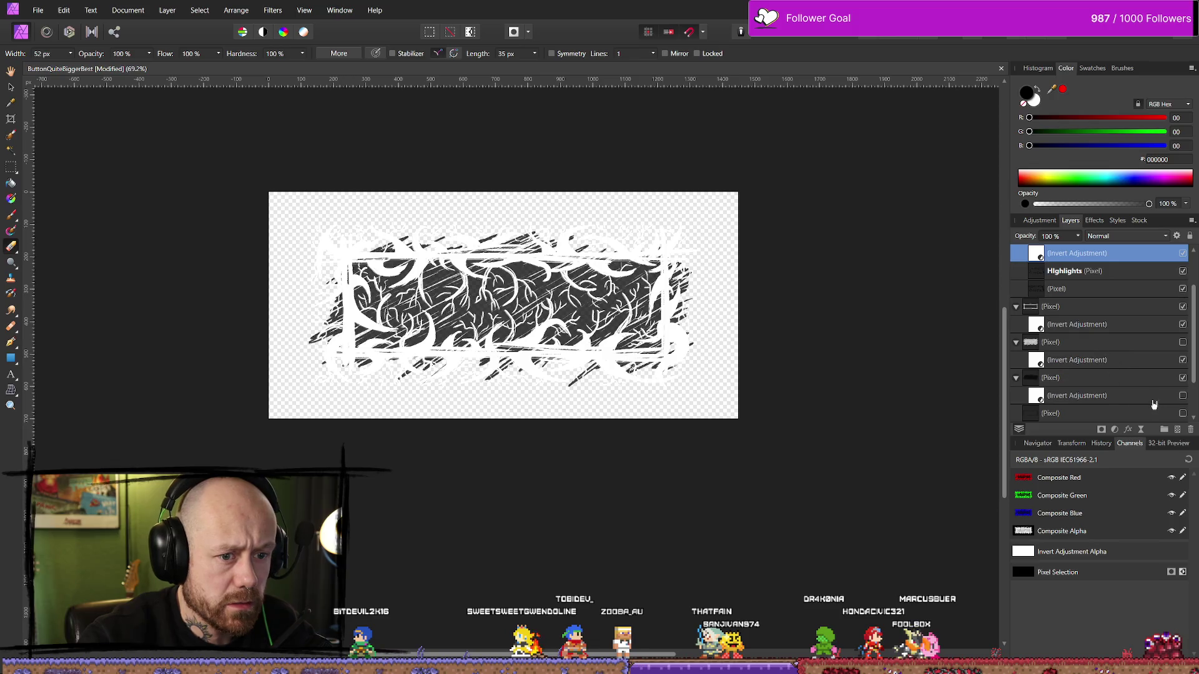
Turn off the lower invert and export the frame as PNG over ButtonQuite_Clicked.png, confirming the replace.
{"action": "left_click", "coordinate": [1183, 325]}
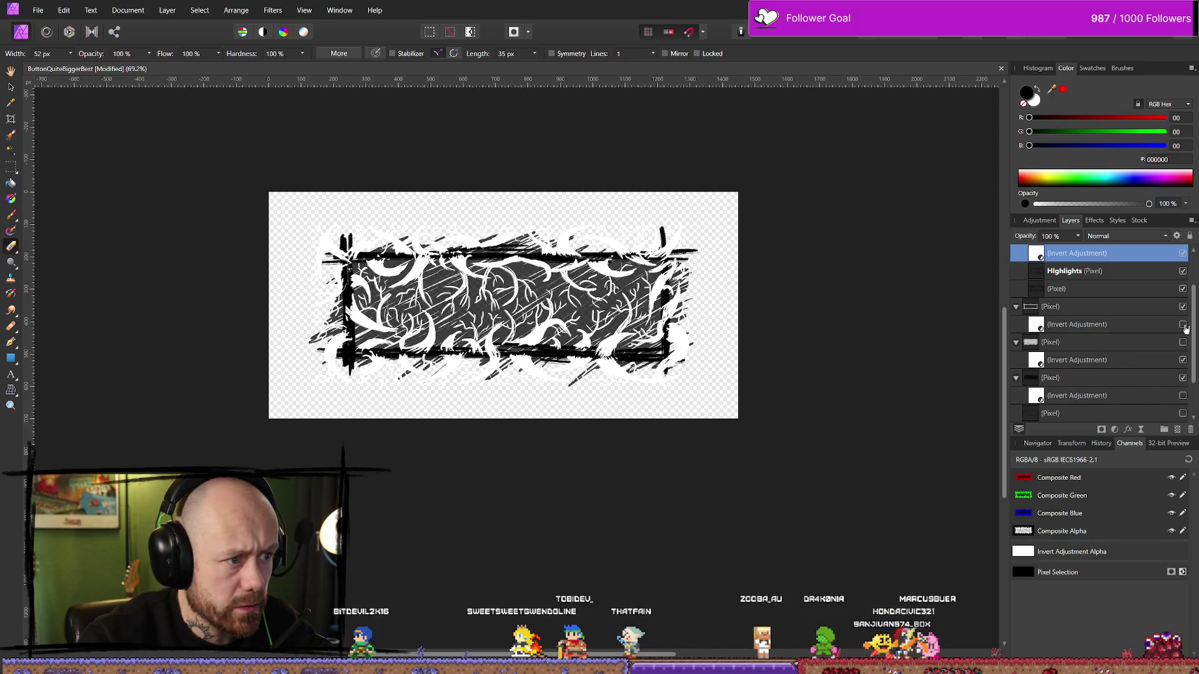
{"action": "left_click", "coordinate": [38, 10]}
{"action": "left_click", "coordinate": [87, 284]}
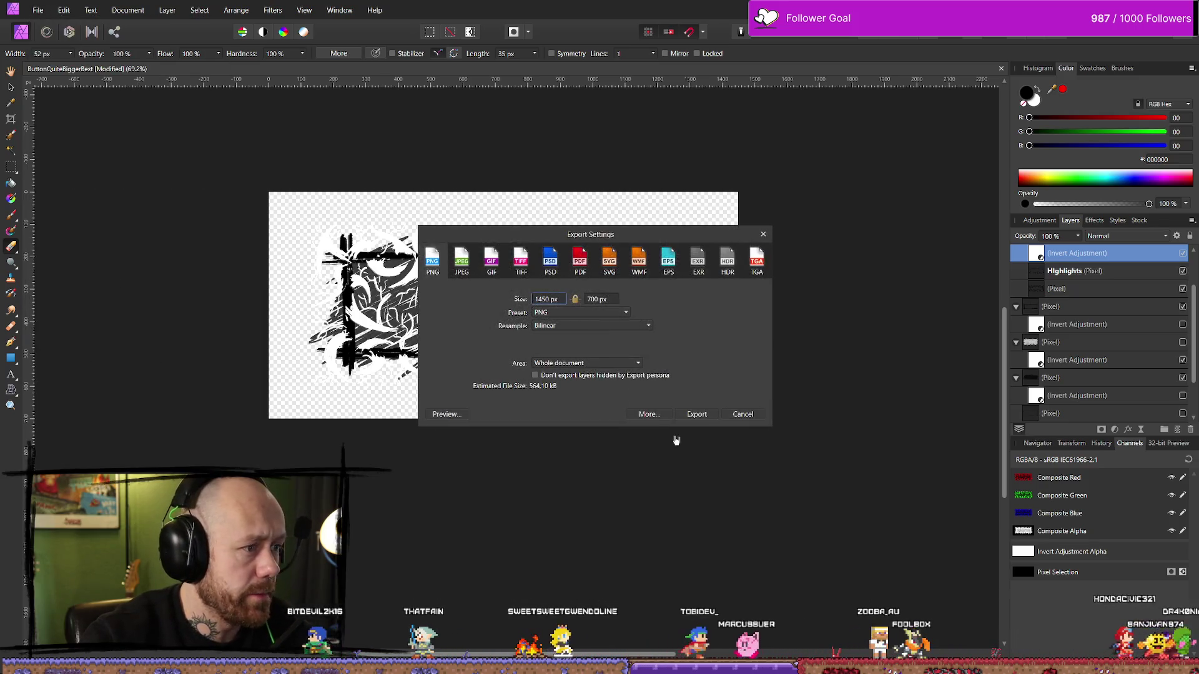
{"action": "left_click", "coordinate": [700, 413]}
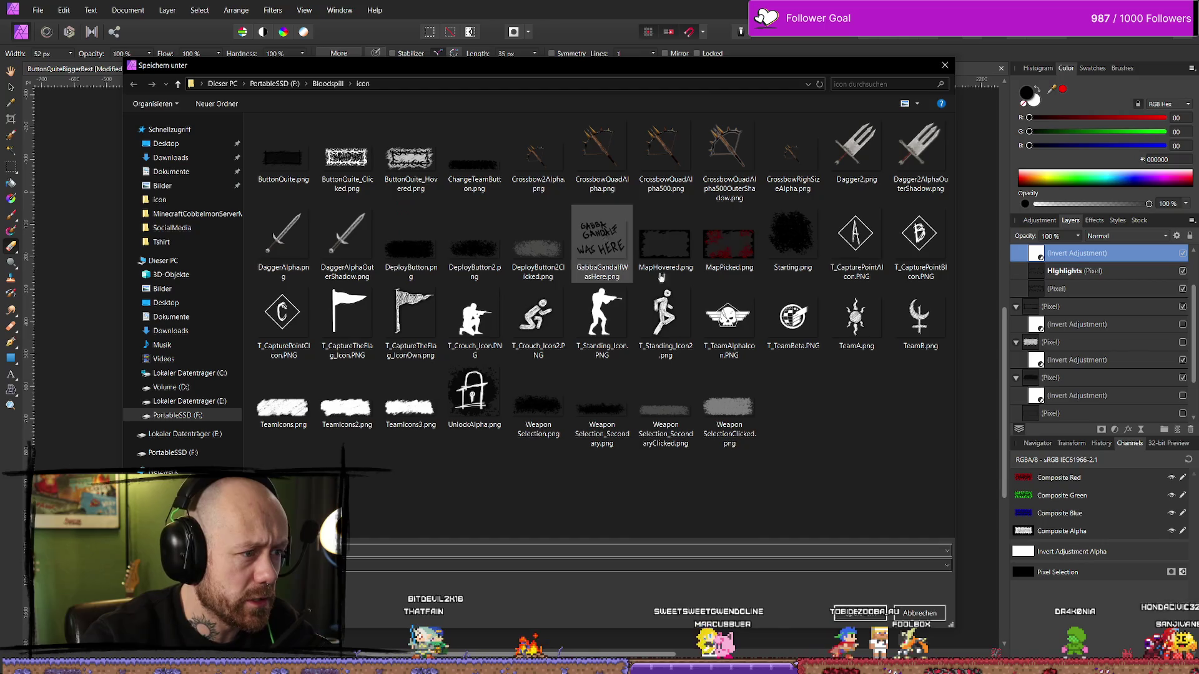
{"action": "left_click", "coordinate": [347, 155]}
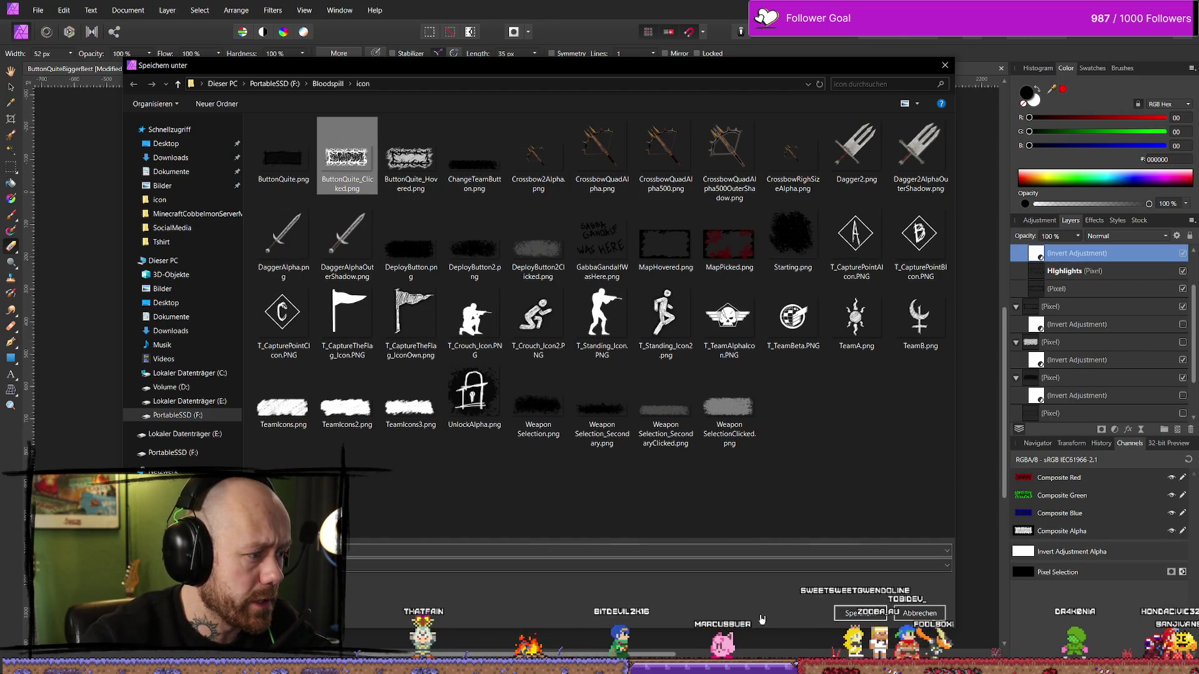
{"action": "left_click", "coordinate": [864, 613]}
{"action": "left_click", "coordinate": [634, 386]}
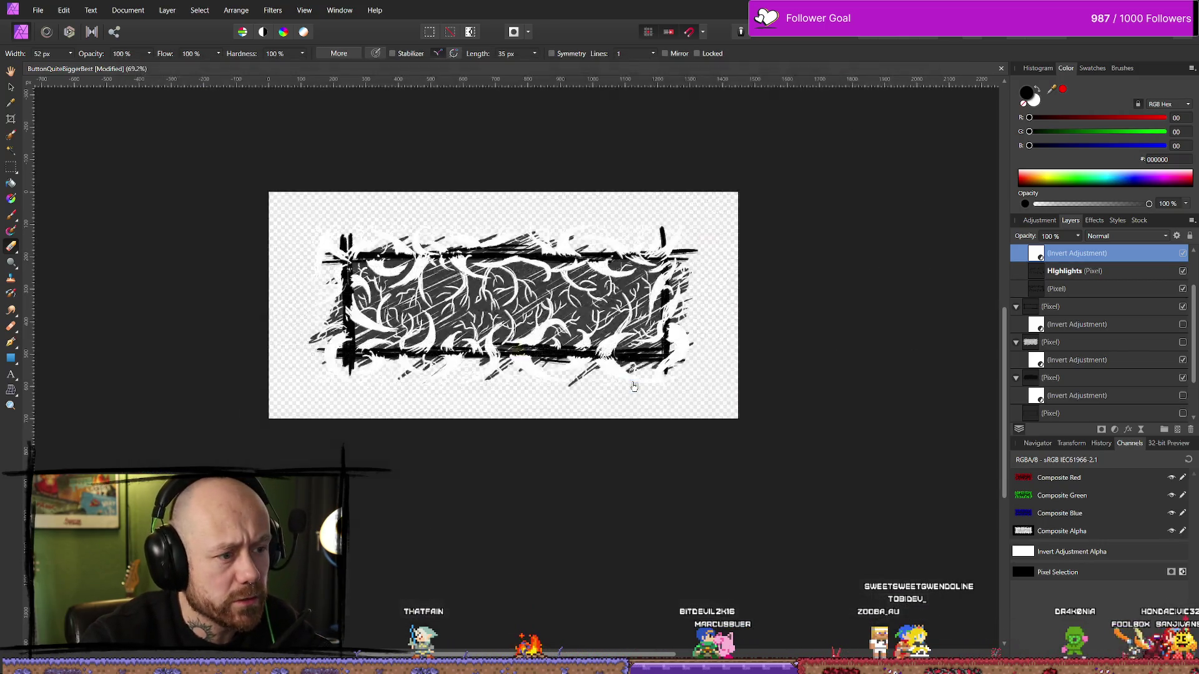
Save the Affinity document and switch over to the Unreal Engine editor.
{"action": "left_click", "coordinate": [37, 10]}
{"action": "left_click", "coordinate": [37, 10]}
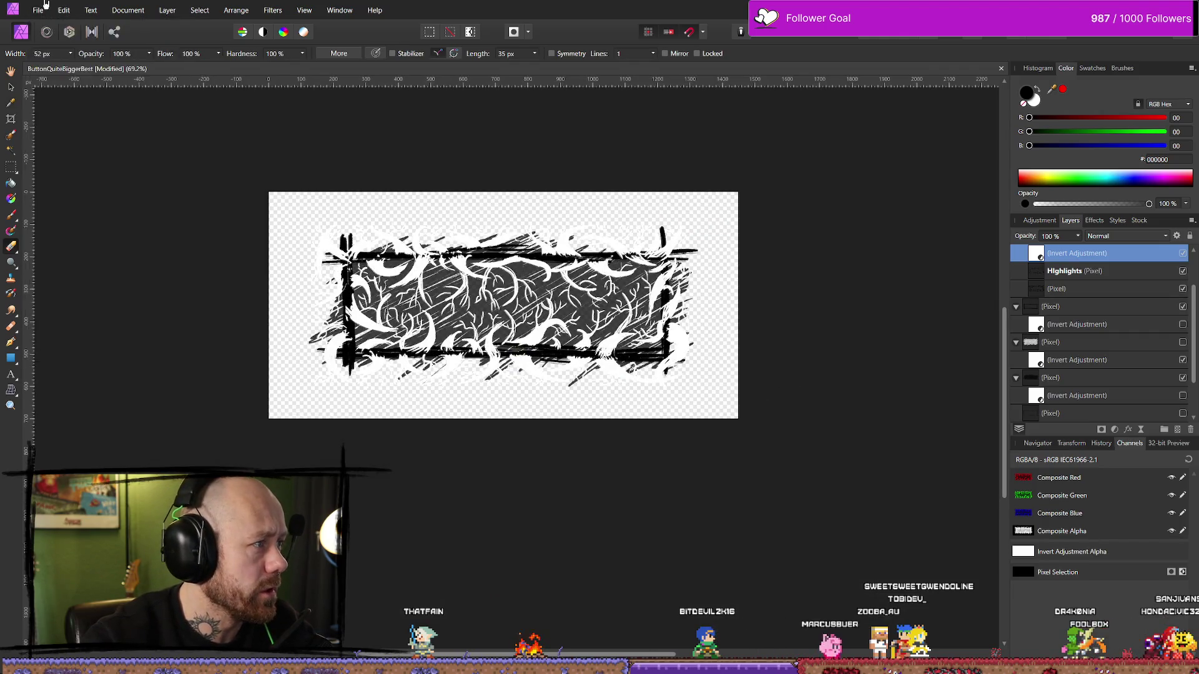
{"action": "left_click", "coordinate": [37, 10]}
{"action": "left_click", "coordinate": [57, 178]}
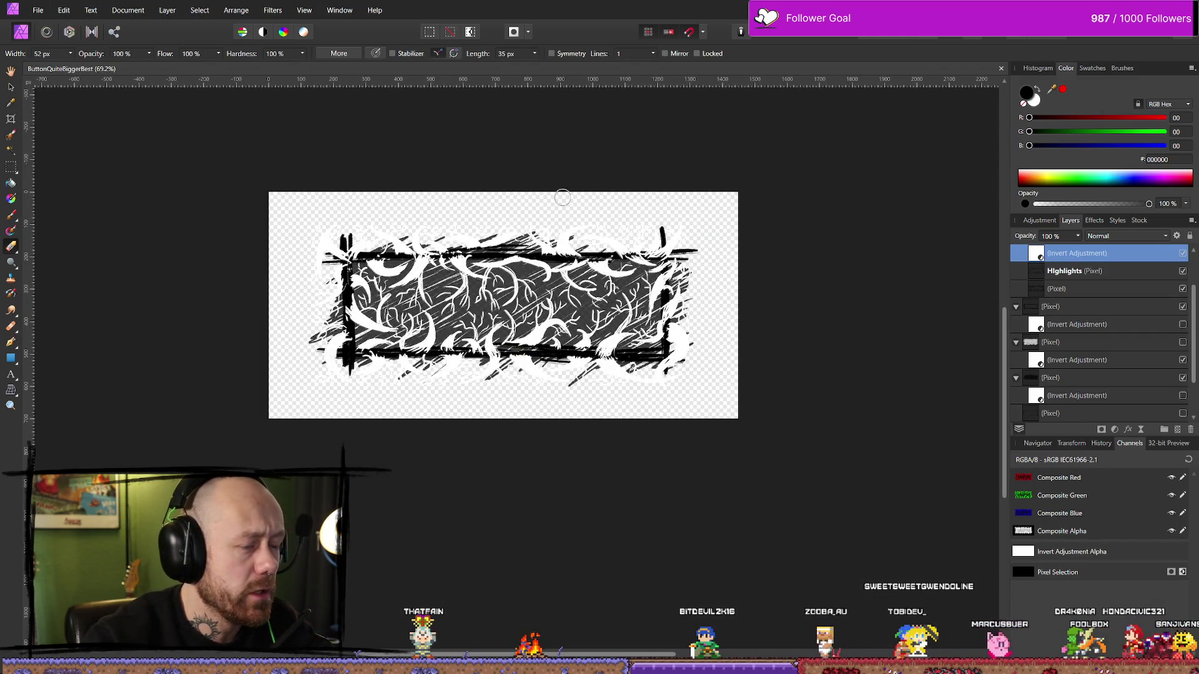
{"action": "key", "text": "alt+Tab"}
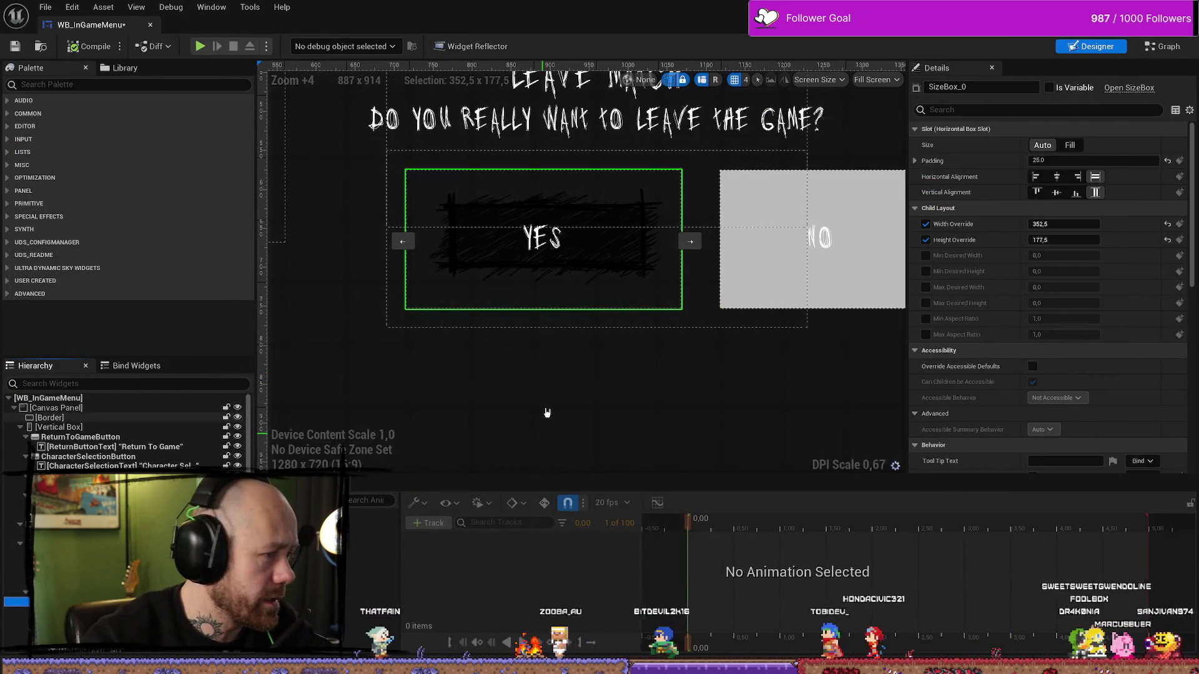
Reimport the updated ButtonQuite button textures from the Content Drawer.
{"action": "key", "text": "ctrl+space"}
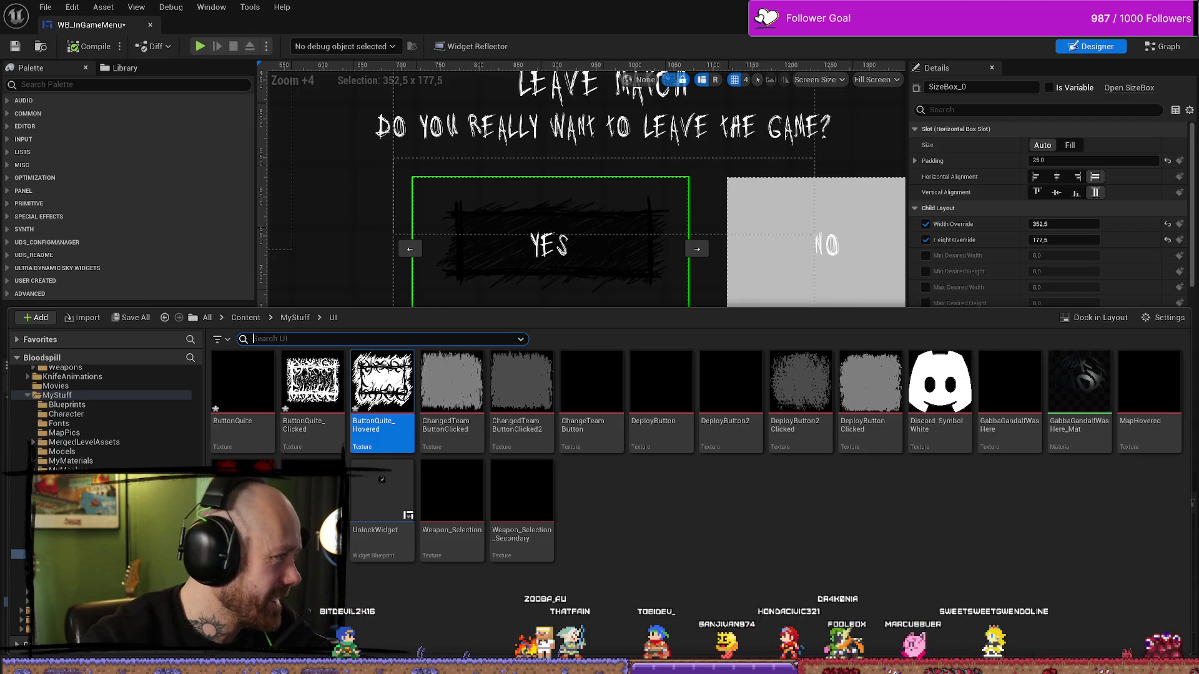
{"action": "left_click", "coordinate": [763, 484]}
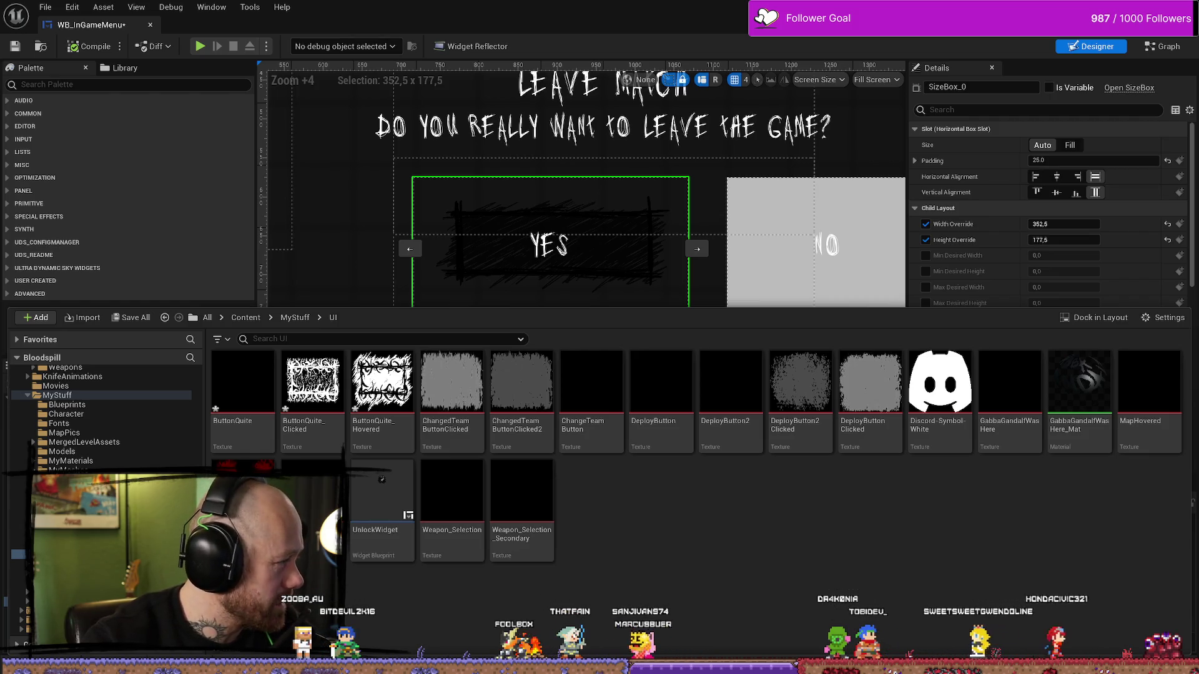
{"action": "left_click_drag", "start_coordinate": [626, 587], "coordinate": [726, 578]}
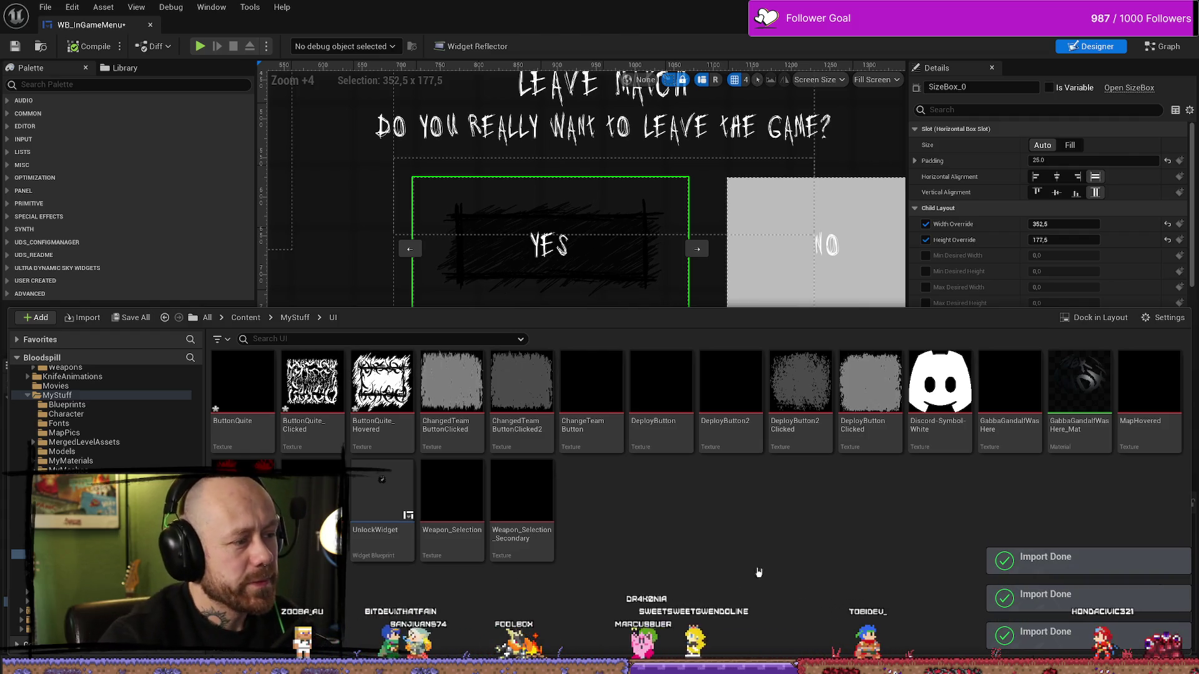
Save all unsaved packages with File > Save All.
{"action": "left_click", "coordinate": [47, 7]}
{"action": "left_click", "coordinate": [47, 7]}
{"action": "left_click", "coordinate": [73, 85]}
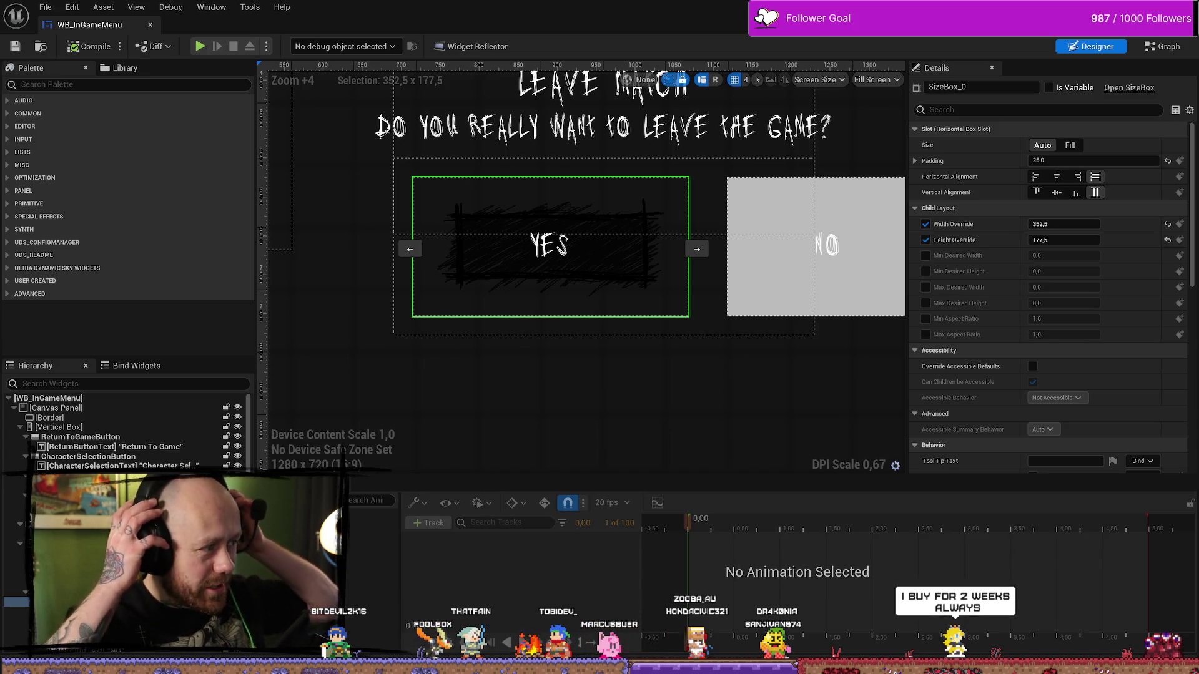
Compute 1450÷4 in Calculator and set SizeBox_0's Width Override to 362,5.
{"action": "key", "text": "alt+Tab"}
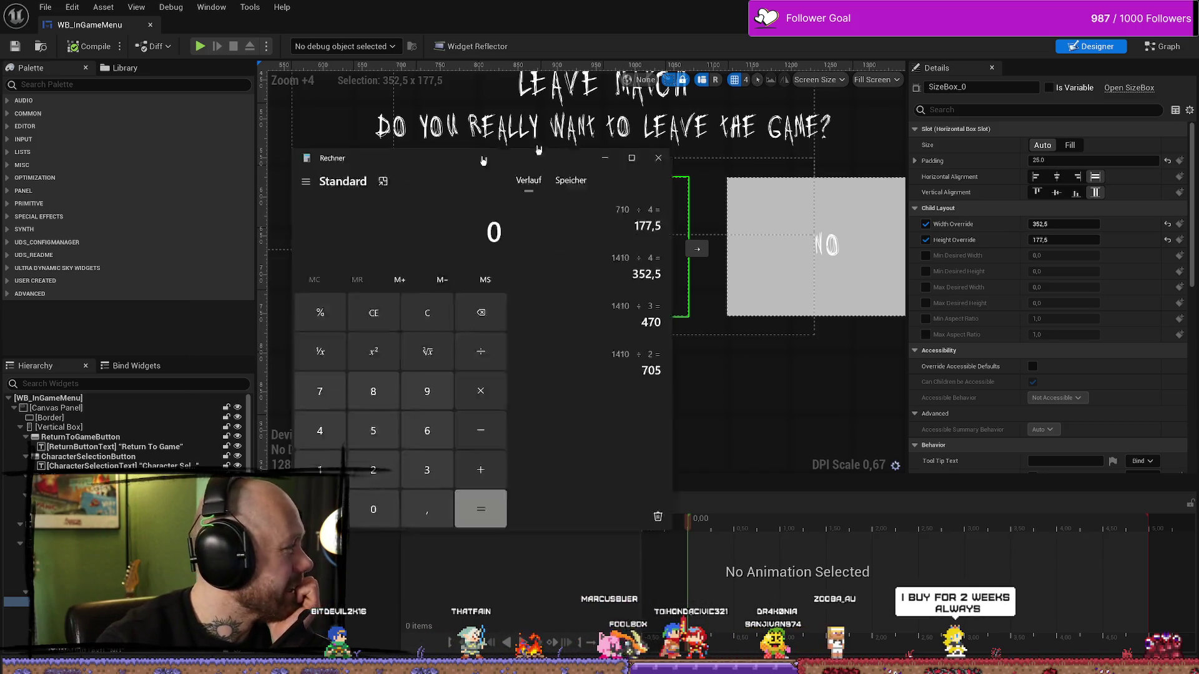
{"action": "key", "text": "alt+Tab"}
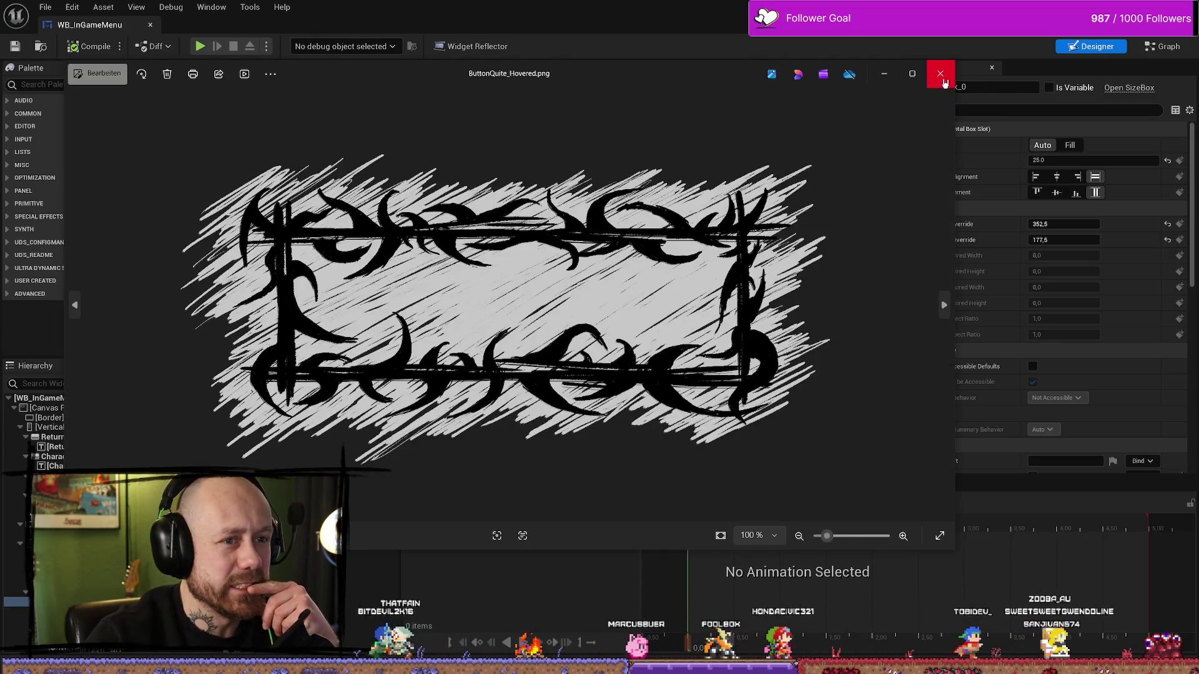
{"action": "key", "text": "alt+F4"}
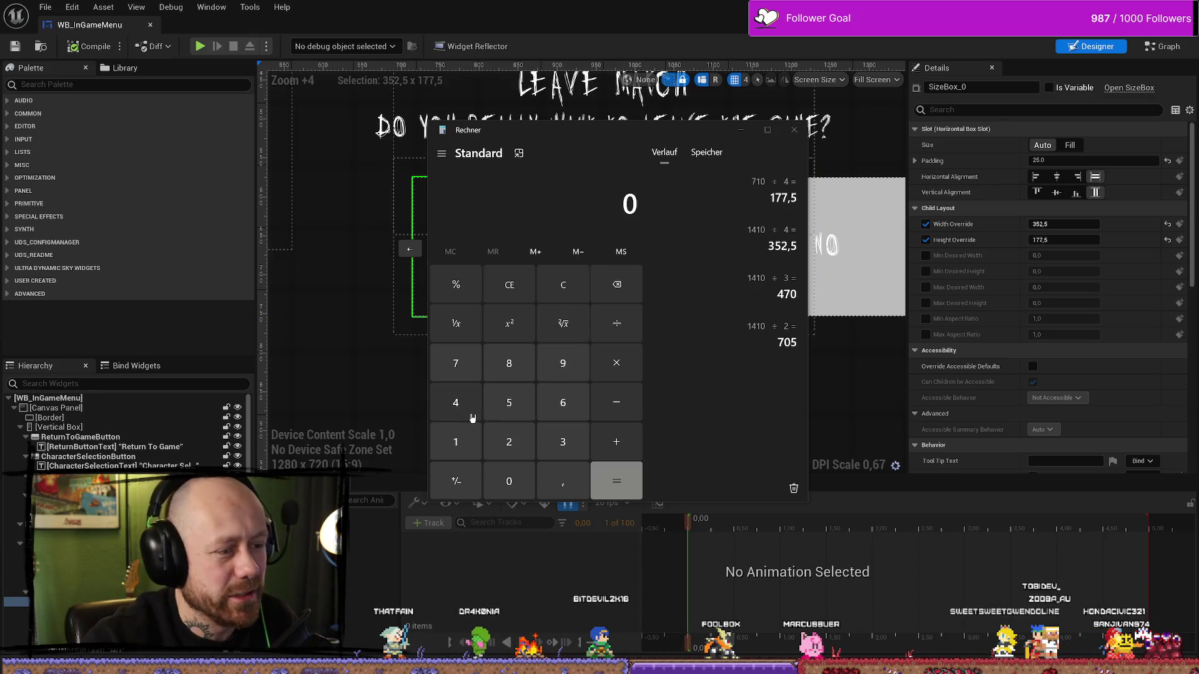
{"action": "left_click", "coordinate": [460, 440]}
{"action": "left_click", "coordinate": [461, 405]}
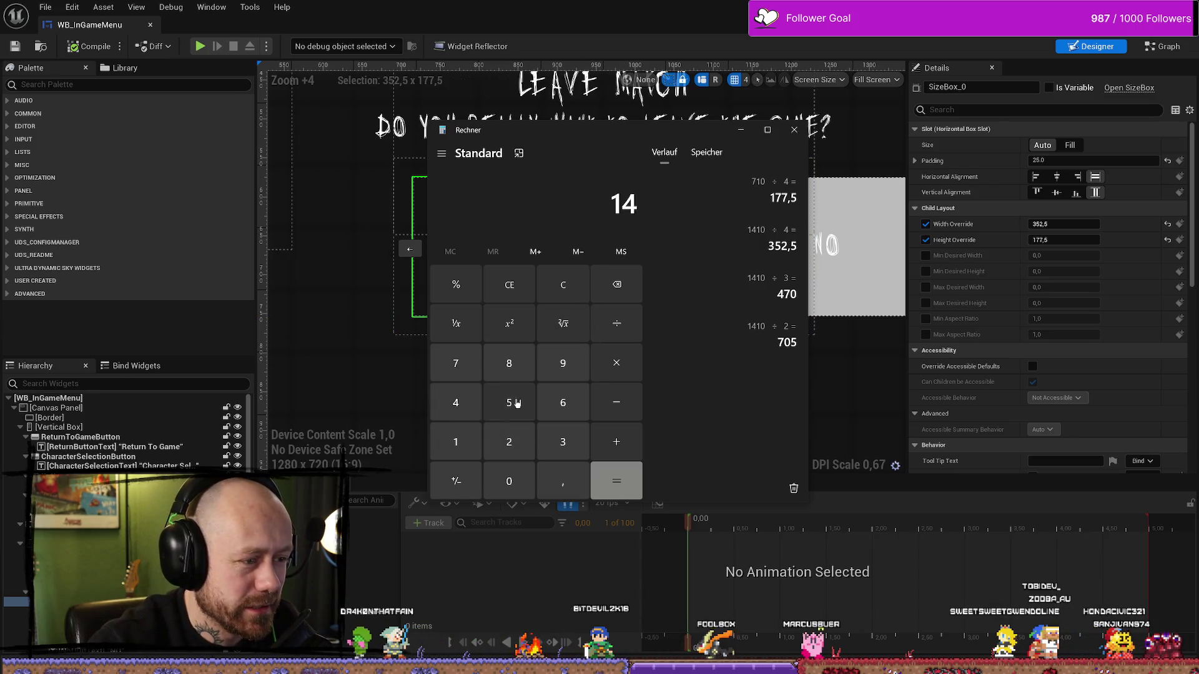
{"action": "left_click", "coordinate": [632, 323]}
{"action": "left_click", "coordinate": [460, 401]}
{"action": "left_click", "coordinate": [615, 480]}
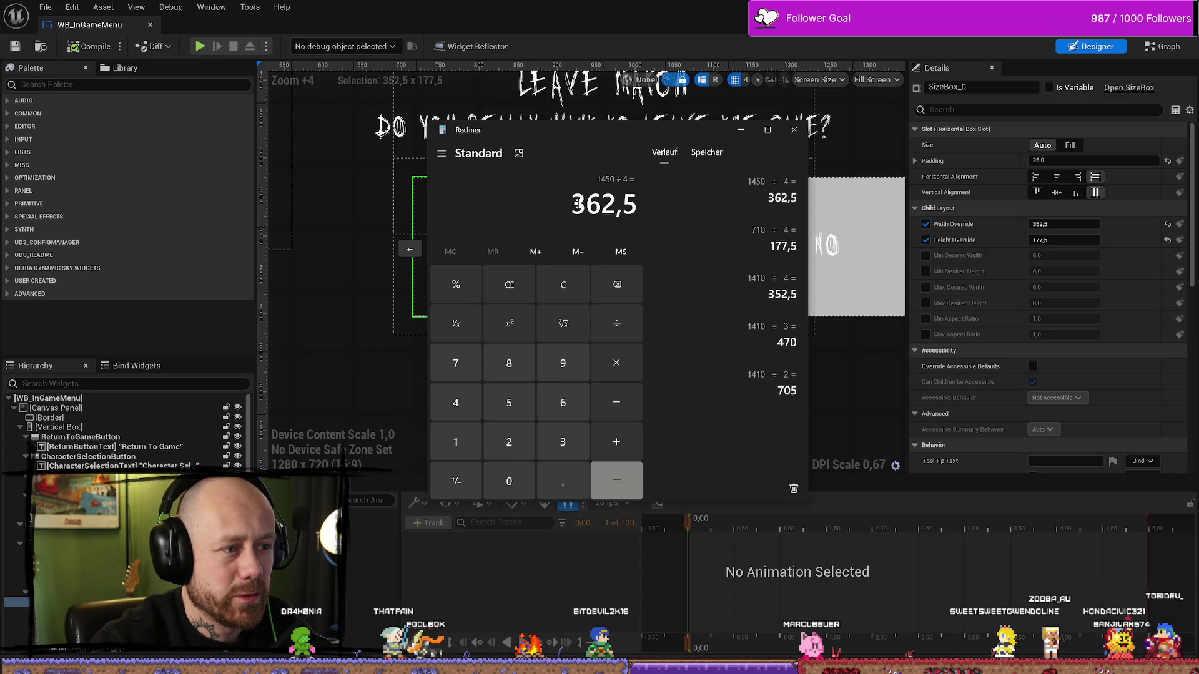
{"action": "left_click_drag", "start_coordinate": [577, 203], "coordinate": [636, 204]}
{"action": "key", "text": "ctrl+c"}
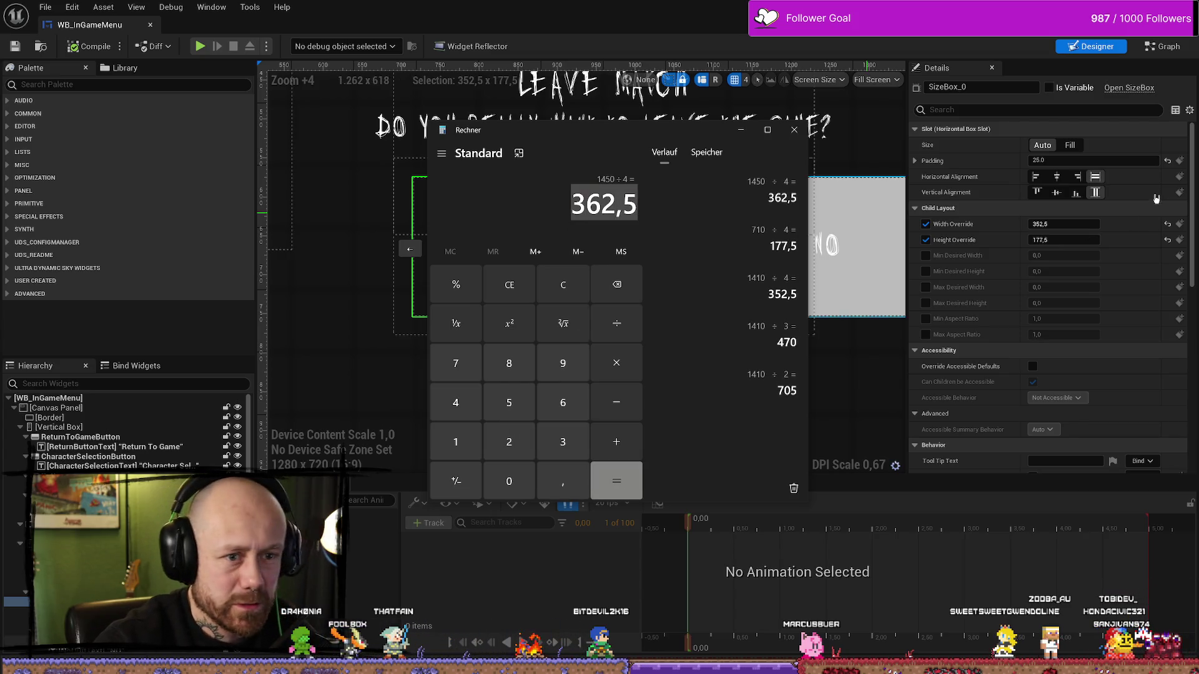
{"action": "left_click", "coordinate": [1063, 224]}
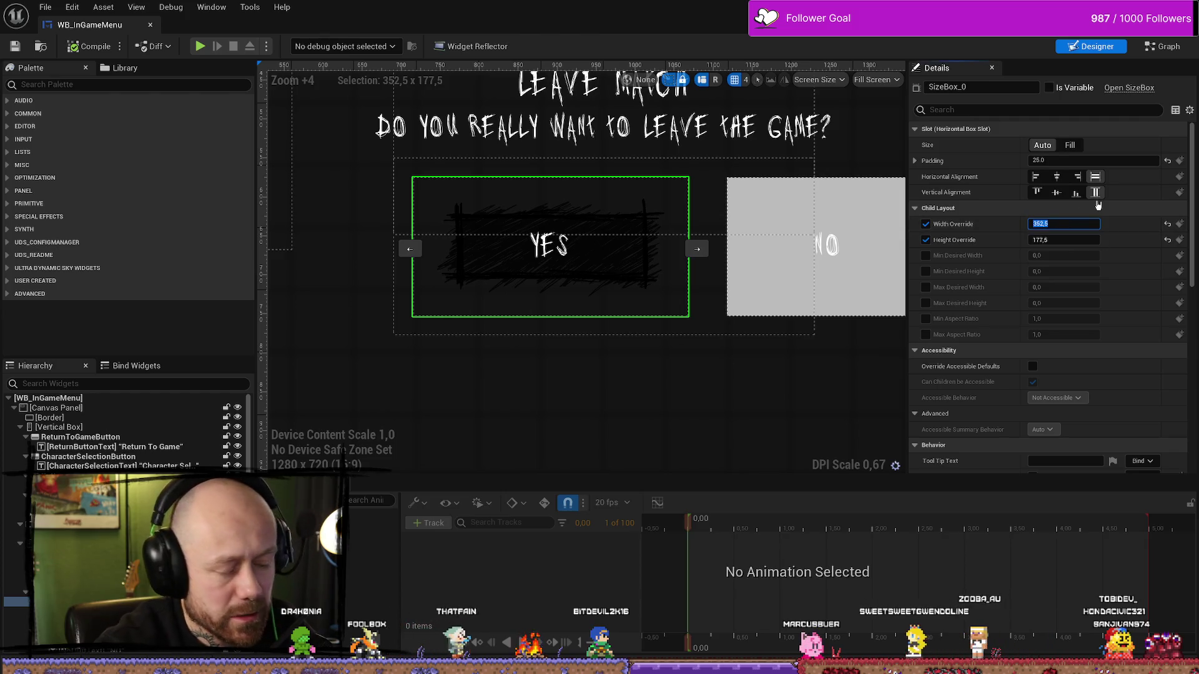
{"action": "key", "text": "ctrl+v"}
{"action": "key", "text": "Return"}
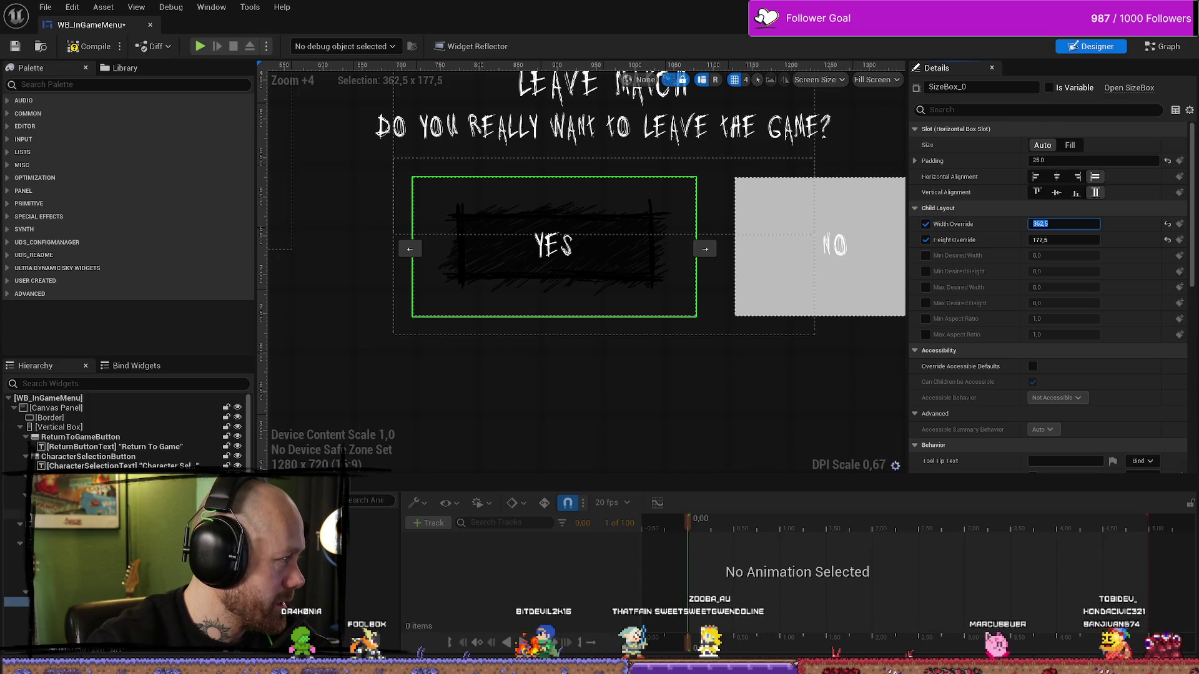
Compute 700÷4, set the Height Override to 175, and compile the widget blueprint.
{"action": "key", "text": "alt+Tab"}
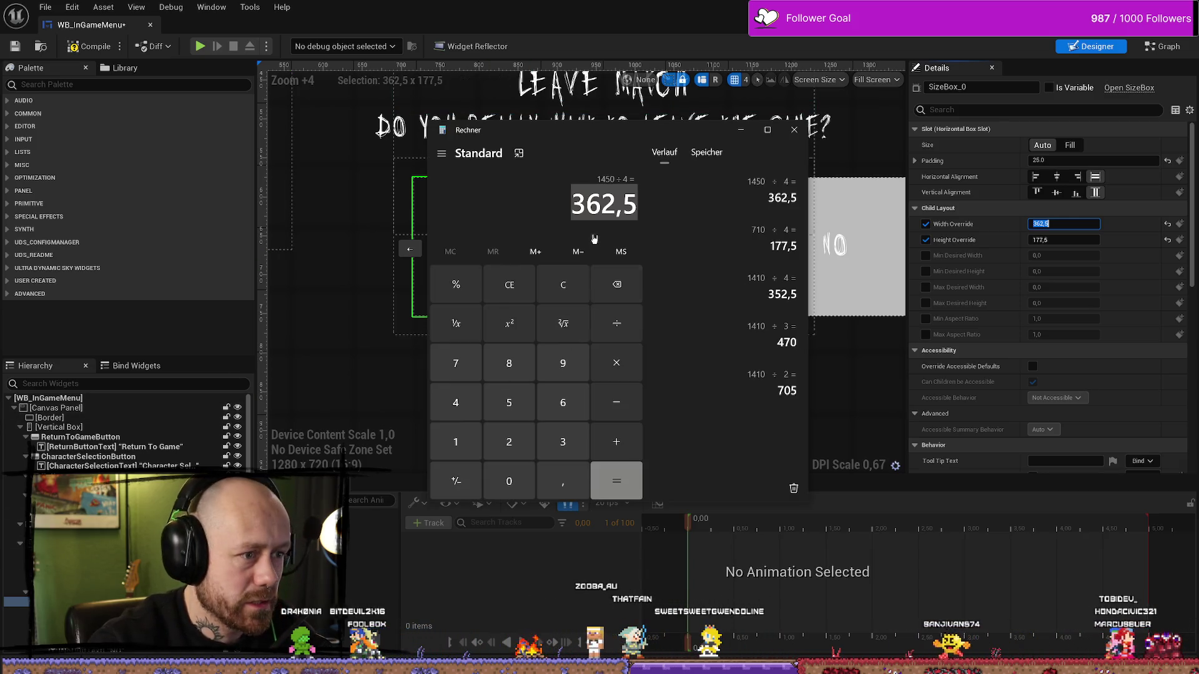
{"action": "left_click", "coordinate": [503, 285]}
{"action": "left_click", "coordinate": [479, 369]}
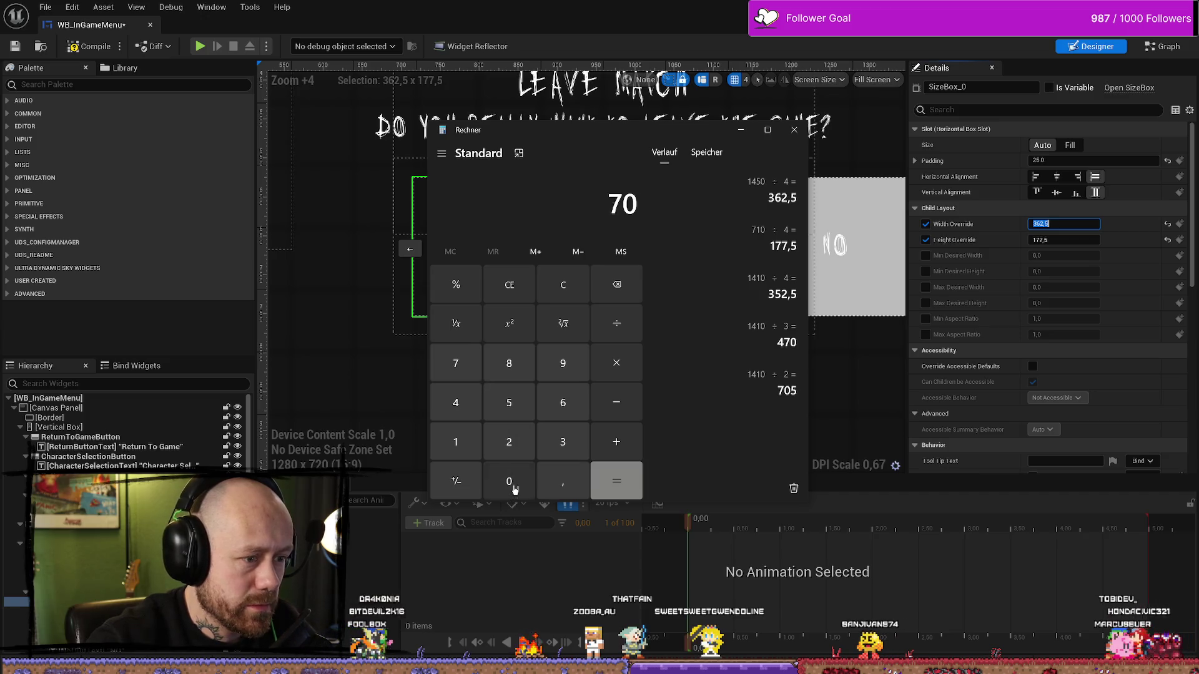
{"action": "left_click", "coordinate": [514, 489]}
{"action": "left_click", "coordinate": [616, 323]}
{"action": "left_click", "coordinate": [591, 475]}
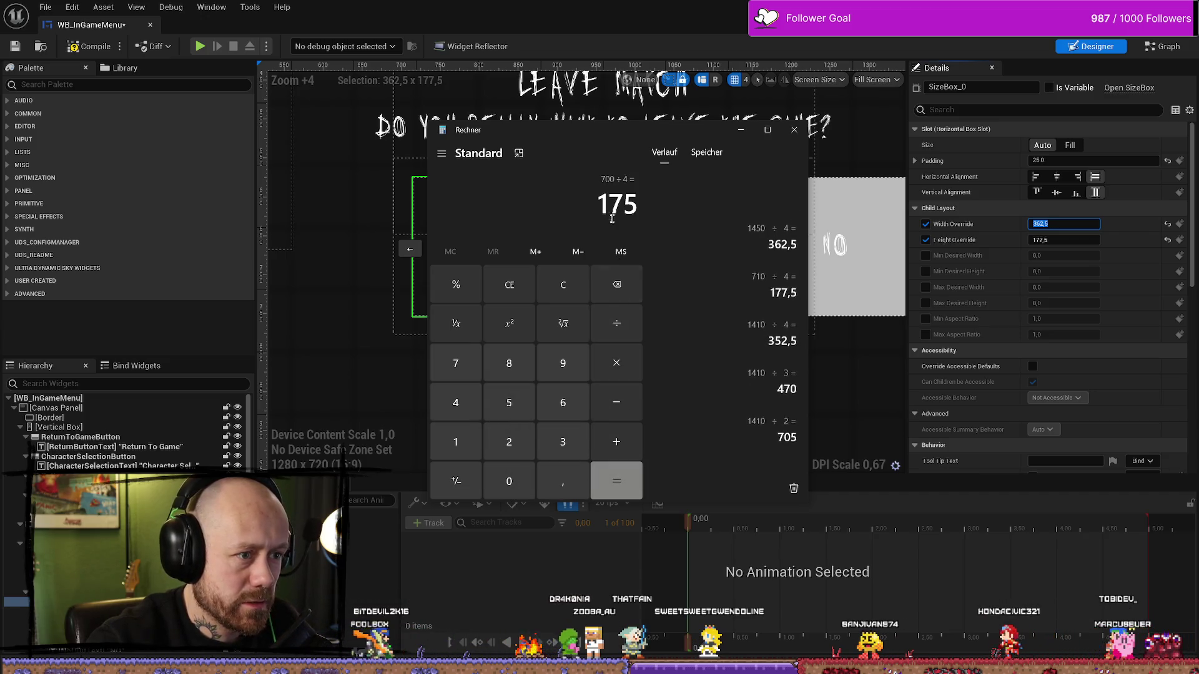
{"action": "left_click", "coordinate": [1049, 239]}
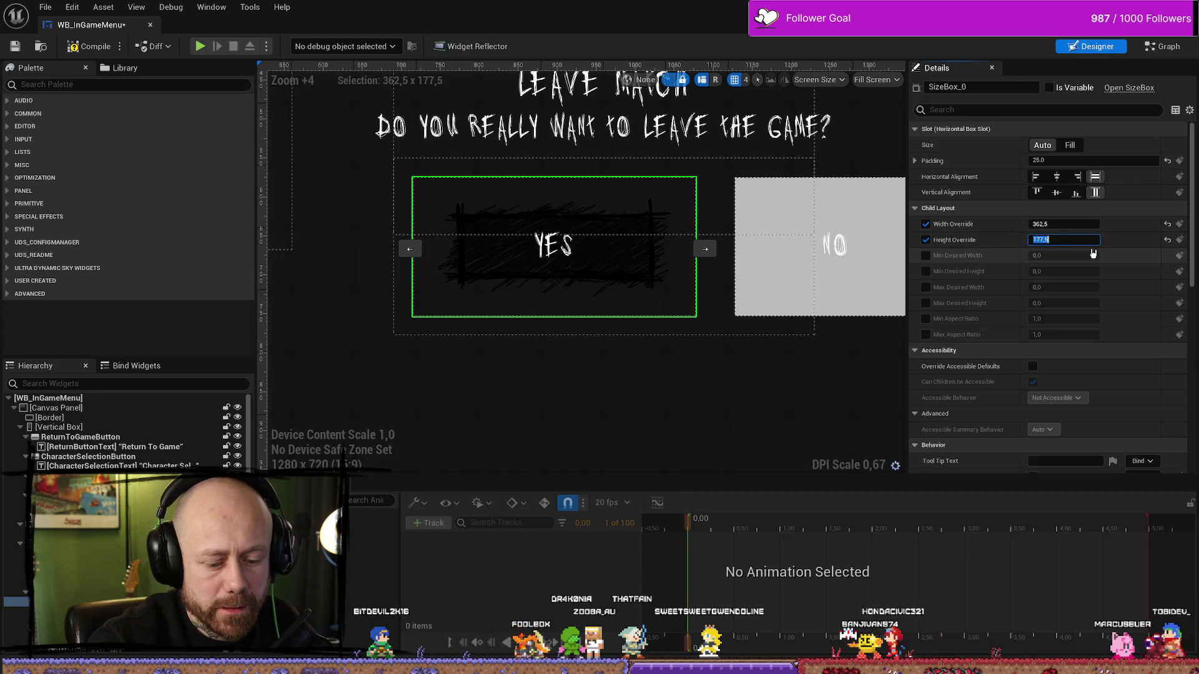
{"action": "type", "text": "175"}
{"action": "key", "text": "Return"}
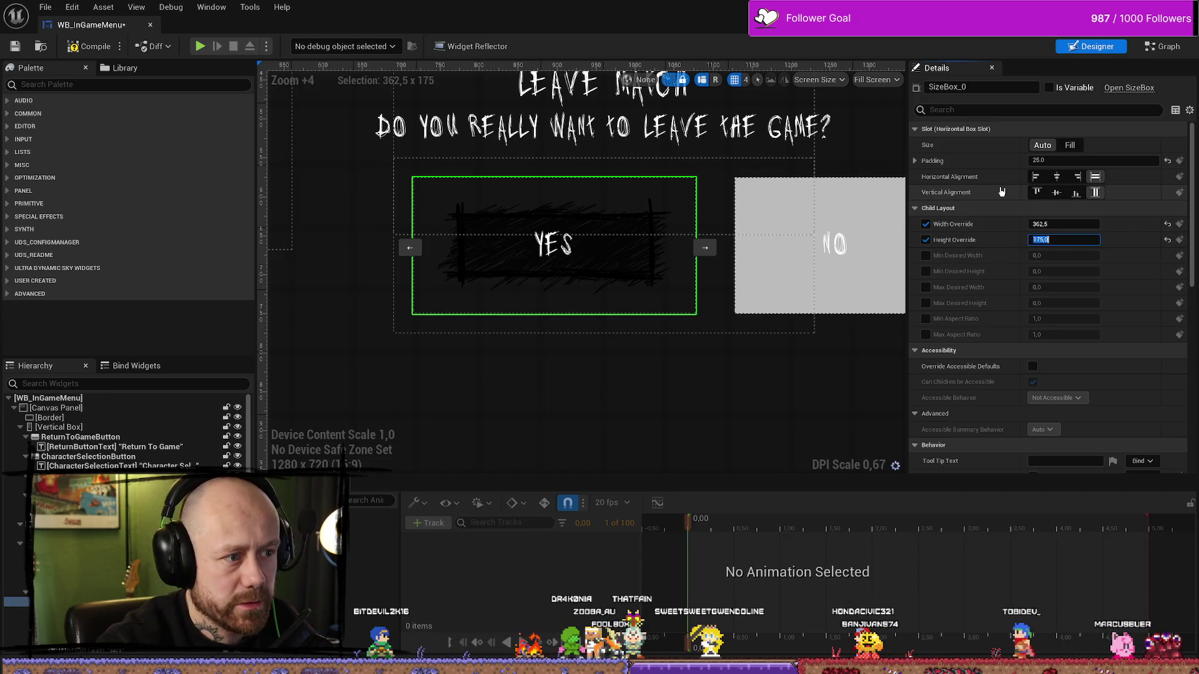
{"action": "left_click", "coordinate": [71, 47]}
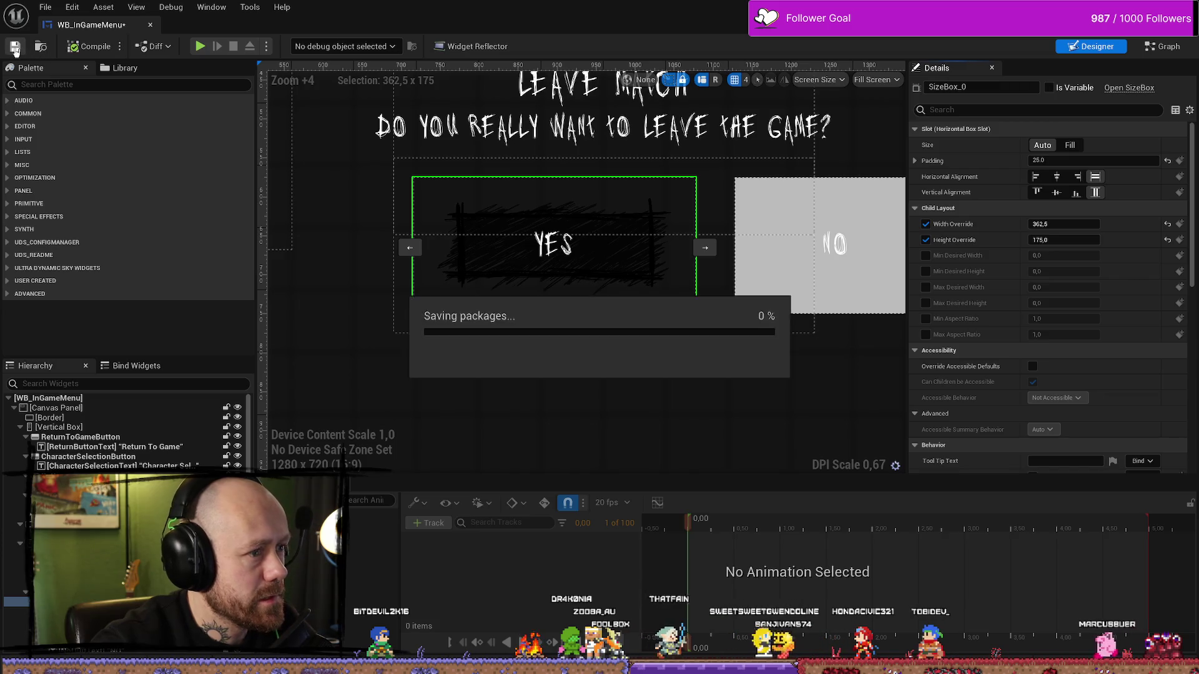
Save the widget, select YesQuitButton and locate its ButtonQuite_Hovered style texture in the Content Drawer.
{"action": "key", "text": "ctrl+s"}
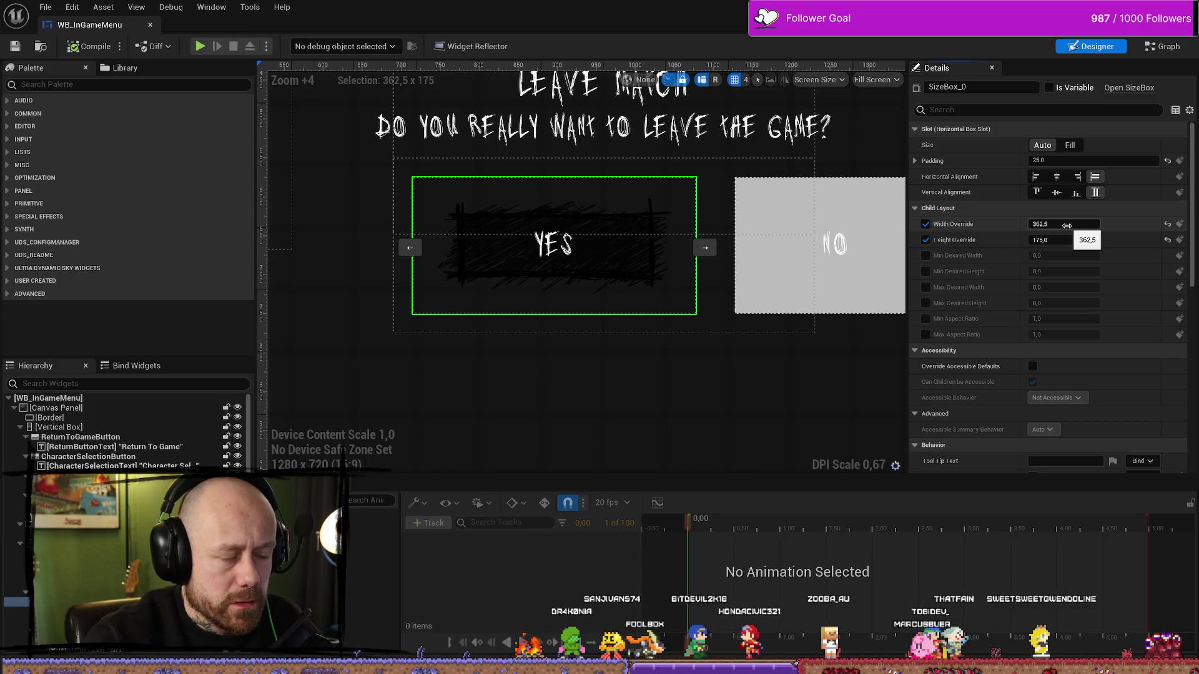
{"action": "left_click", "coordinate": [570, 260]}
{"action": "left_click", "coordinate": [624, 269]}
{"action": "scroll", "coordinate": [1031, 439], "scroll_direction": "down", "scroll_amount": 2}
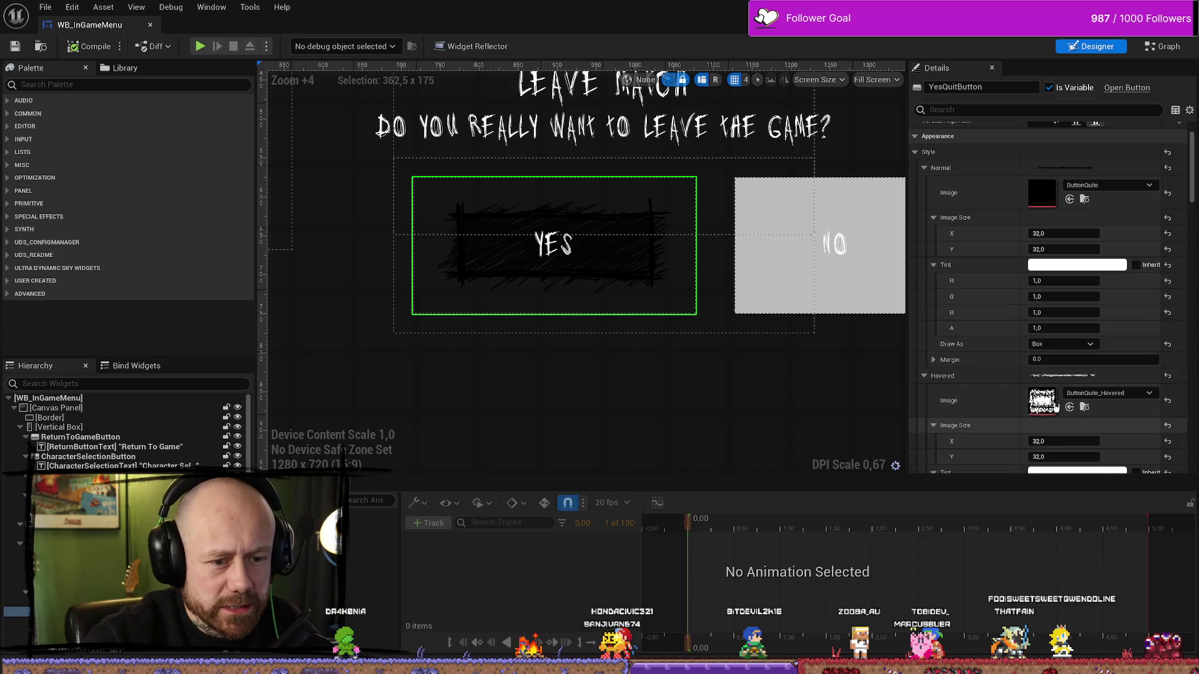
{"action": "left_click", "coordinate": [1084, 407]}
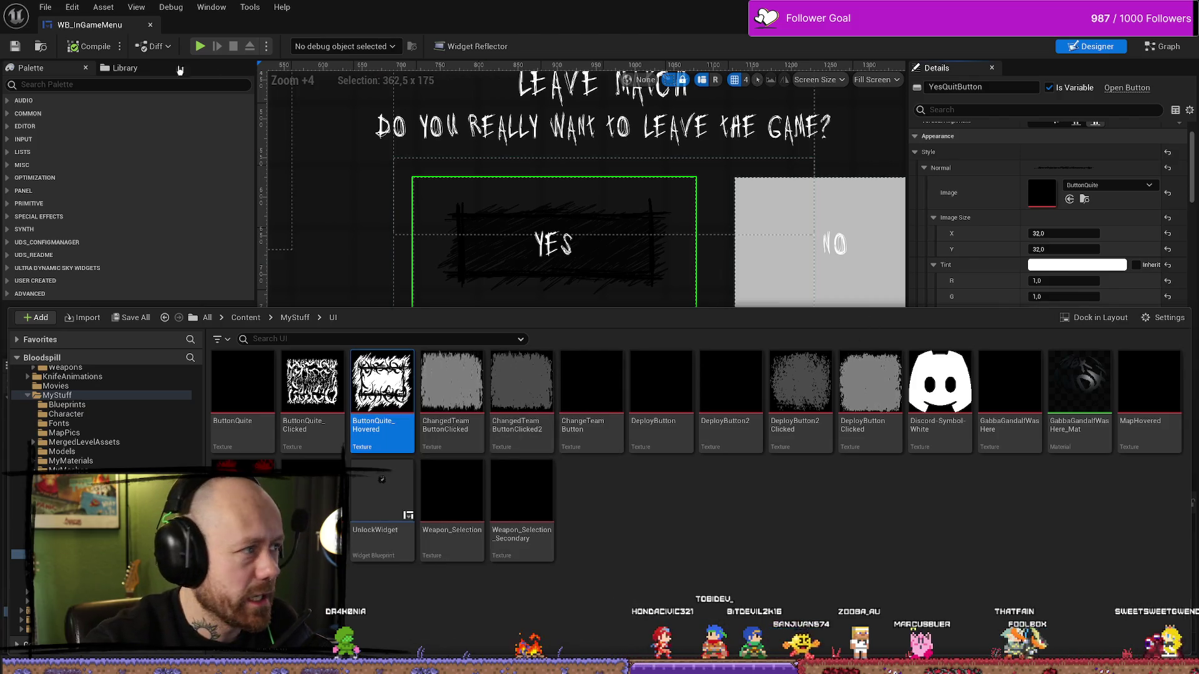
{"action": "left_click", "coordinate": [89, 46]}
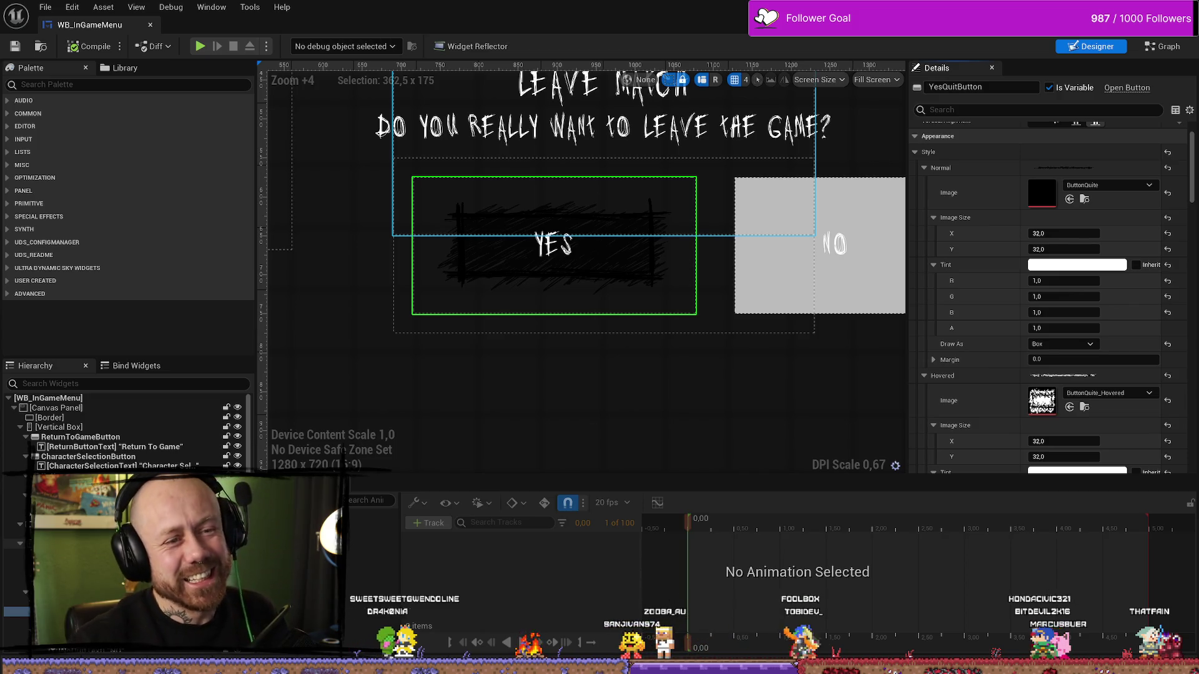
Play the level, pause, choose Quit, then hover YES to see its thorny frame and click it.
{"action": "key", "text": "alt+Tab"}
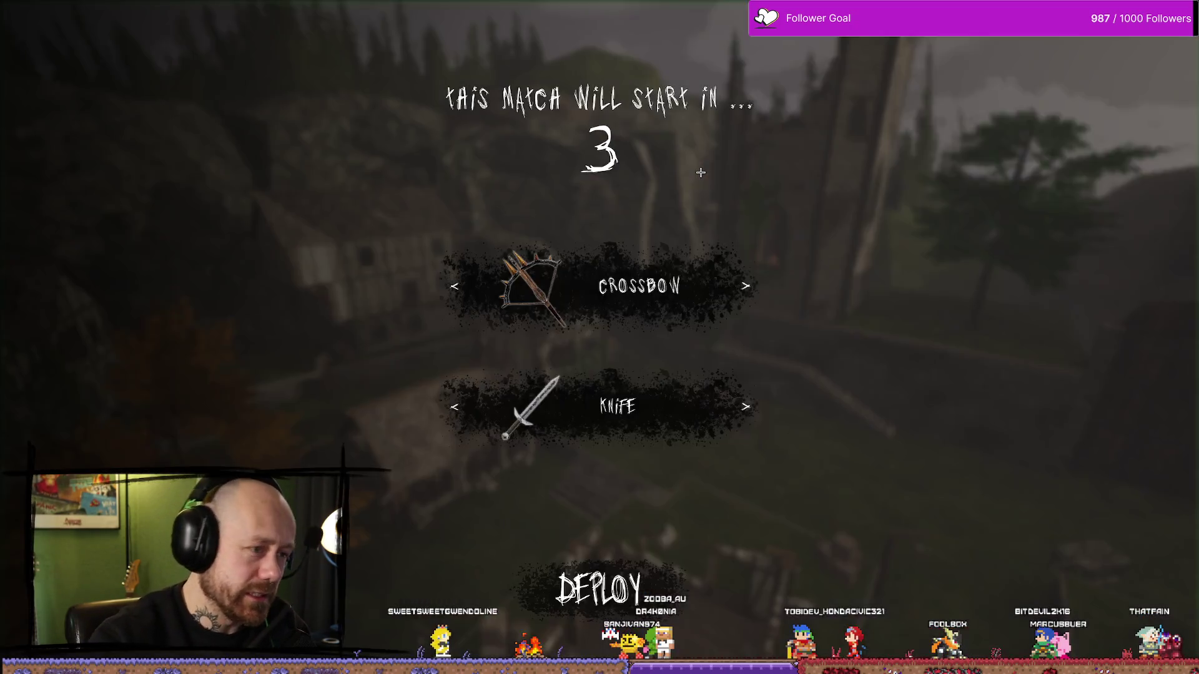
{"action": "key", "text": "Escape"}
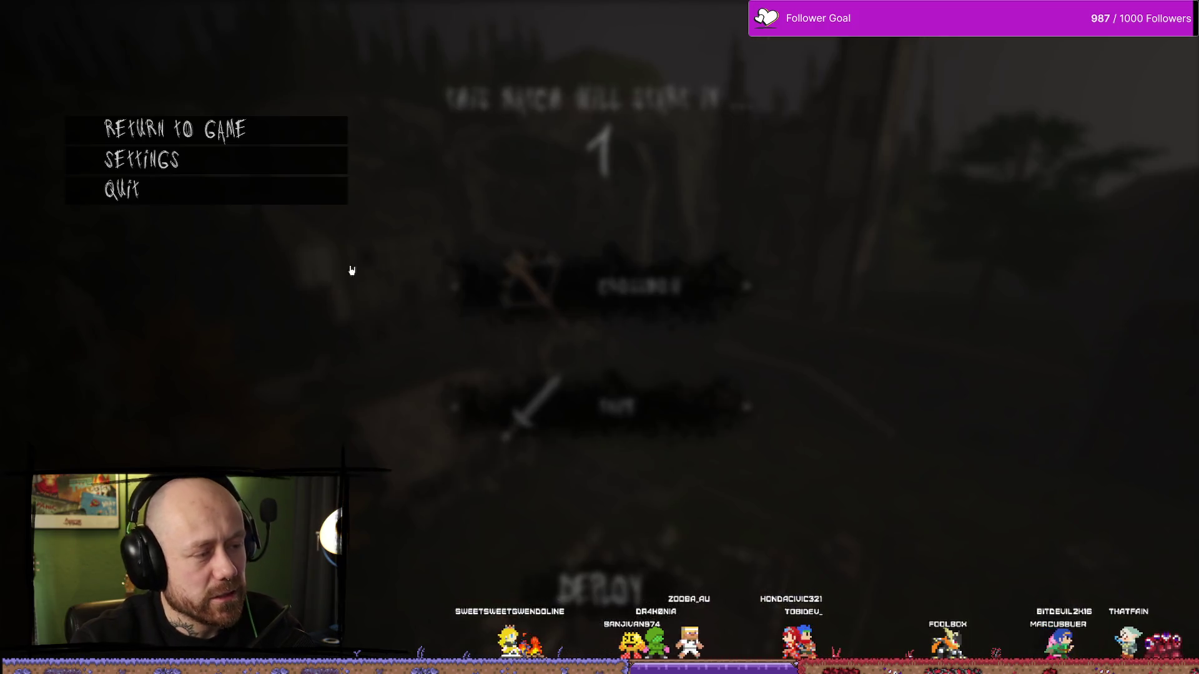
{"action": "left_click", "coordinate": [259, 190]}
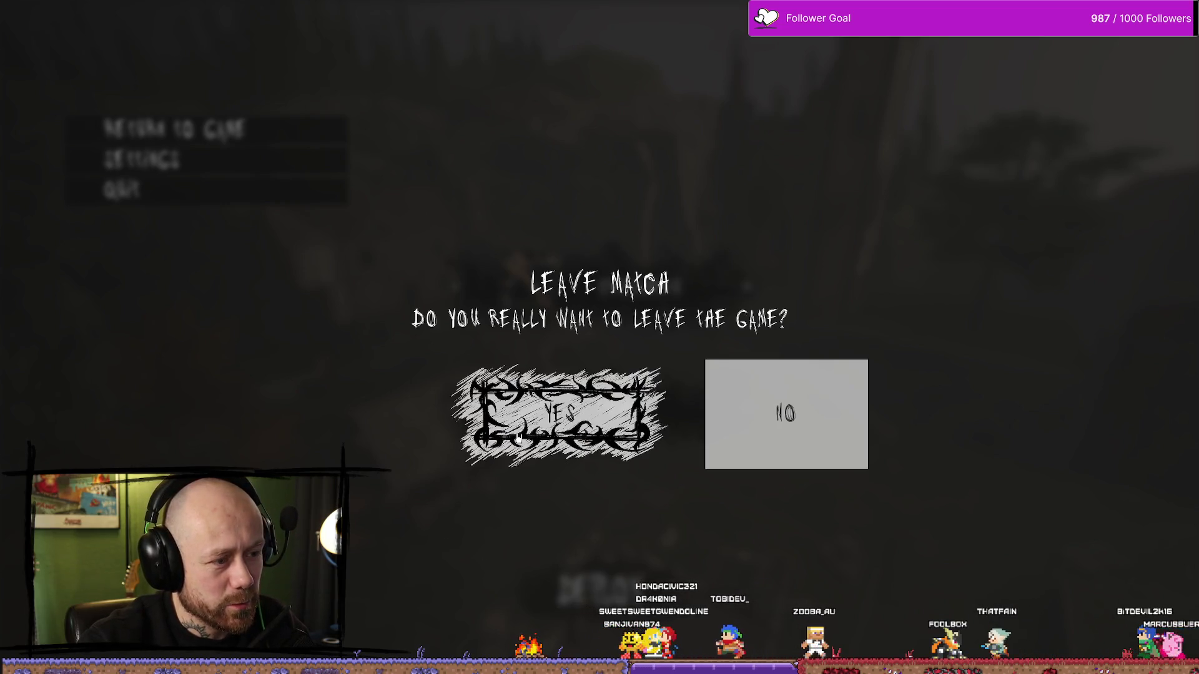
{"action": "left_click", "coordinate": [532, 418]}
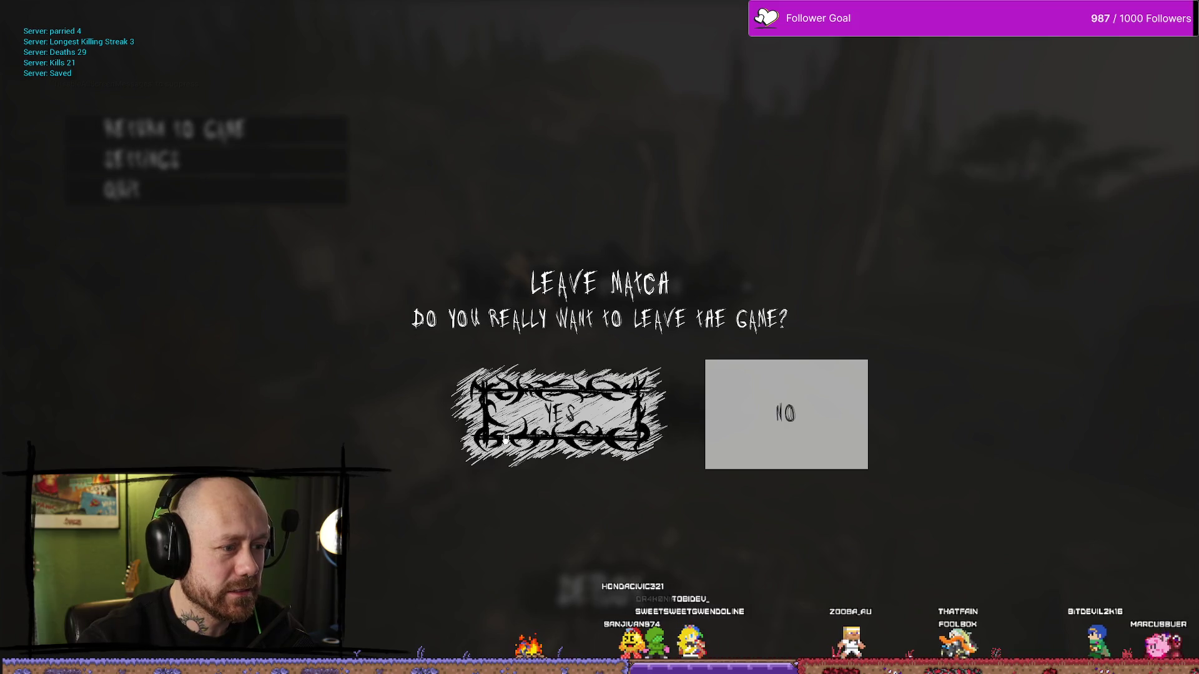
{"action": "left_click", "coordinate": [532, 417]}
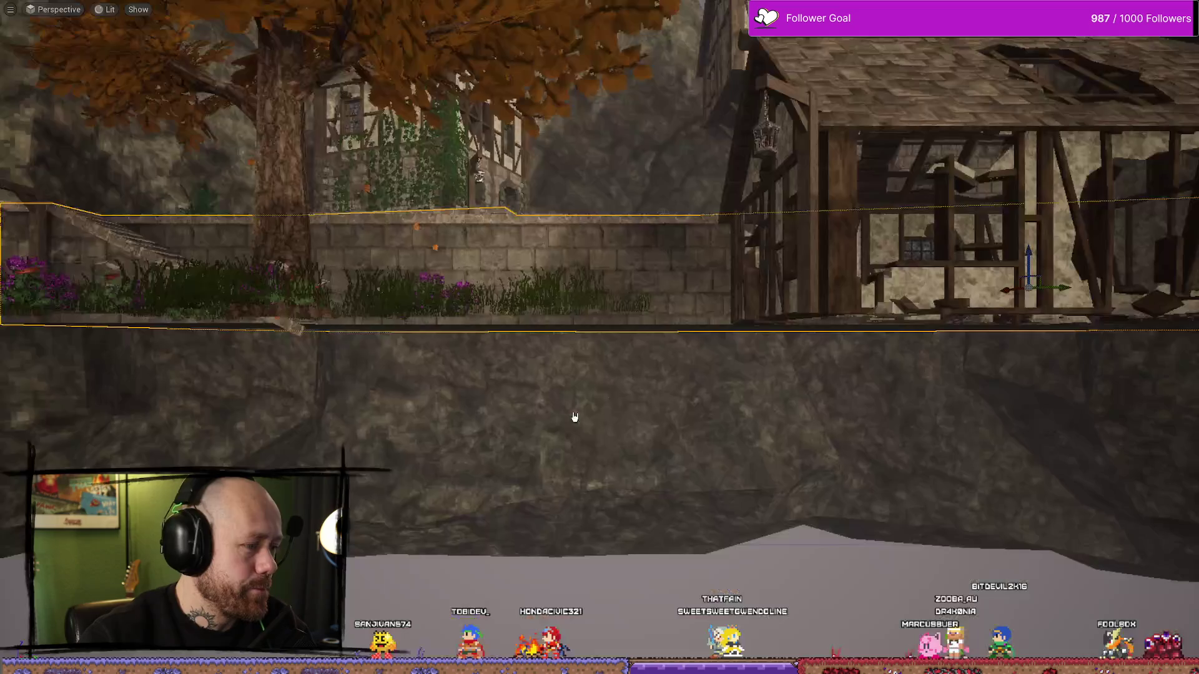
Review the Invert Adjustment and Highlights layers in Affinity Photo, then go back to Unreal's editor.
{"action": "key", "text": "F11"}
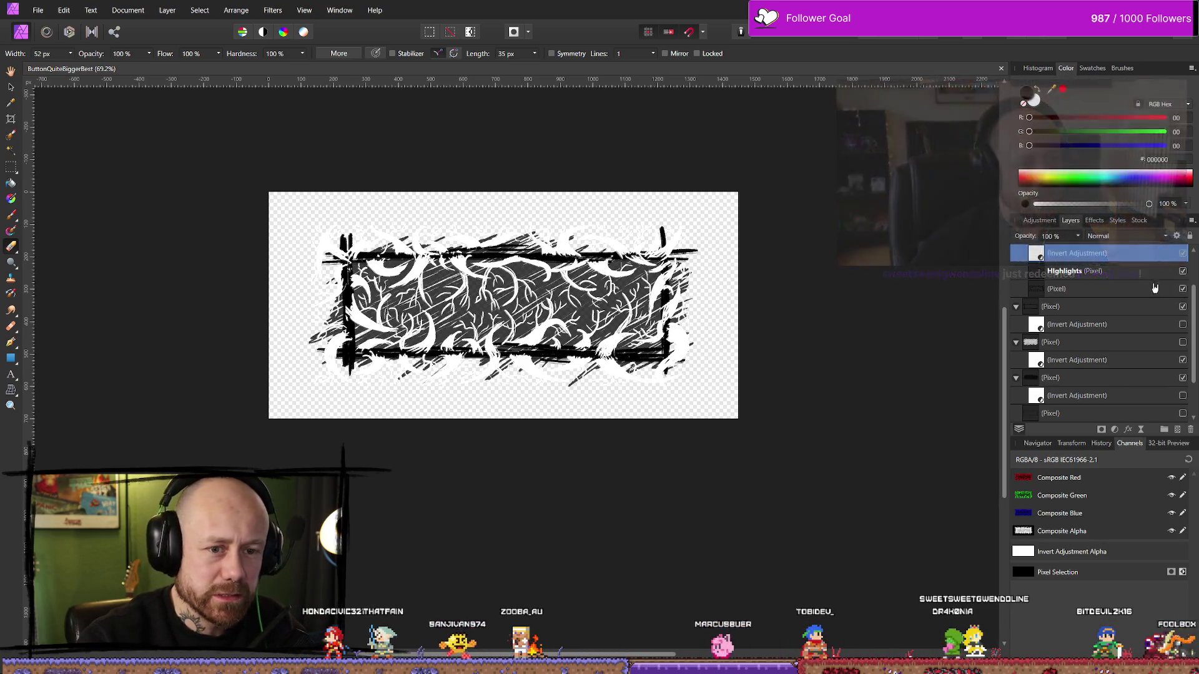
{"action": "scroll", "coordinate": [1186, 290], "scroll_direction": "up", "scroll_amount": 2}
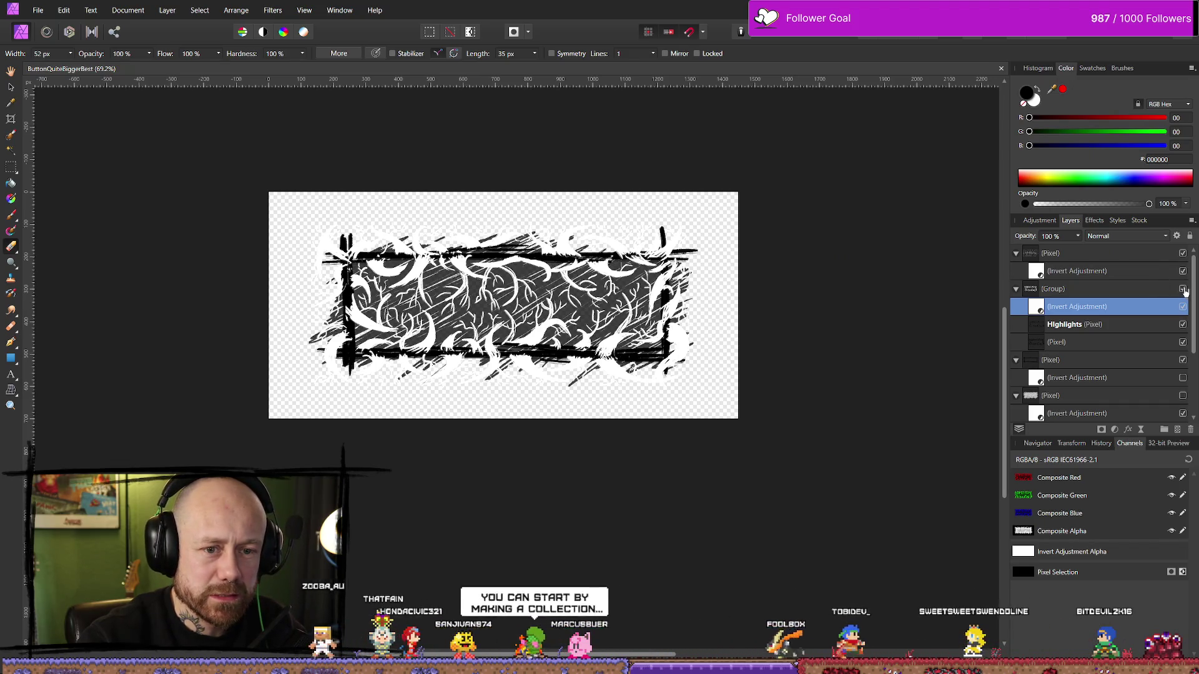
{"action": "key", "text": "alt+Tab"}
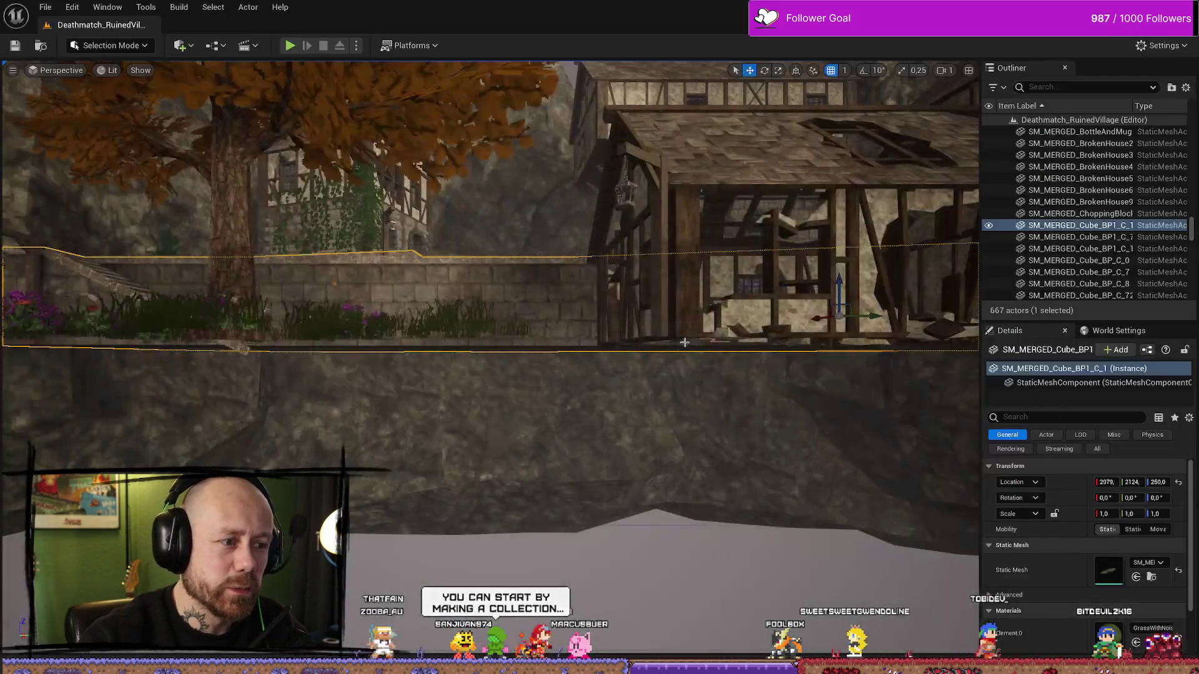
Play the level again, pause, choose Quit, and repeatedly hover and click YES in Leave Match.
{"action": "left_click", "coordinate": [290, 46]}
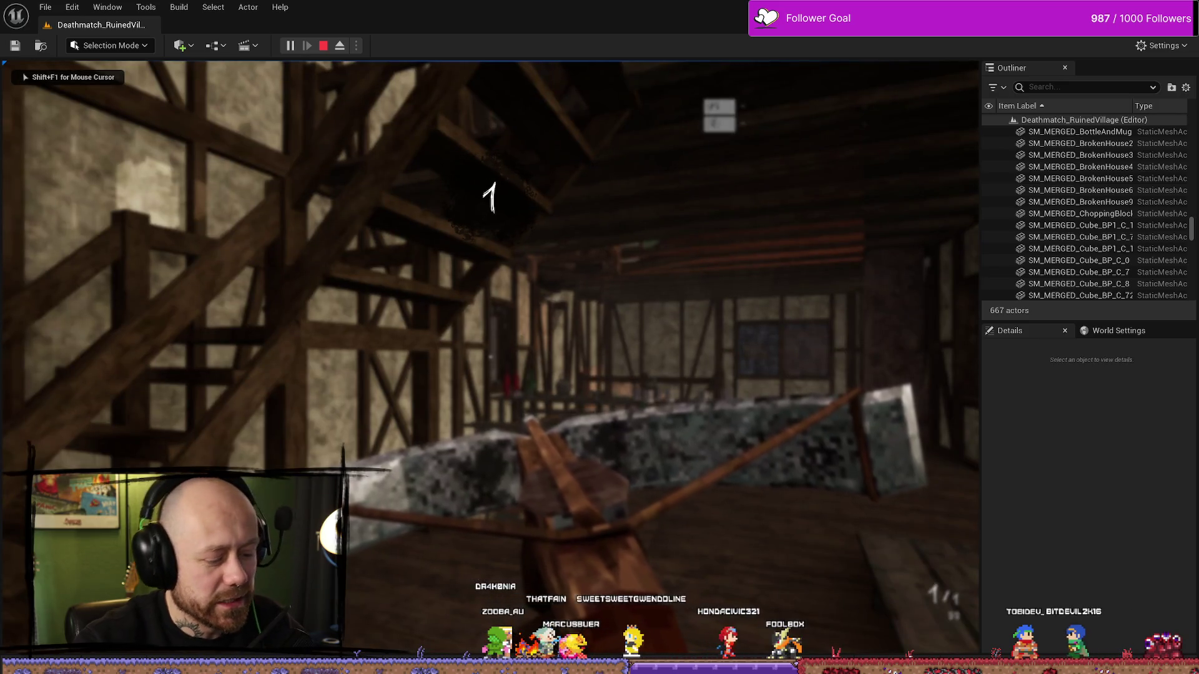
{"action": "key", "text": "Escape"}
{"action": "left_click", "coordinate": [185, 240]}
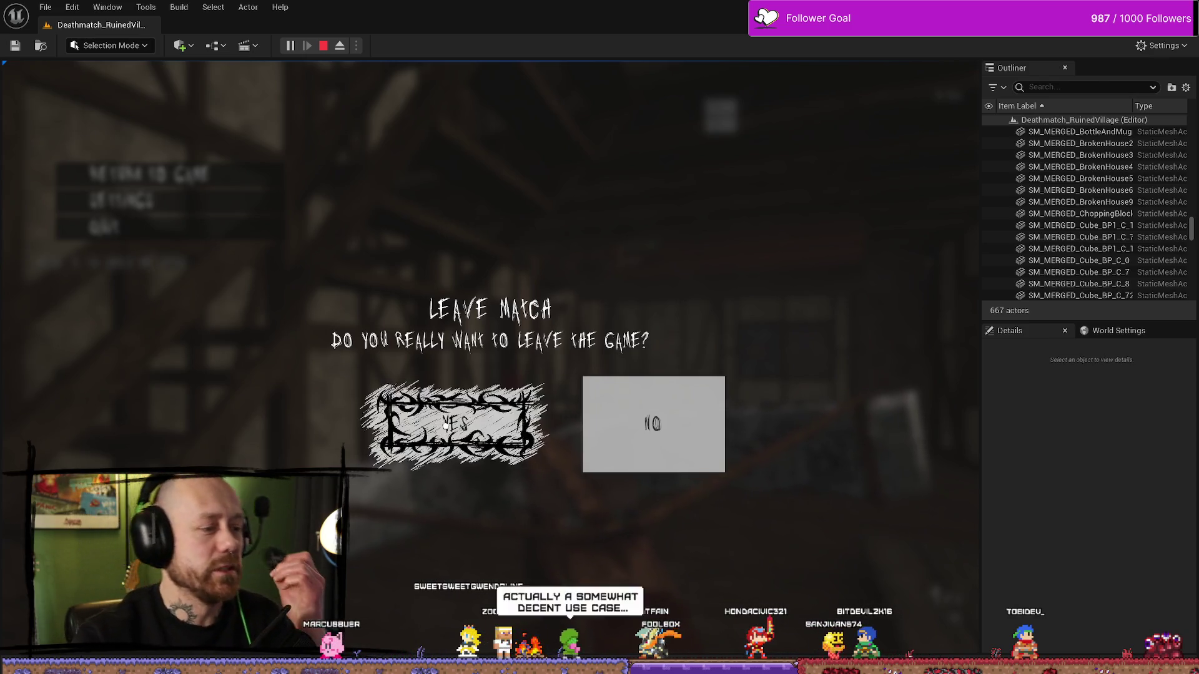
{"action": "left_click", "coordinate": [473, 445]}
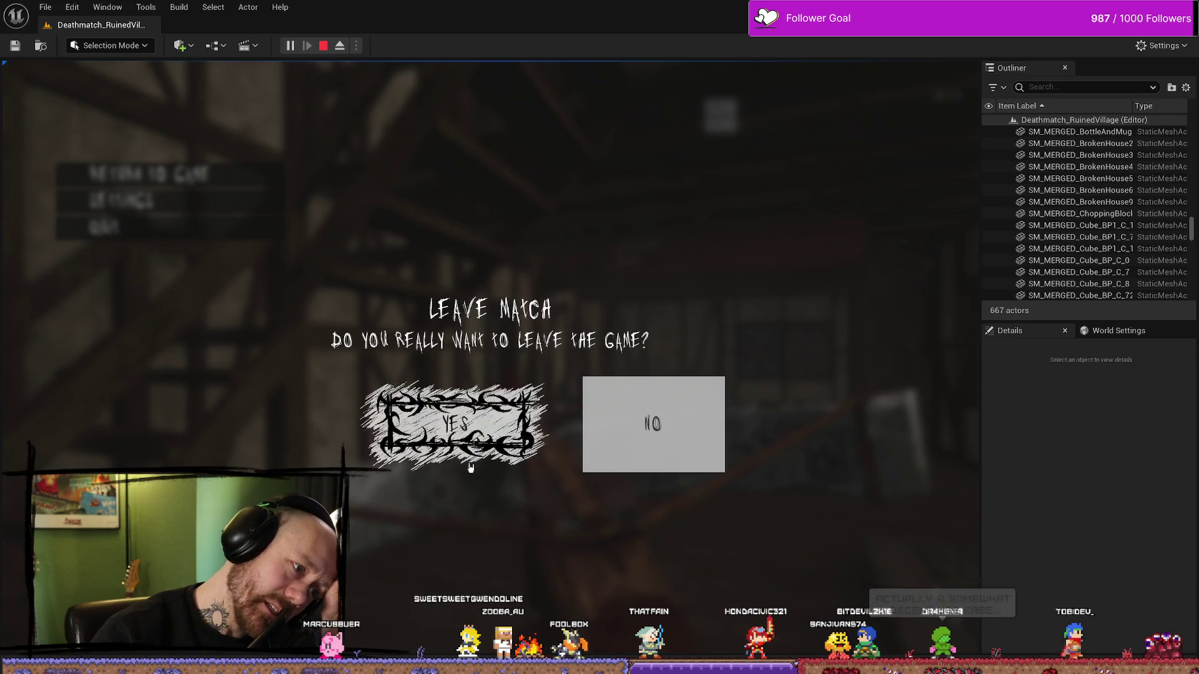
{"action": "left_click", "coordinate": [462, 429]}
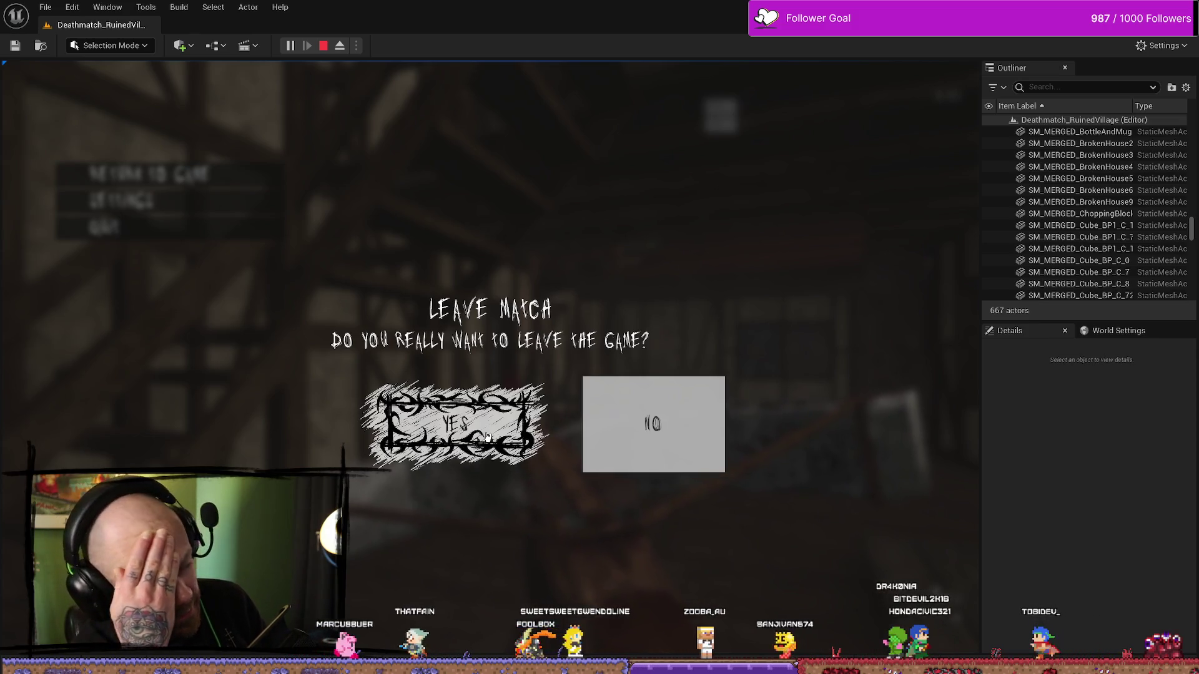
{"action": "left_click", "coordinate": [487, 436]}
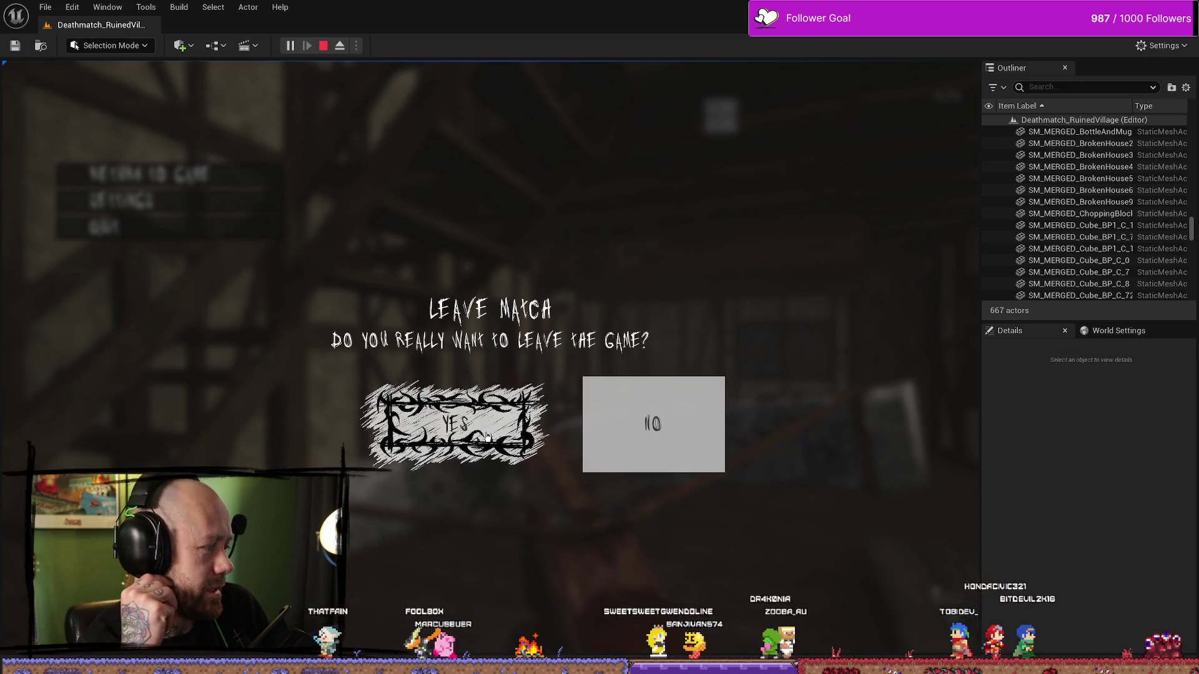
{"action": "left_click", "coordinate": [487, 435]}
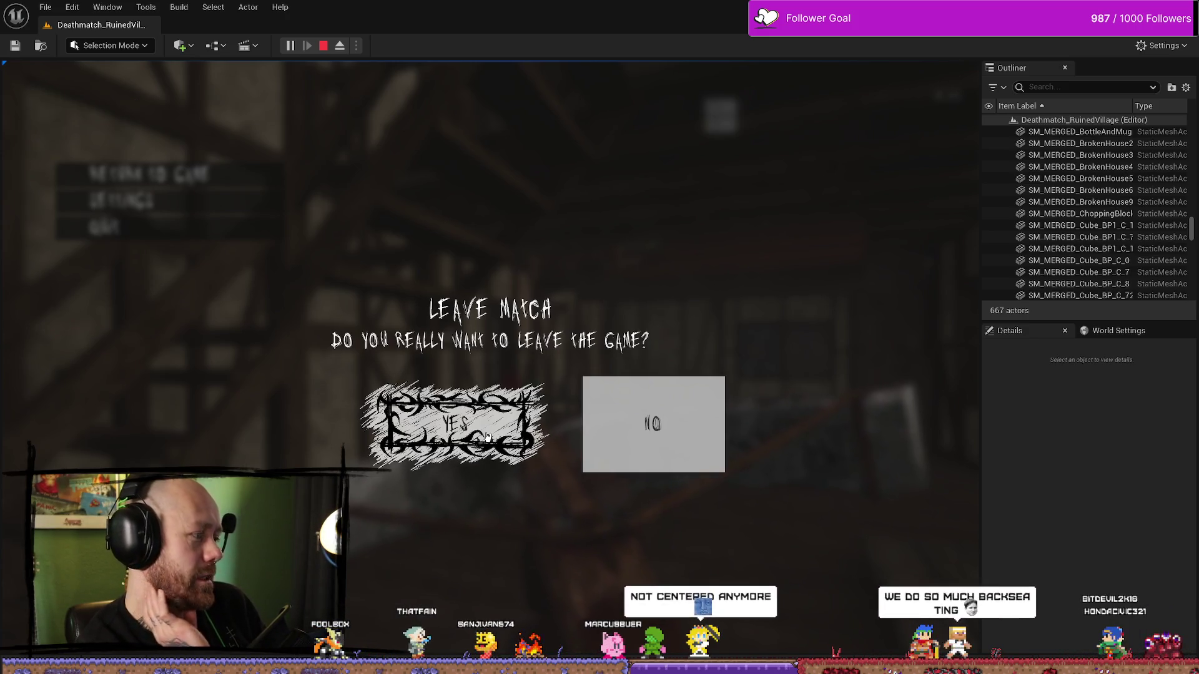
{"action": "left_click", "coordinate": [487, 435]}
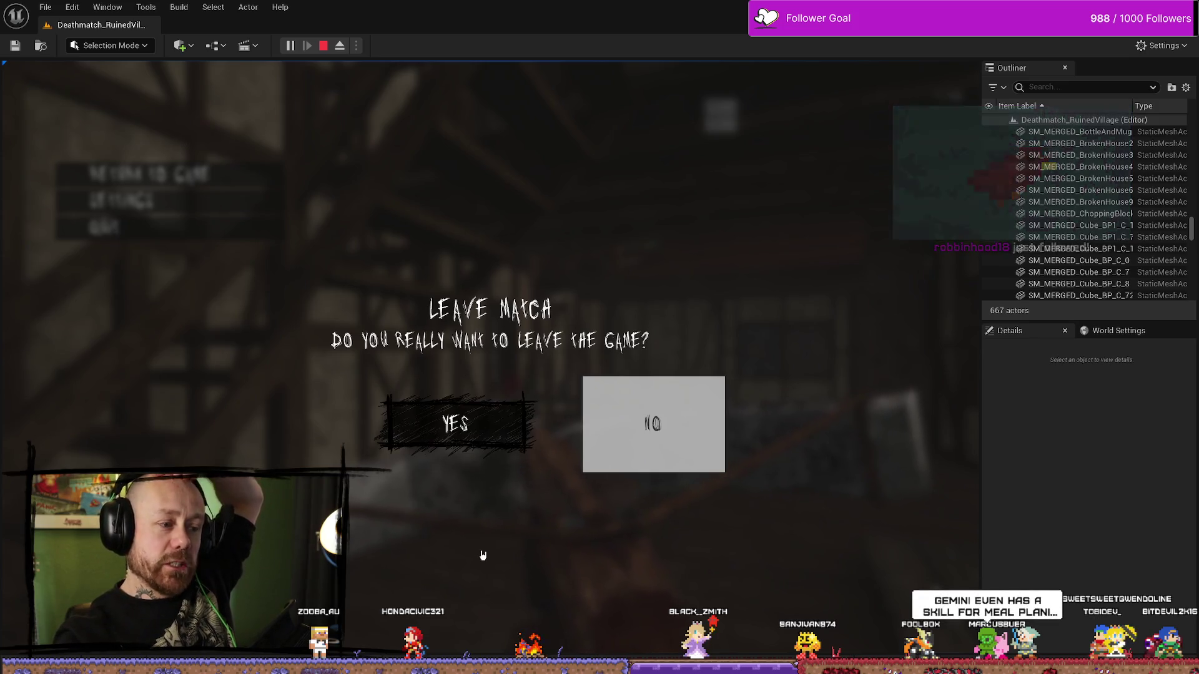
Check YES's hover and pressed frames, then click YES to return to the main menu.
{"action": "left_click", "coordinate": [490, 421]}
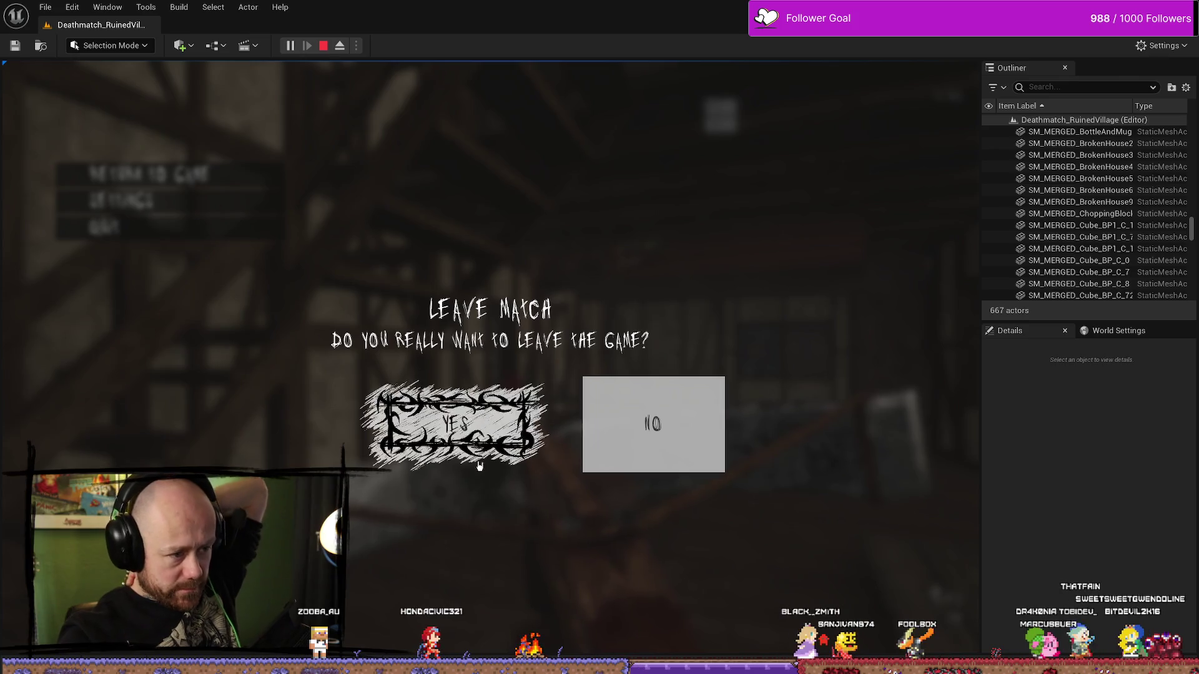
{"action": "left_click", "coordinate": [422, 445]}
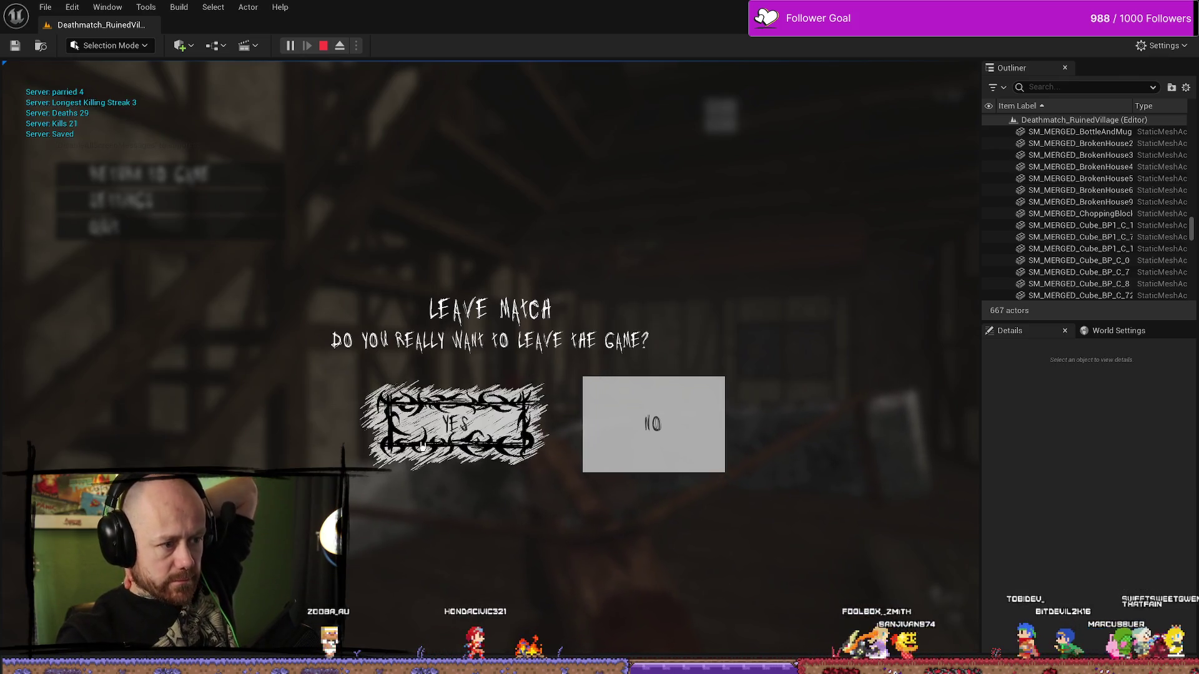
{"action": "left_click", "coordinate": [454, 448]}
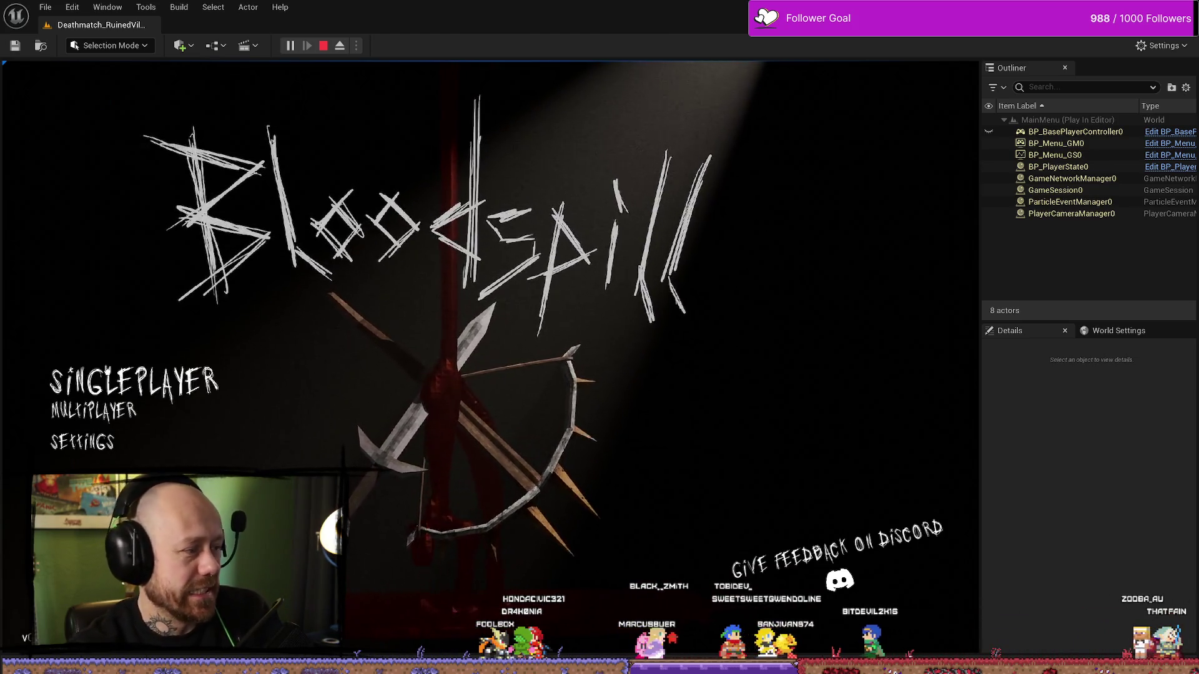
Start Singleplayer Deathmatch on Ruined Village, pause, choose Quit, and test YES's hover and pressed frames.
{"action": "left_click", "coordinate": [135, 381]}
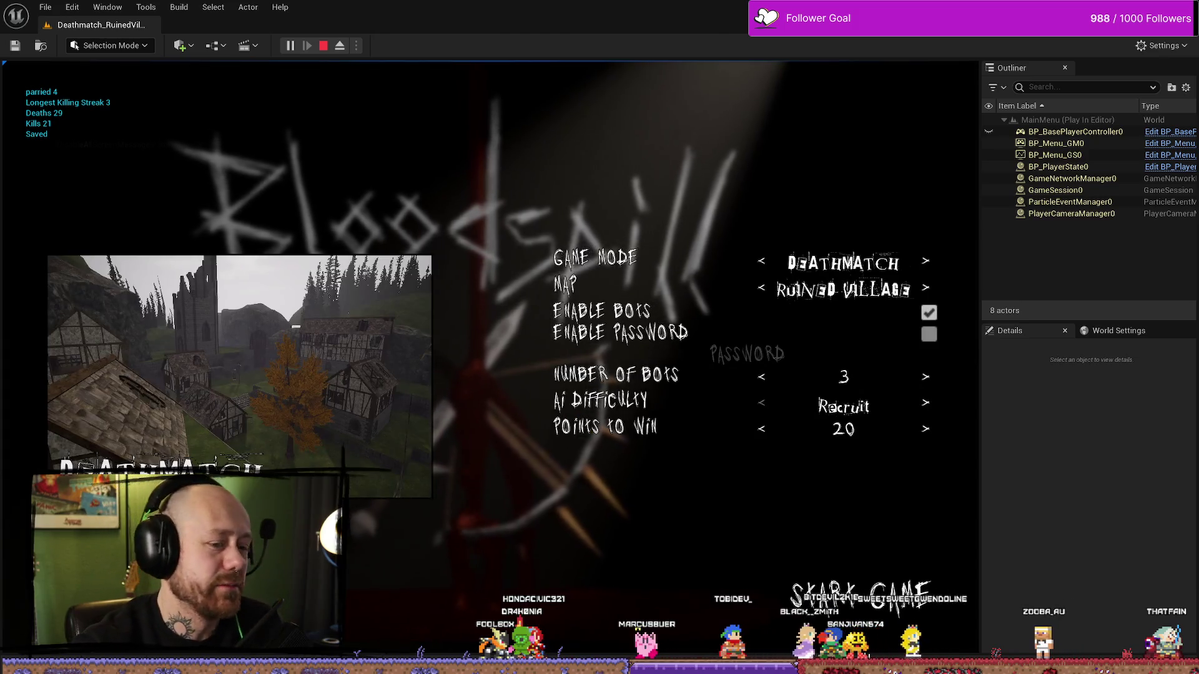
{"action": "left_click", "coordinate": [860, 593]}
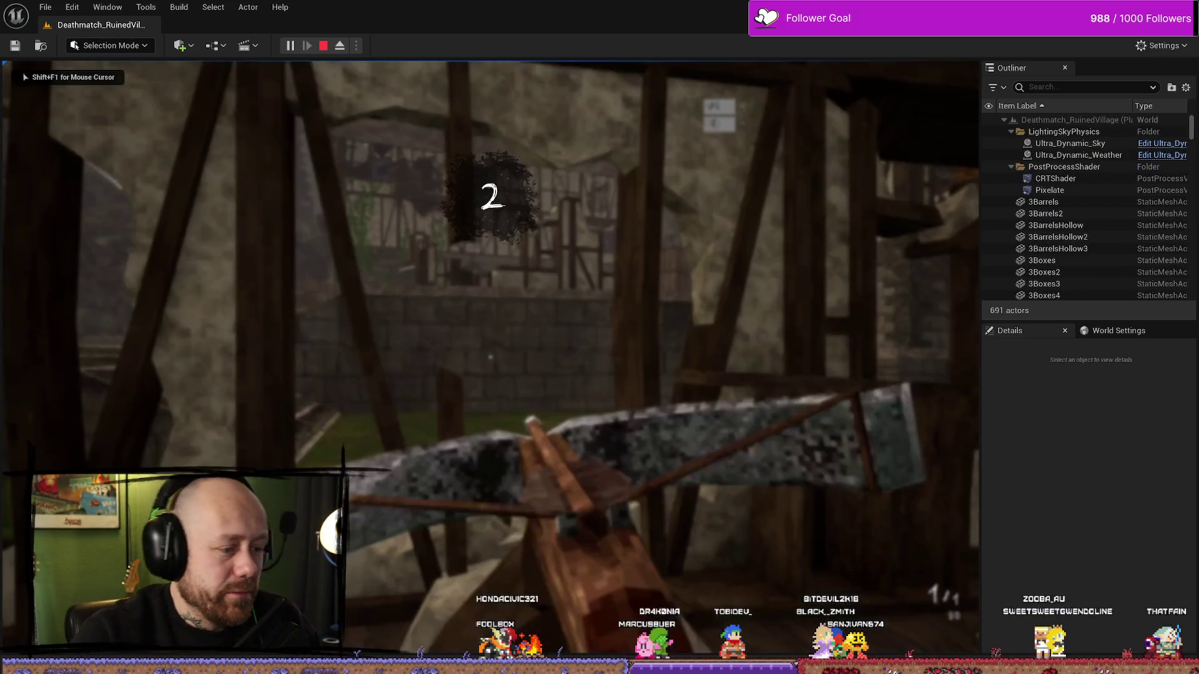
{"action": "key", "text": "Escape"}
{"action": "left_click", "coordinate": [226, 235]}
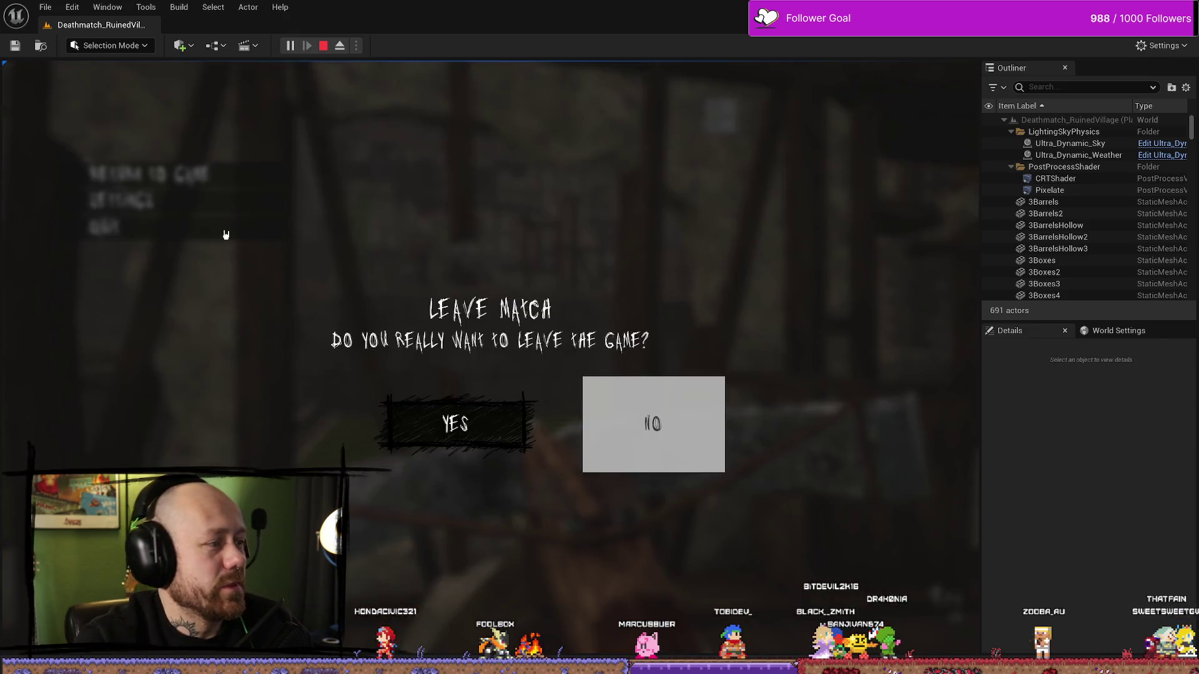
{"action": "left_click", "coordinate": [478, 429]}
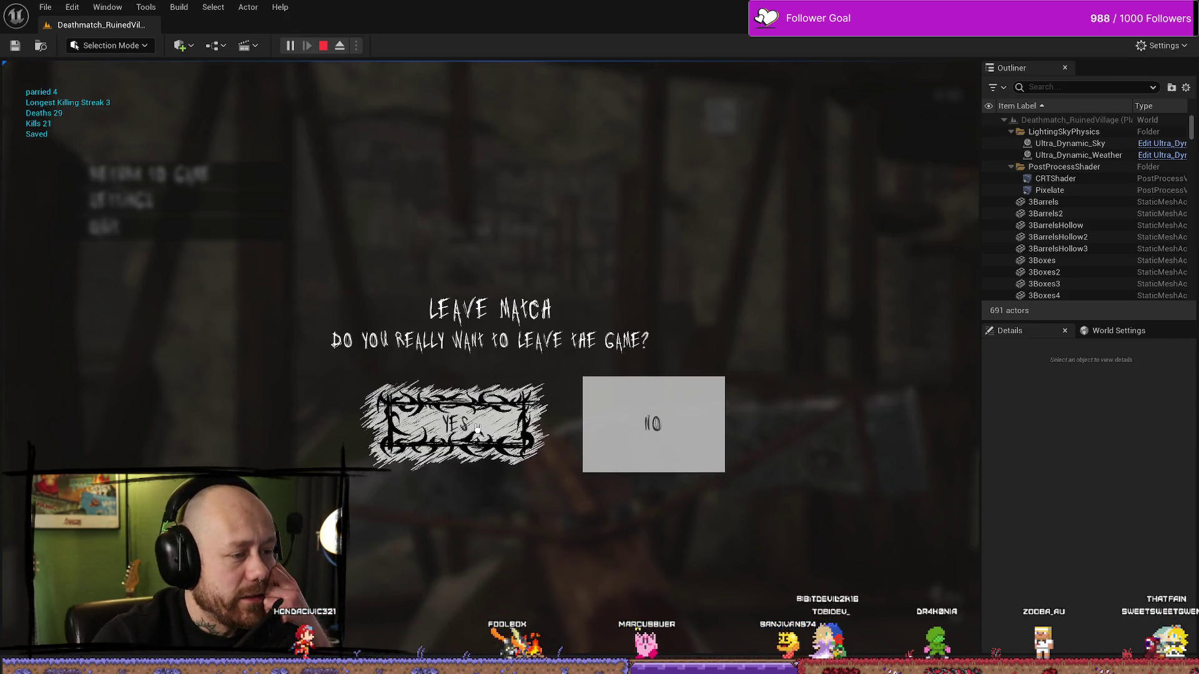
{"action": "left_click", "coordinate": [479, 429]}
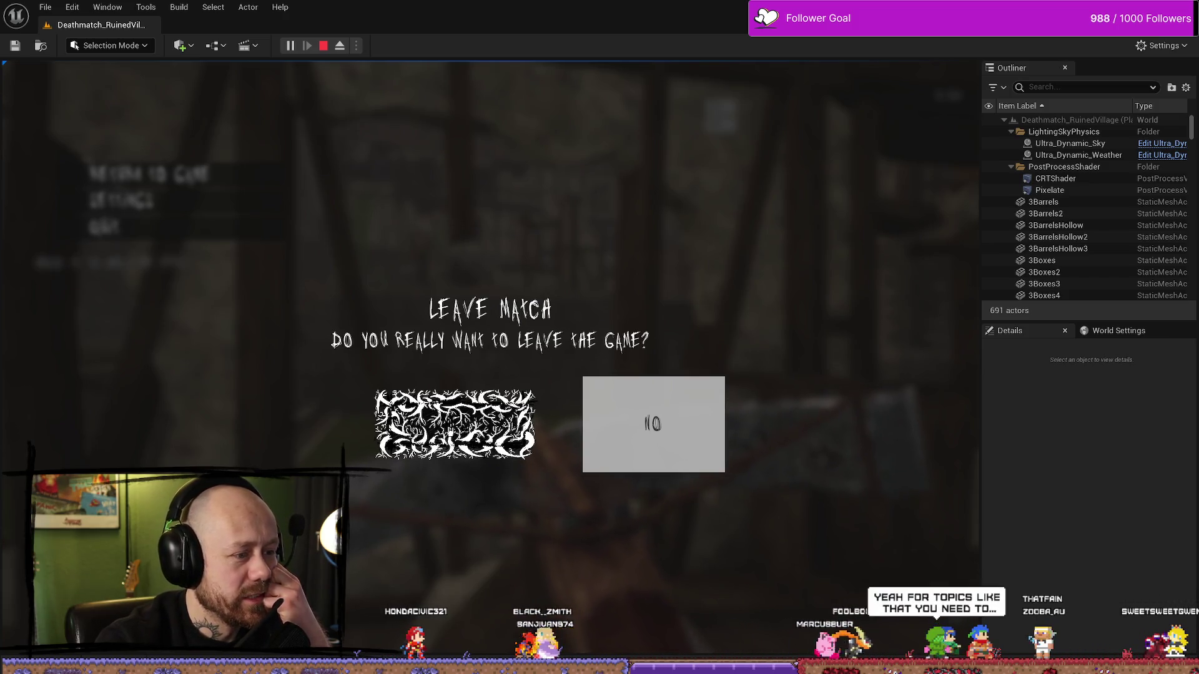
{"action": "left_click", "coordinate": [449, 428]}
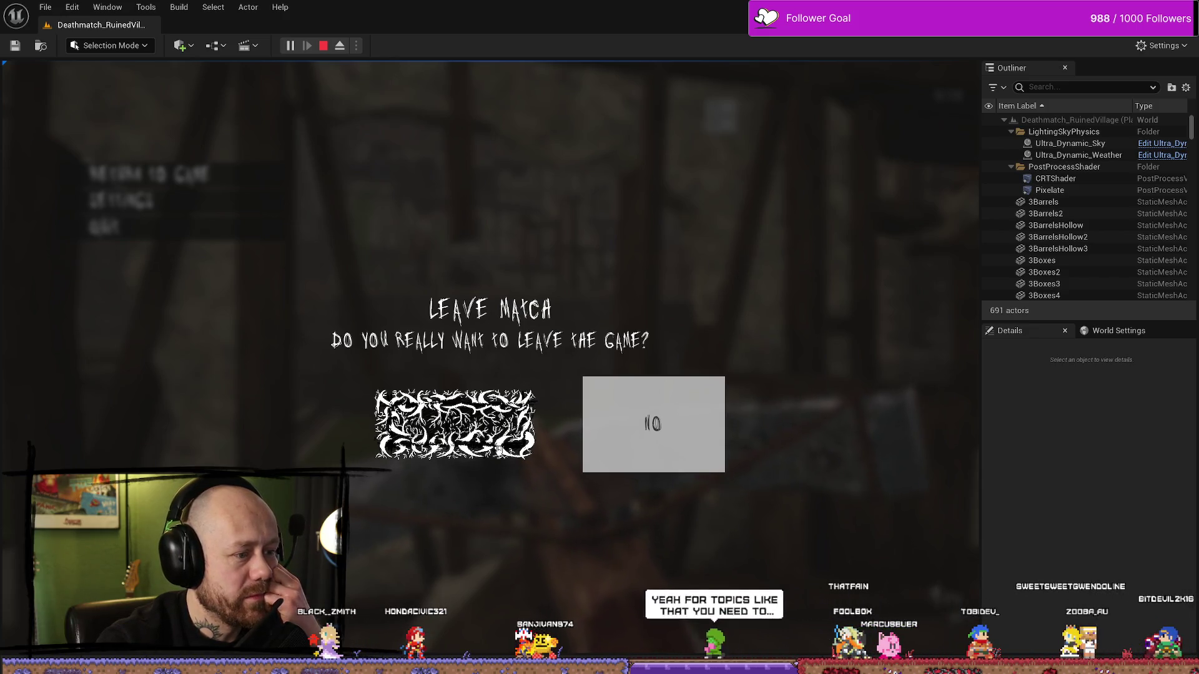
{"action": "left_click", "coordinate": [476, 451]}
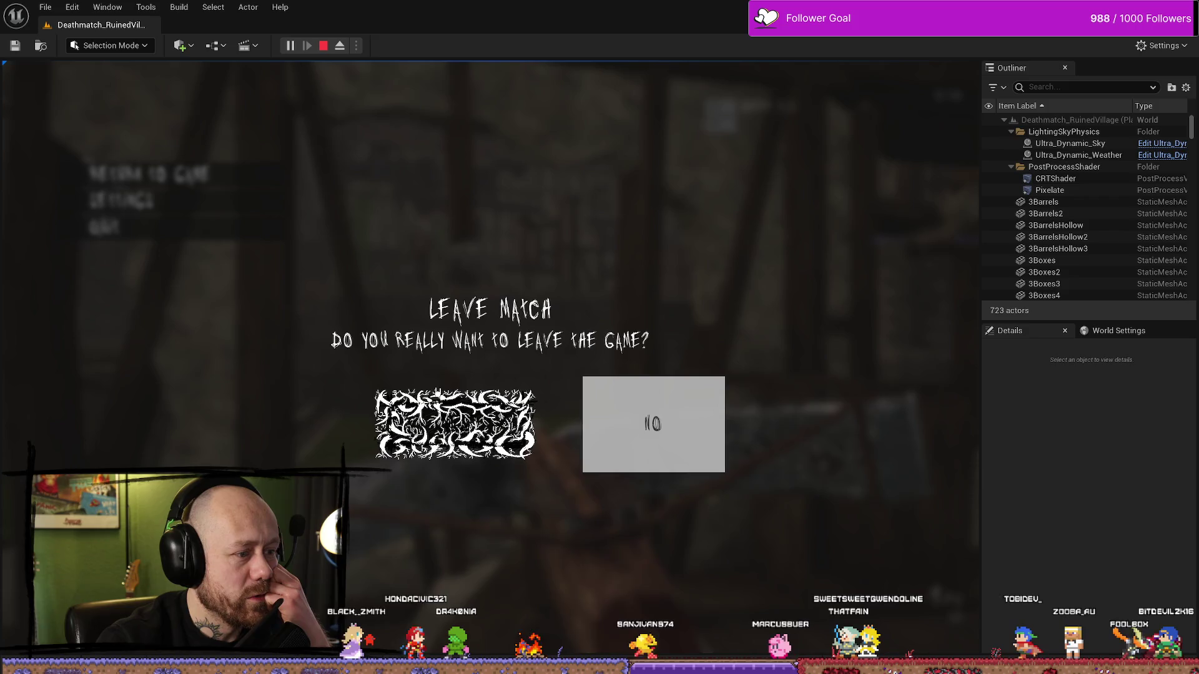
{"action": "left_click", "coordinate": [476, 451]}
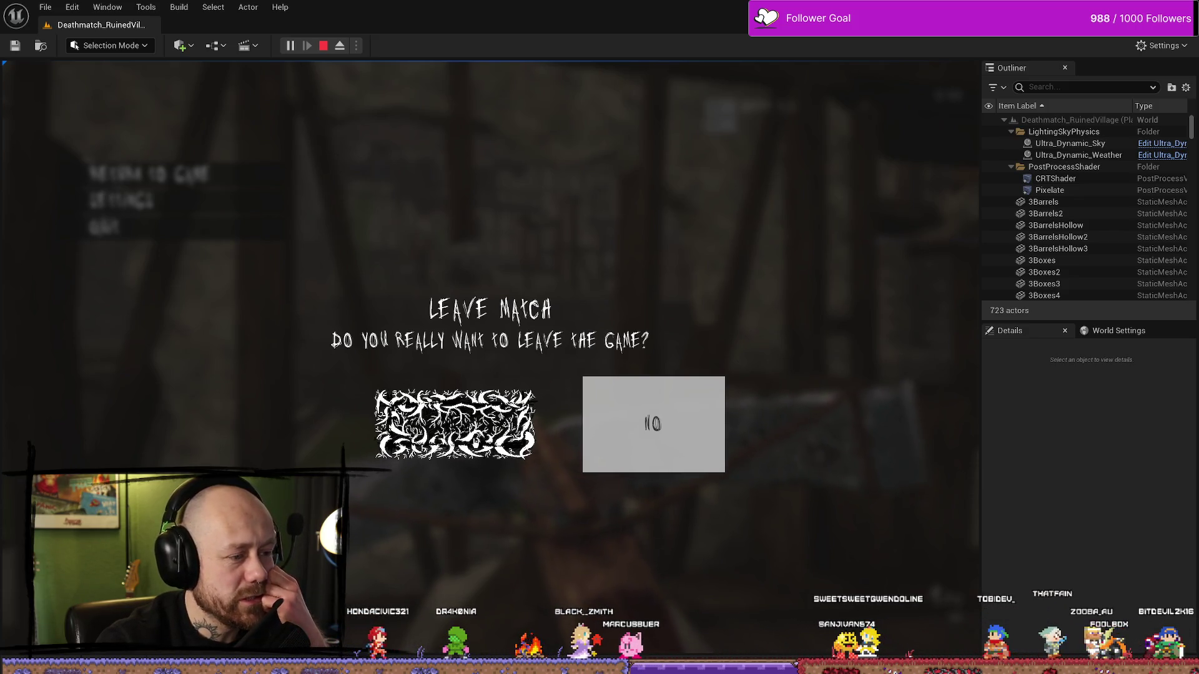
{"action": "left_click", "coordinate": [431, 448]}
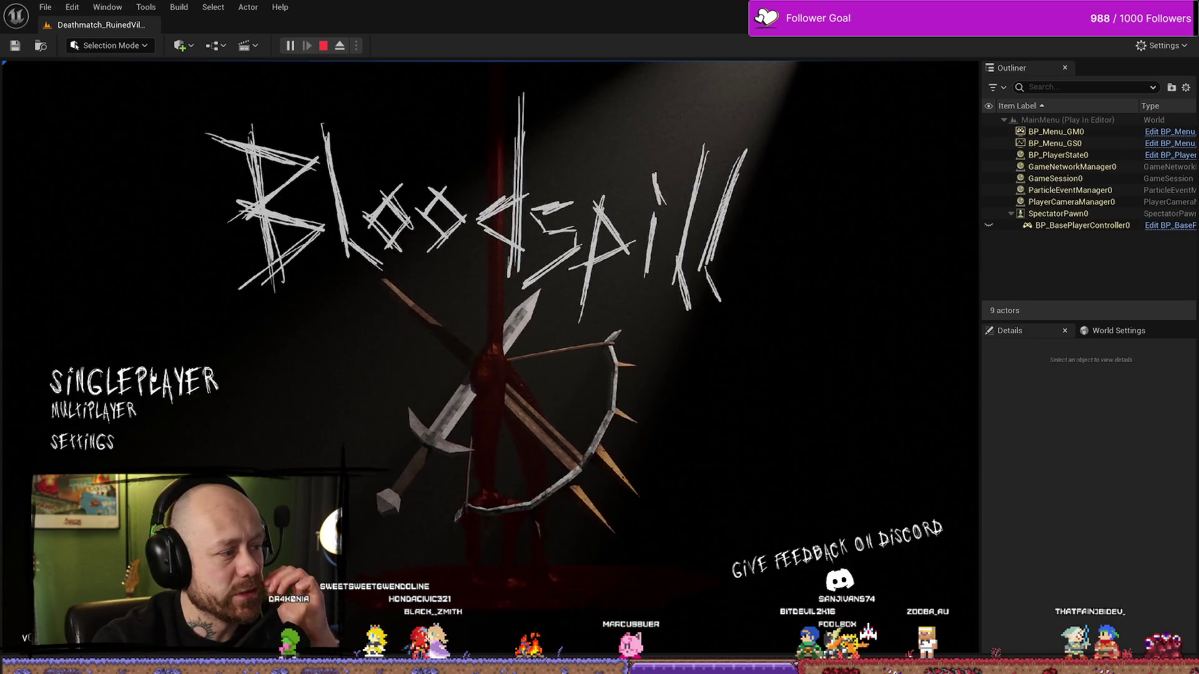
Relaunch Deathmatch to the Leave Match dialog, then stop the session and open the MyStuff/UI Content Drawer.
{"action": "left_click", "coordinate": [104, 503]}
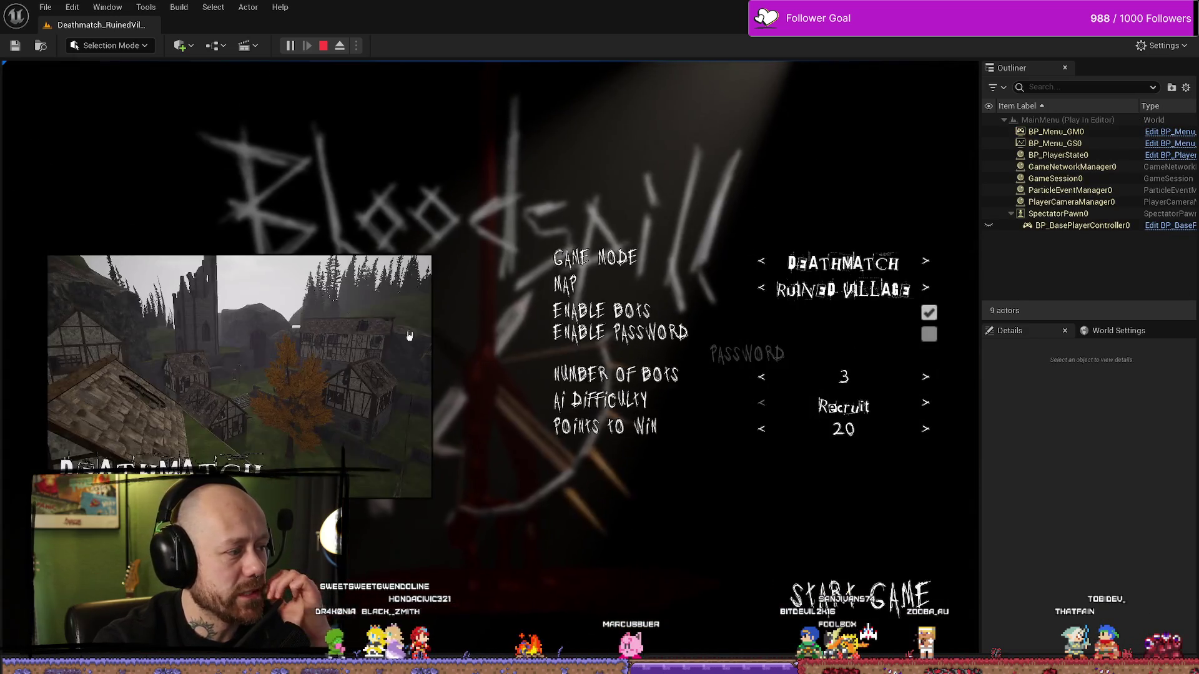
{"action": "left_click", "coordinate": [874, 604]}
{"action": "key", "text": "Escape"}
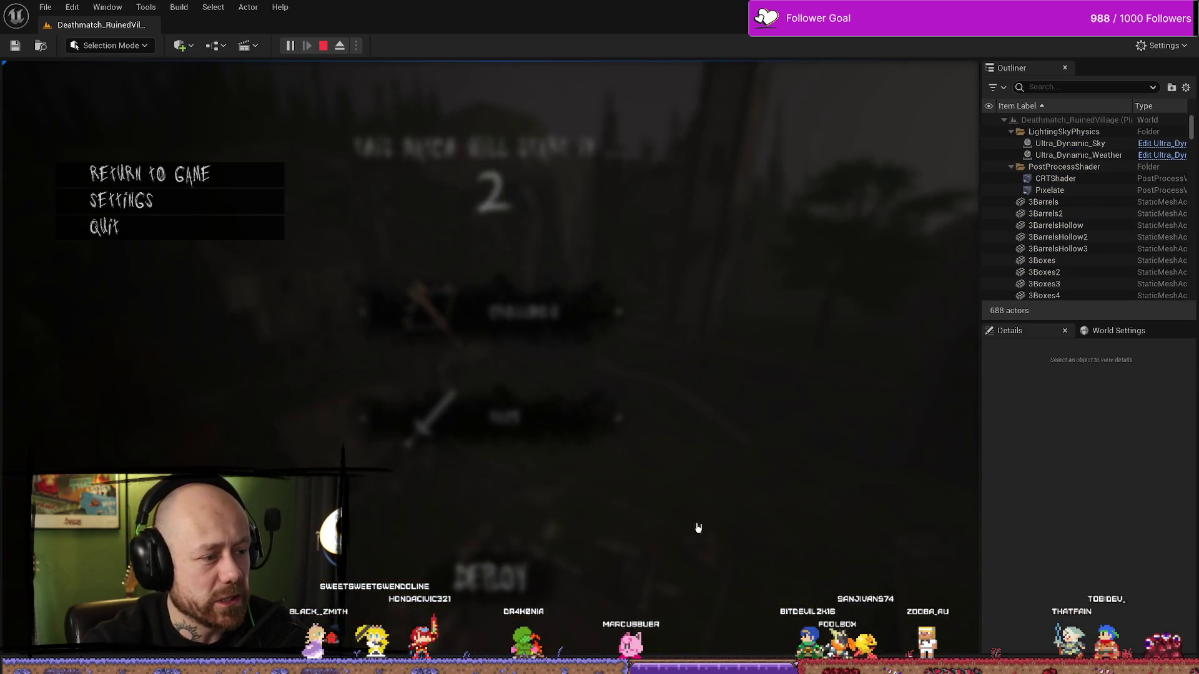
{"action": "left_click", "coordinate": [166, 232]}
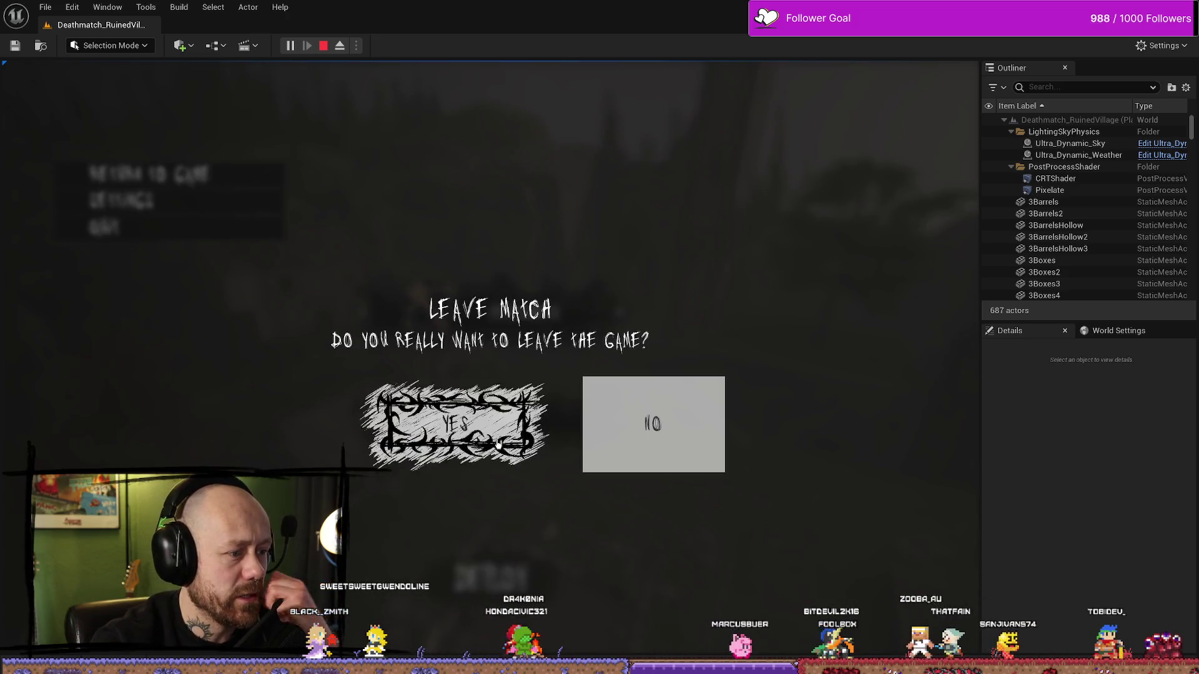
{"action": "key", "text": "Escape"}
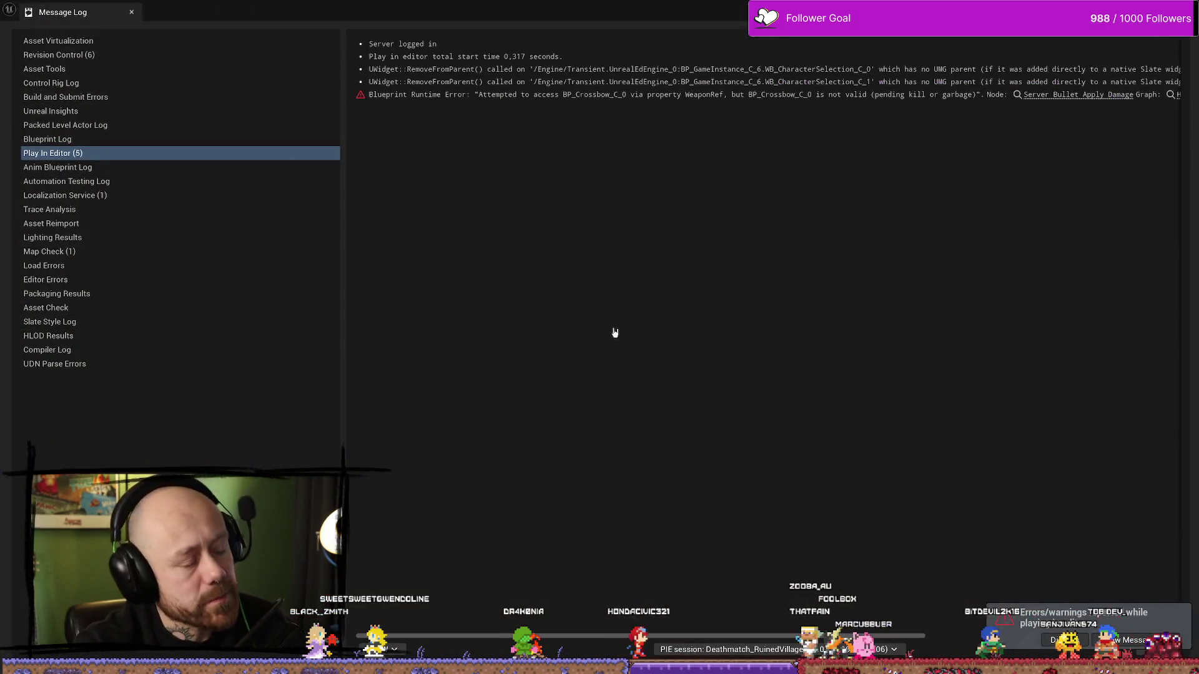
{"action": "key", "text": "ctrl+space"}
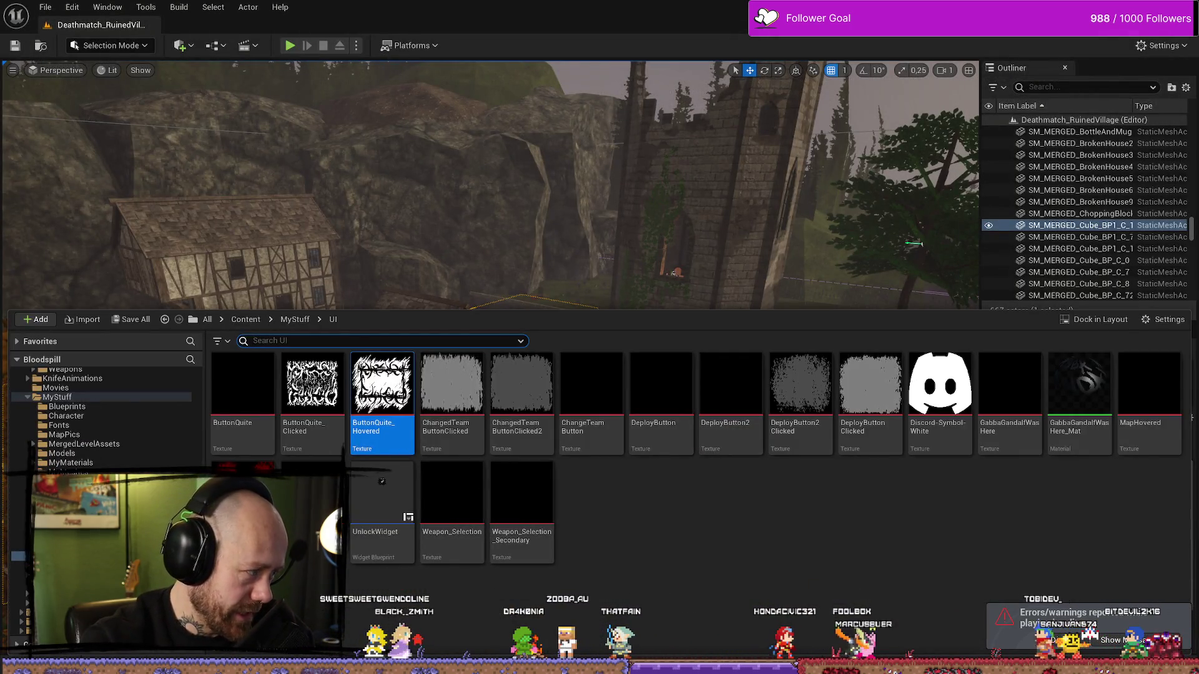
Size the NO button's SizeBox_1 to 362,5 × 175 like YES and save WB_InGameMenu.
{"action": "key", "text": "alt+Tab"}
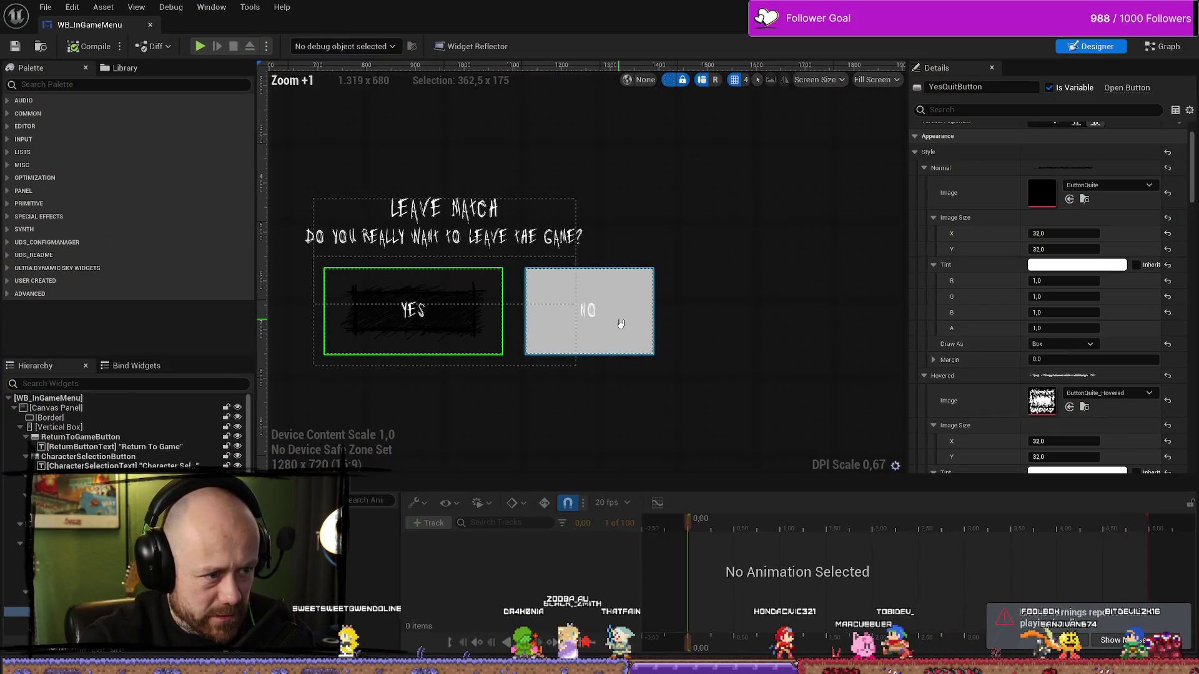
{"action": "scroll", "coordinate": [658, 278], "scroll_direction": "up", "scroll_amount": 3}
{"action": "scroll", "coordinate": [631, 451], "scroll_direction": "down", "scroll_amount": 1}
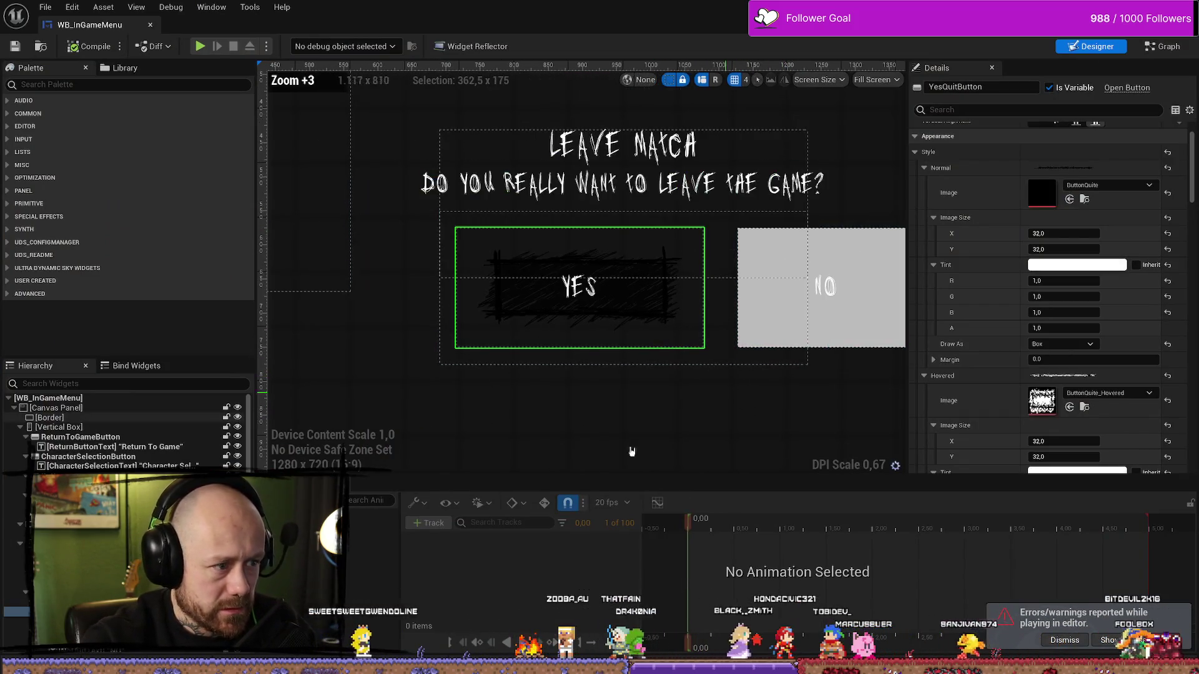
{"action": "left_click", "coordinate": [674, 312]}
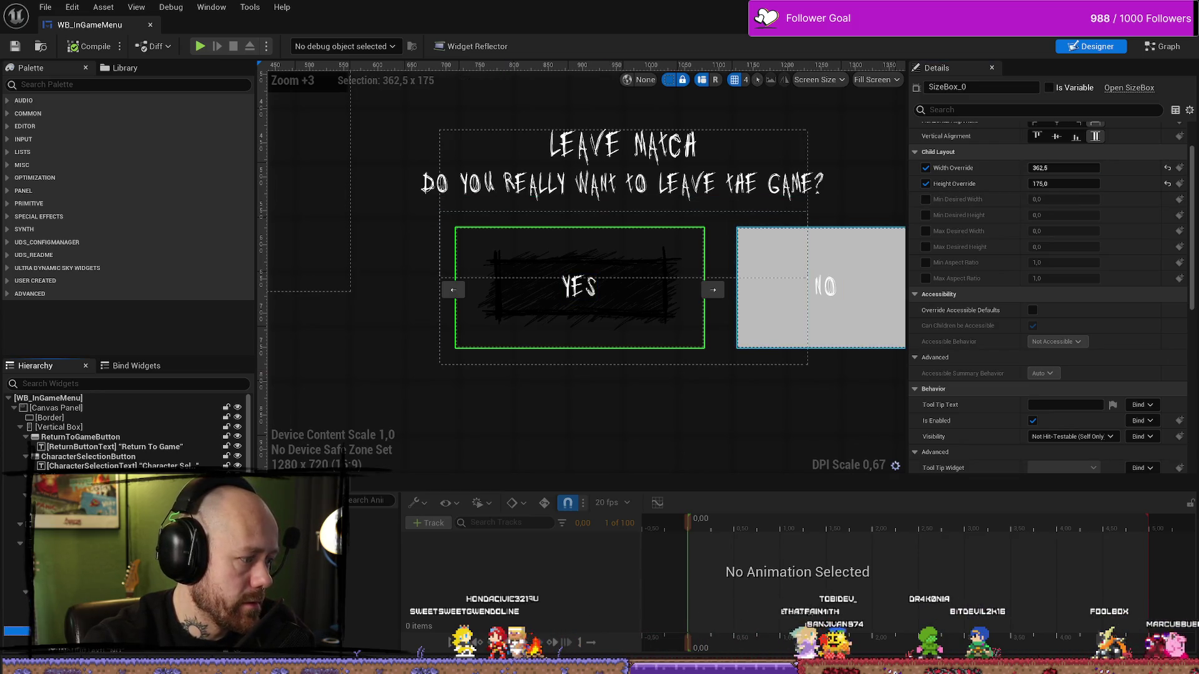
{"action": "left_click", "coordinate": [821, 291]}
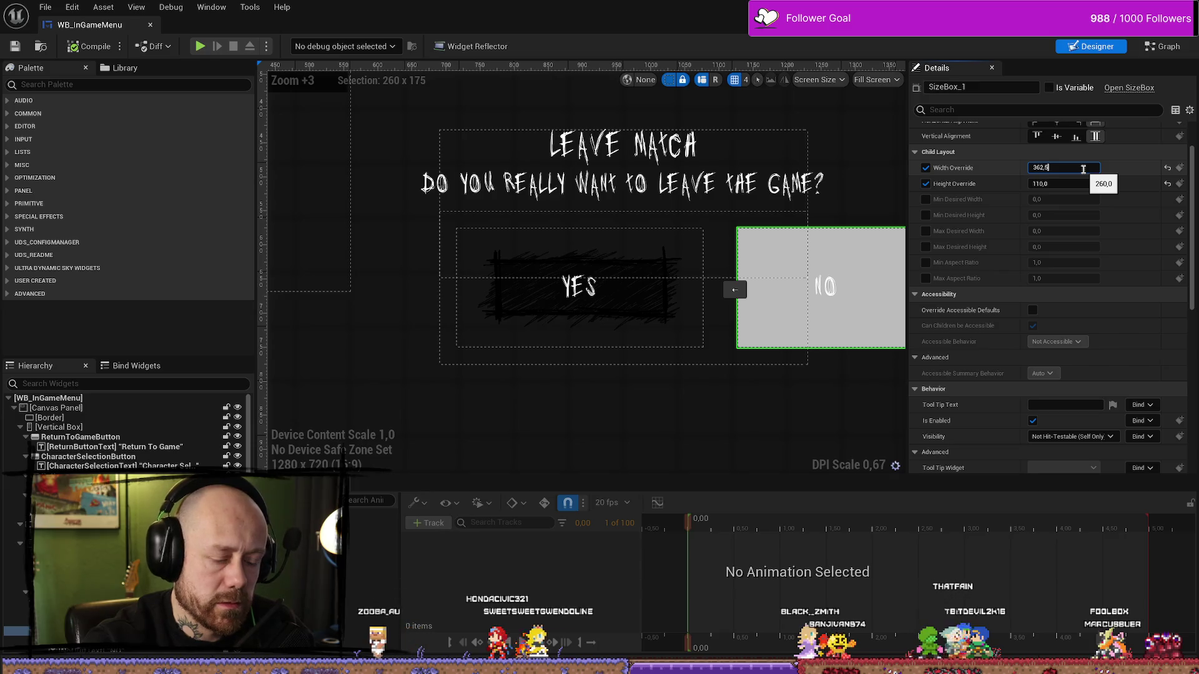
{"action": "key", "text": "Return"}
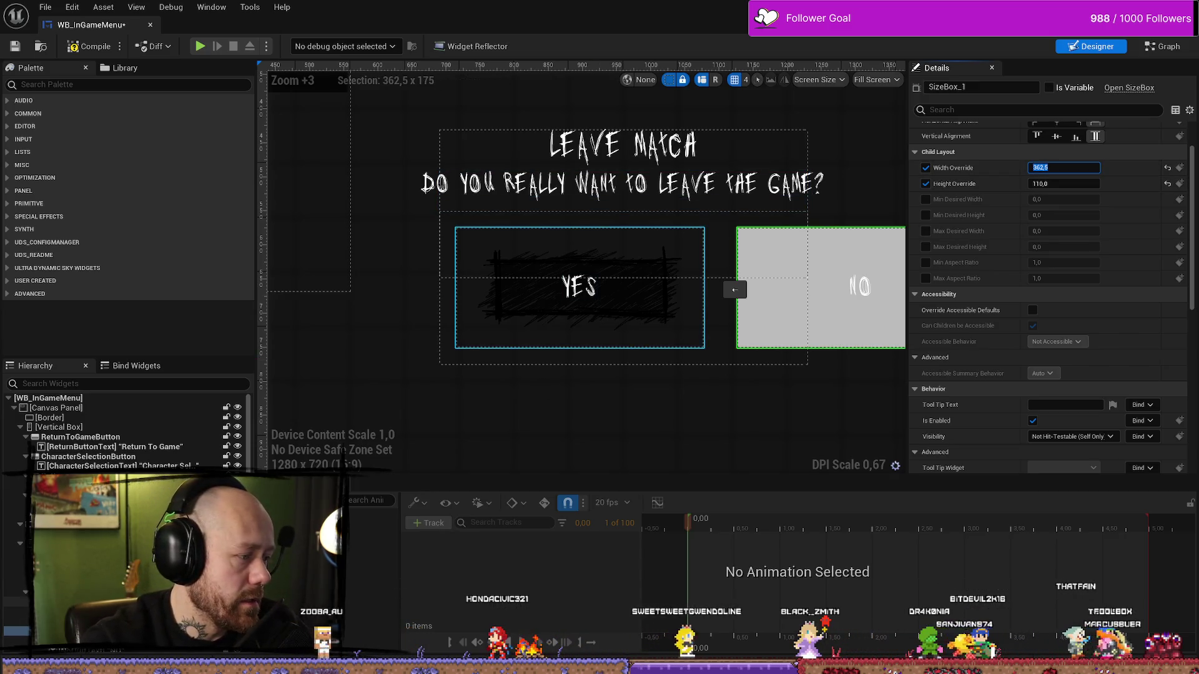
{"action": "left_click", "coordinate": [579, 293]}
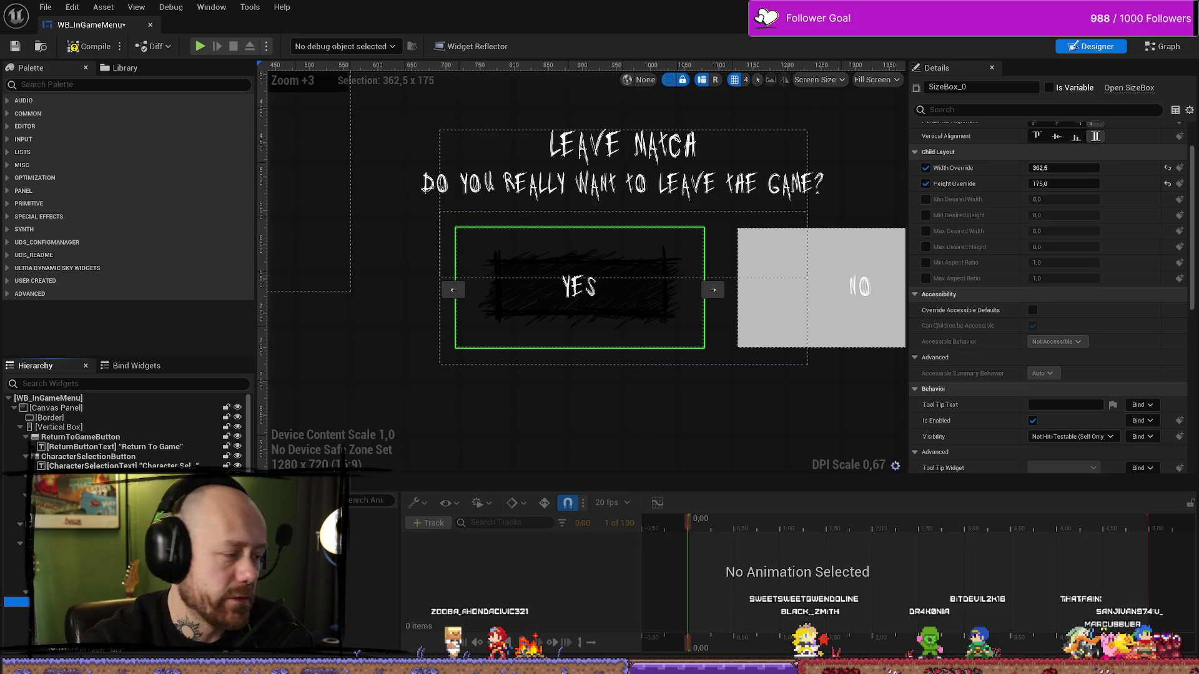
{"action": "left_click", "coordinate": [821, 287]}
{"action": "left_click", "coordinate": [1062, 183]}
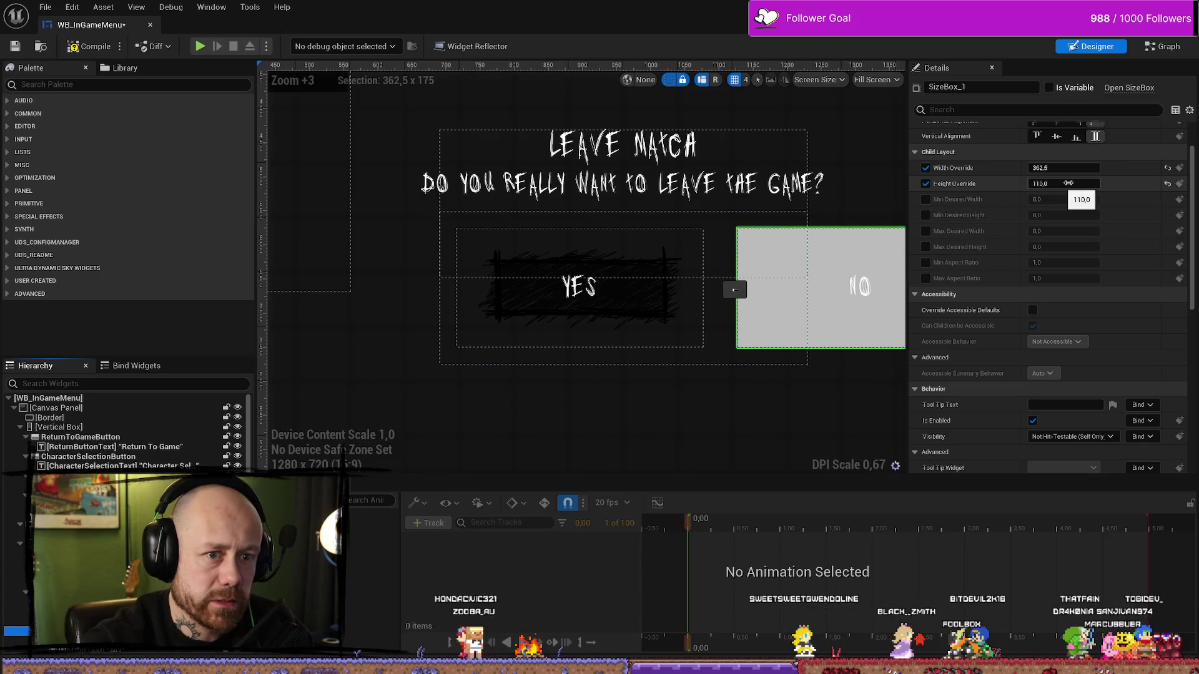
{"action": "key", "text": "Return"}
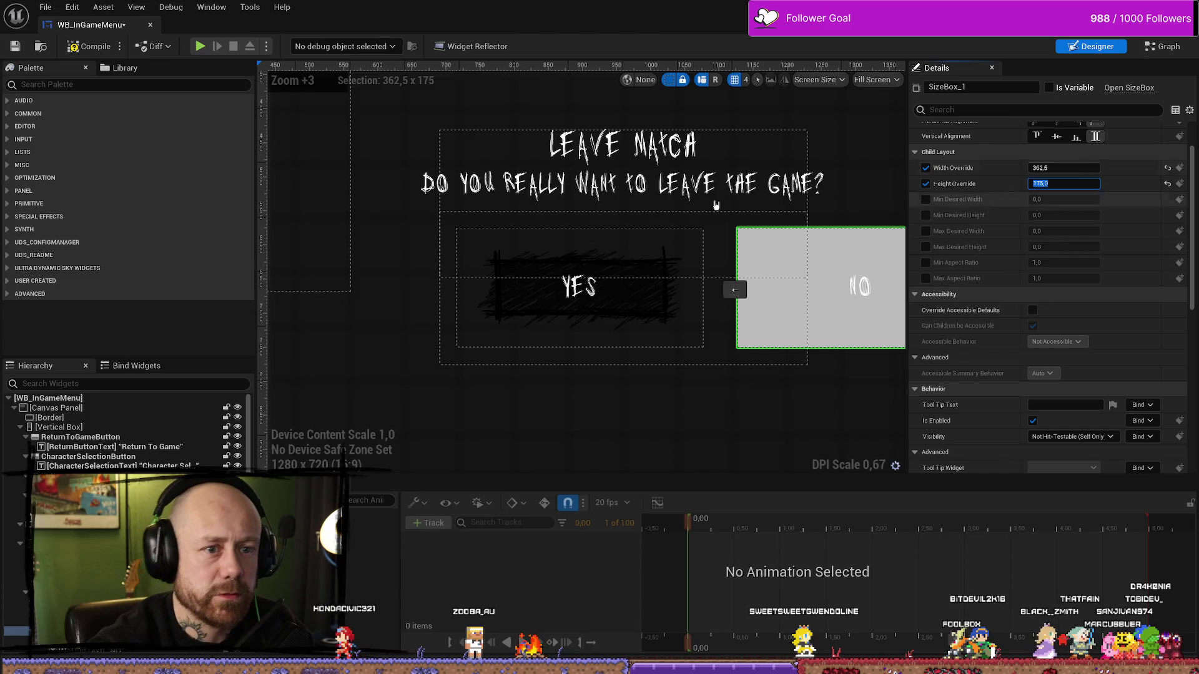
{"action": "left_click", "coordinate": [15, 46]}
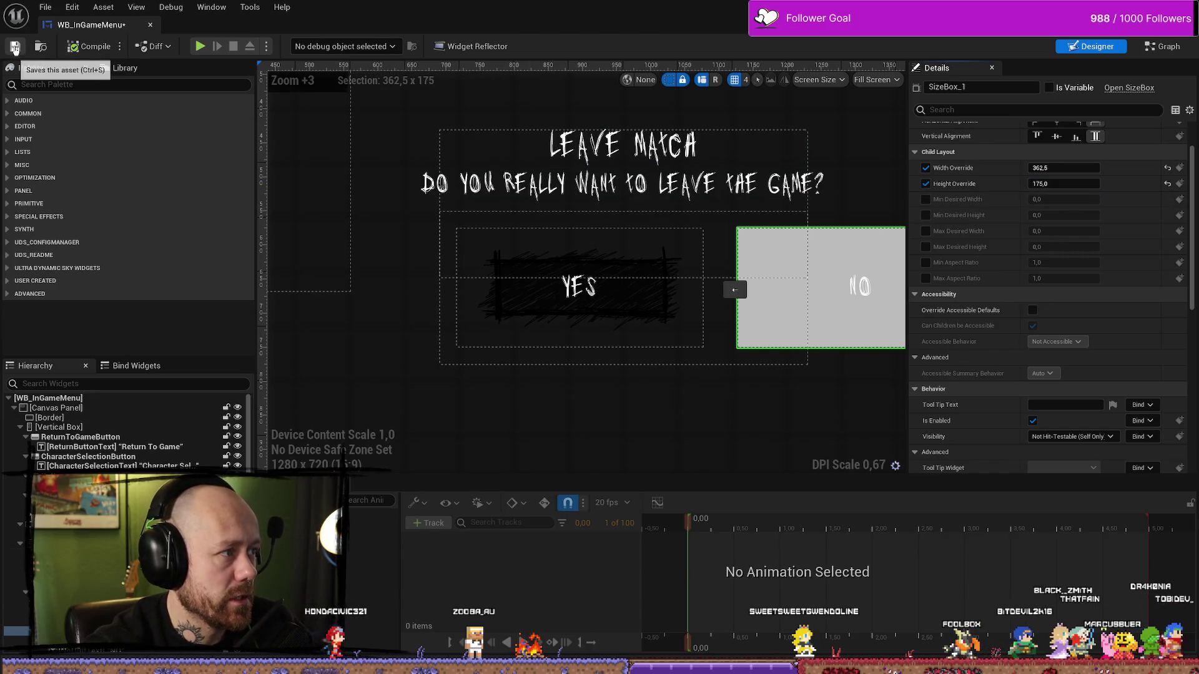
{"action": "left_click", "coordinate": [458, 237]}
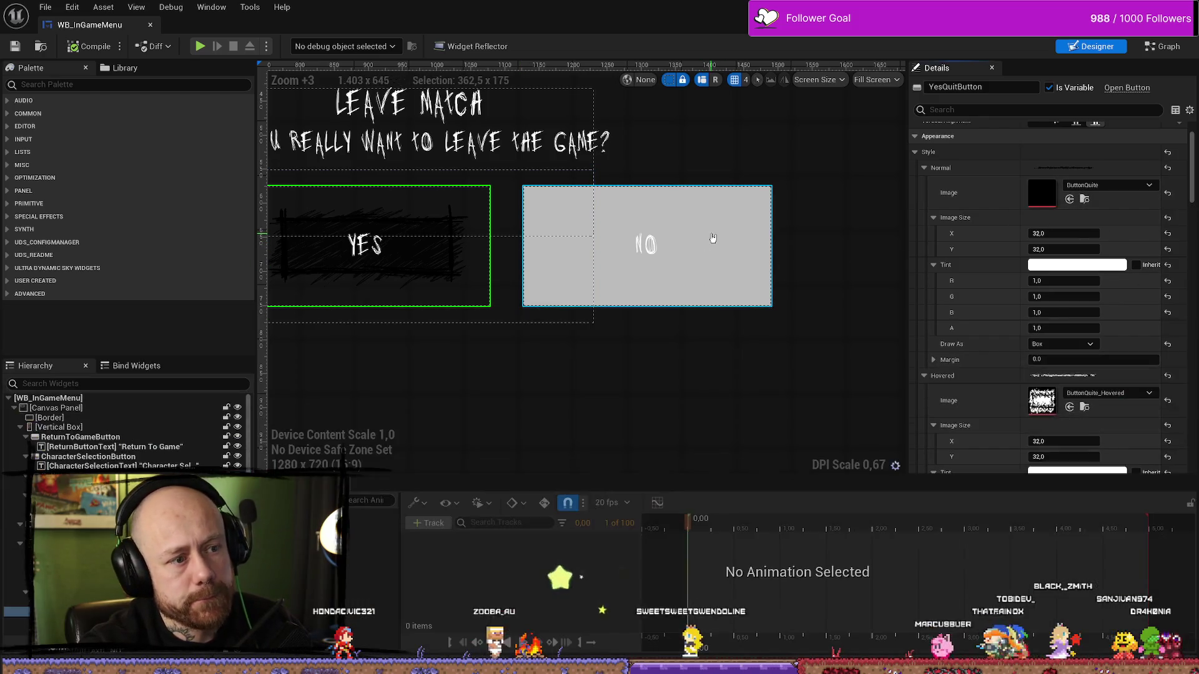
Give NoQuitButton ButtonQuite as its Normal image and ButtonQuite_Hovered as its Hovered image.
{"action": "left_click", "coordinate": [712, 241]}
{"action": "key", "text": "ctrl+v"}
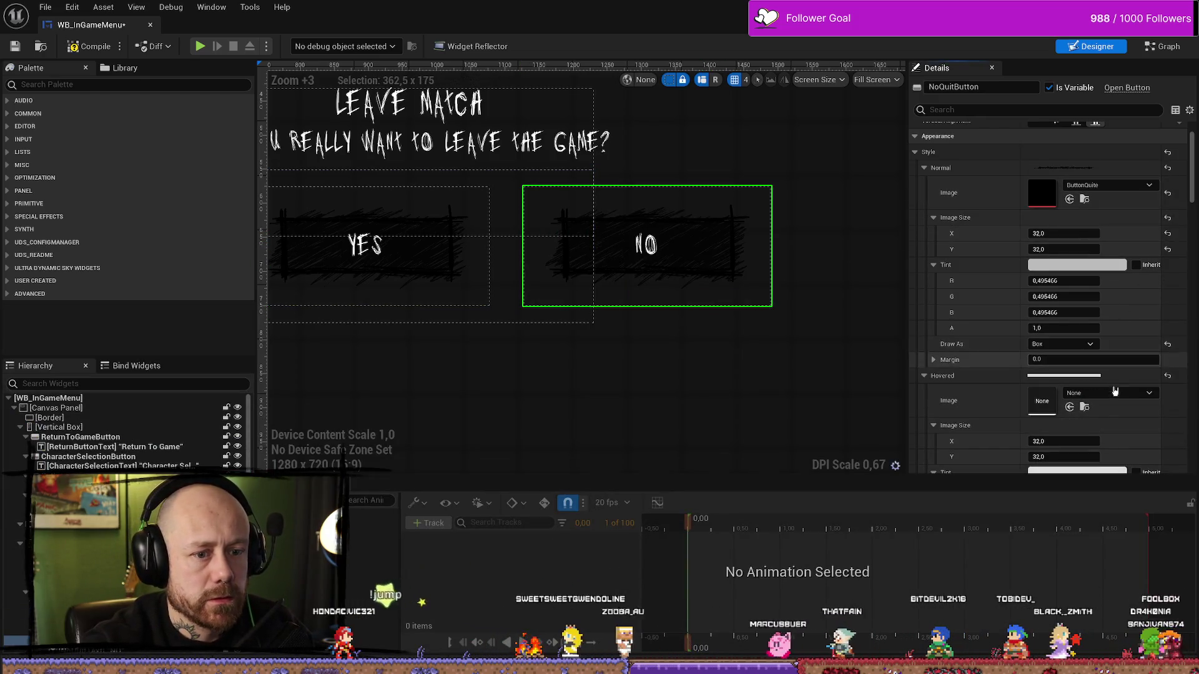
{"action": "left_click", "coordinate": [1085, 199]}
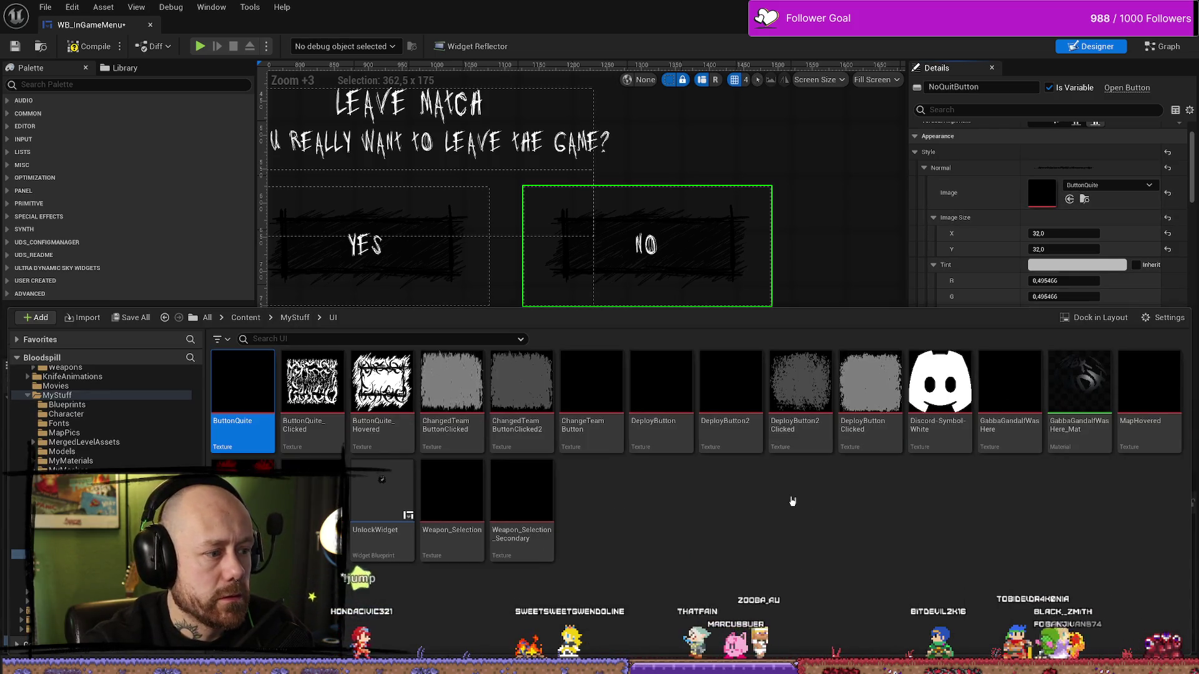
{"action": "scroll", "coordinate": [1048, 218], "scroll_direction": "down", "scroll_amount": 6}
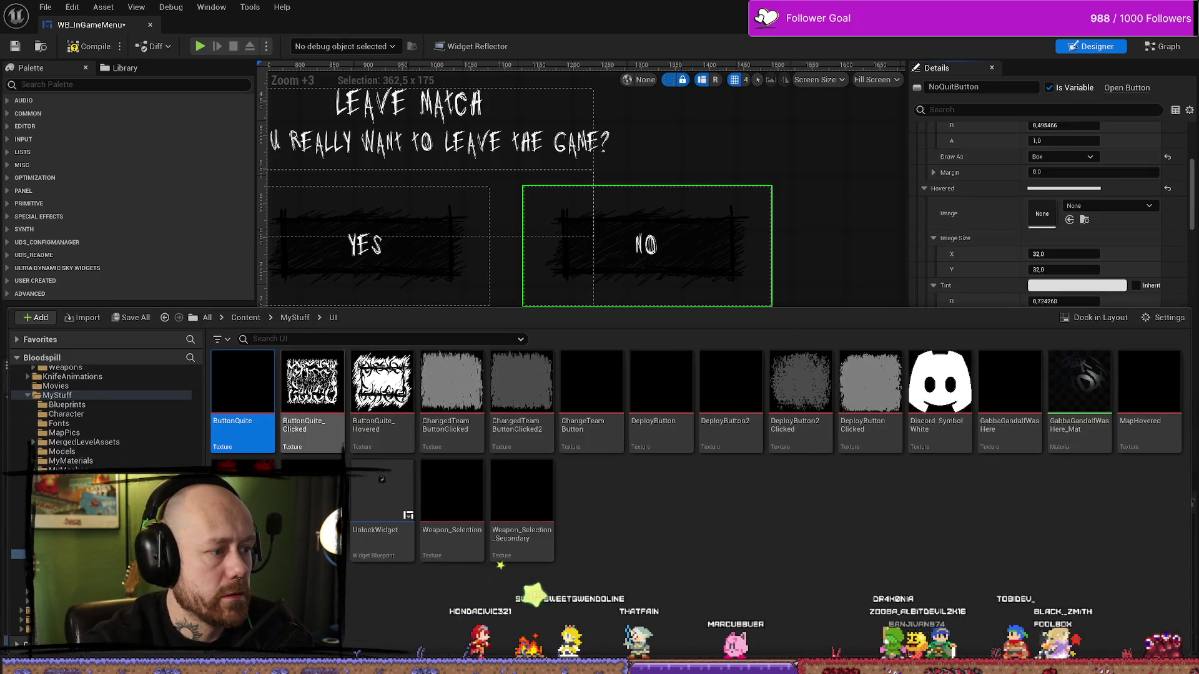
{"action": "left_click", "coordinate": [383, 384]}
{"action": "left_click", "coordinate": [1069, 220]}
Set ButtonQuite_Clicked as the NO button's Pressed image and compile the menu widget.
{"action": "scroll", "coordinate": [1020, 234], "scroll_direction": "down", "scroll_amount": 4}
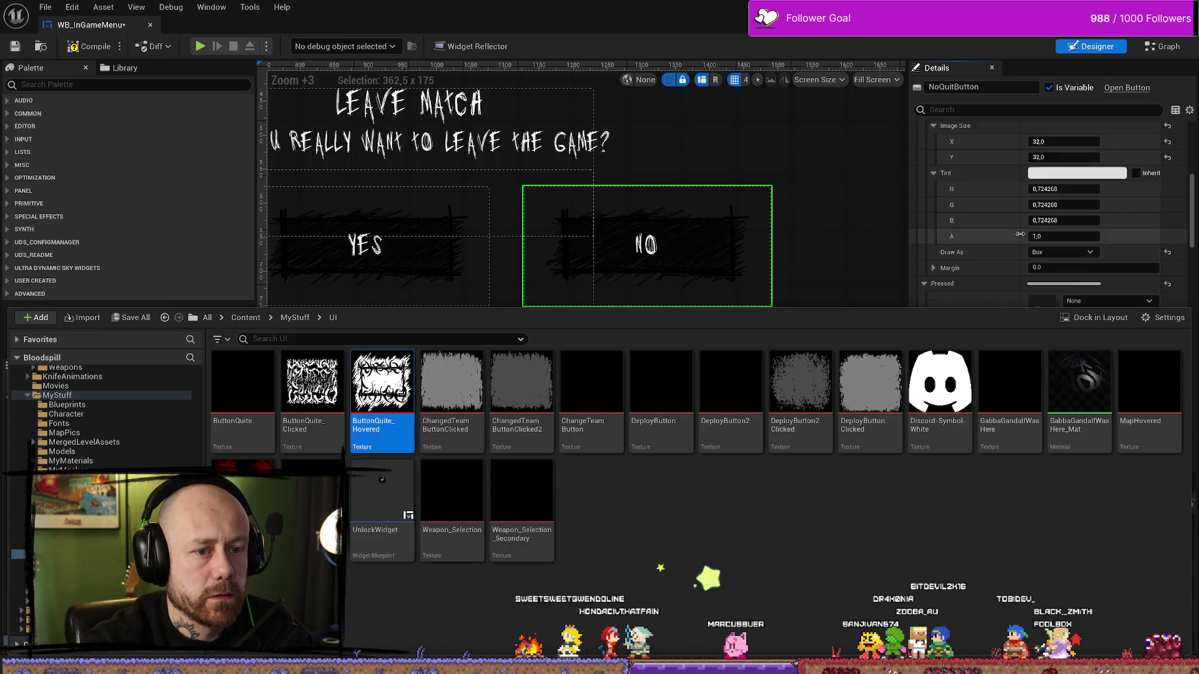
{"action": "scroll", "coordinate": [1019, 234], "scroll_direction": "down", "scroll_amount": 3}
{"action": "mouse_move", "coordinate": [312, 383]}
{"action": "left_mouse_down"}
{"action": "mouse_move", "coordinate": [625, 312]}
{"action": "mouse_move", "coordinate": [1018, 248]}
{"action": "left_mouse_up"}
{"action": "scroll", "coordinate": [1054, 226], "scroll_direction": "down", "scroll_amount": 3}
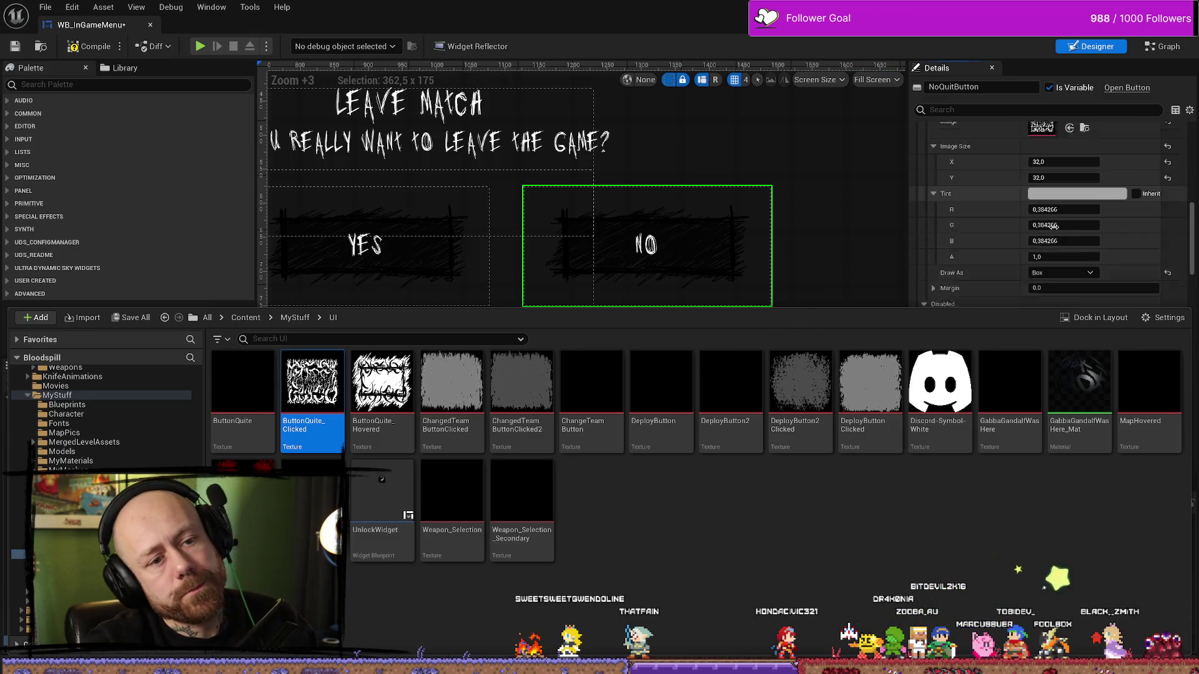
{"action": "scroll", "coordinate": [1054, 226], "scroll_direction": "down", "scroll_amount": 3}
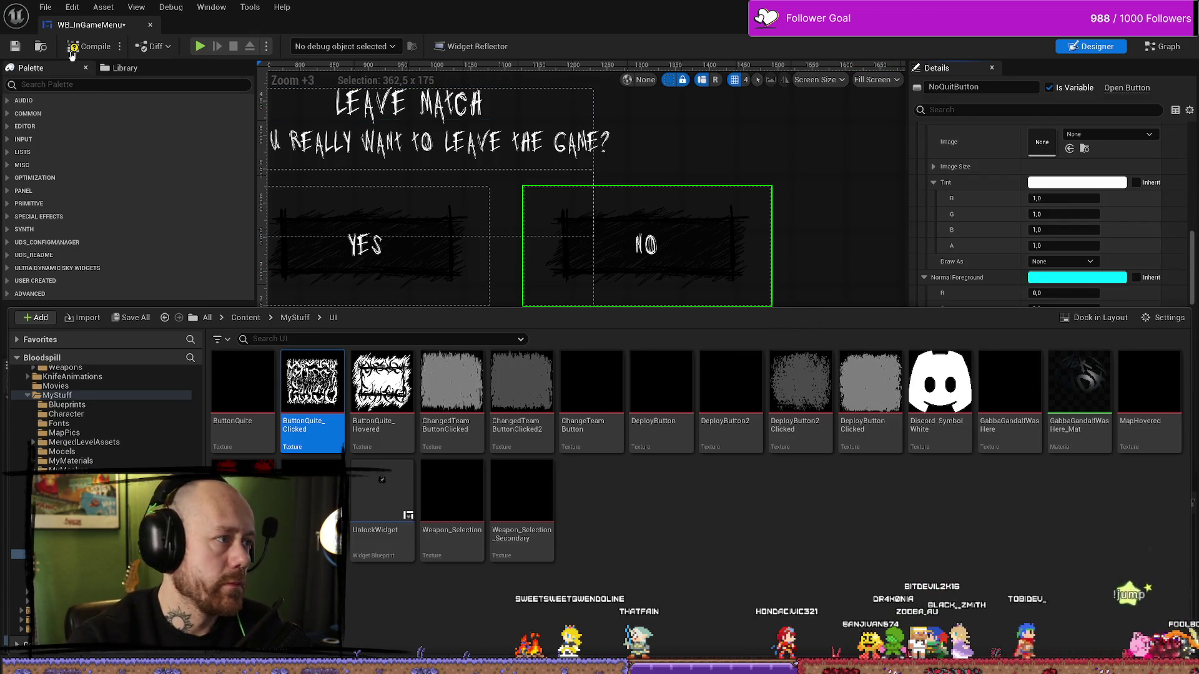
{"action": "left_click", "coordinate": [72, 52]}
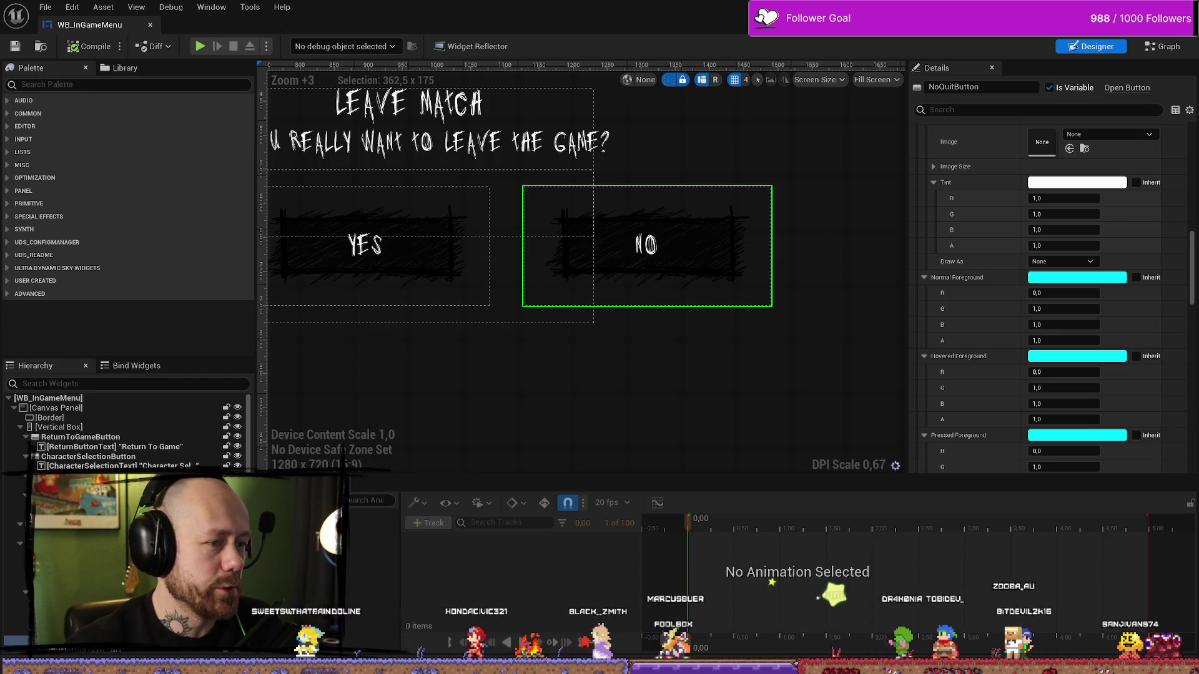
{"action": "scroll", "coordinate": [737, 168], "scroll_direction": "down", "scroll_amount": 3}
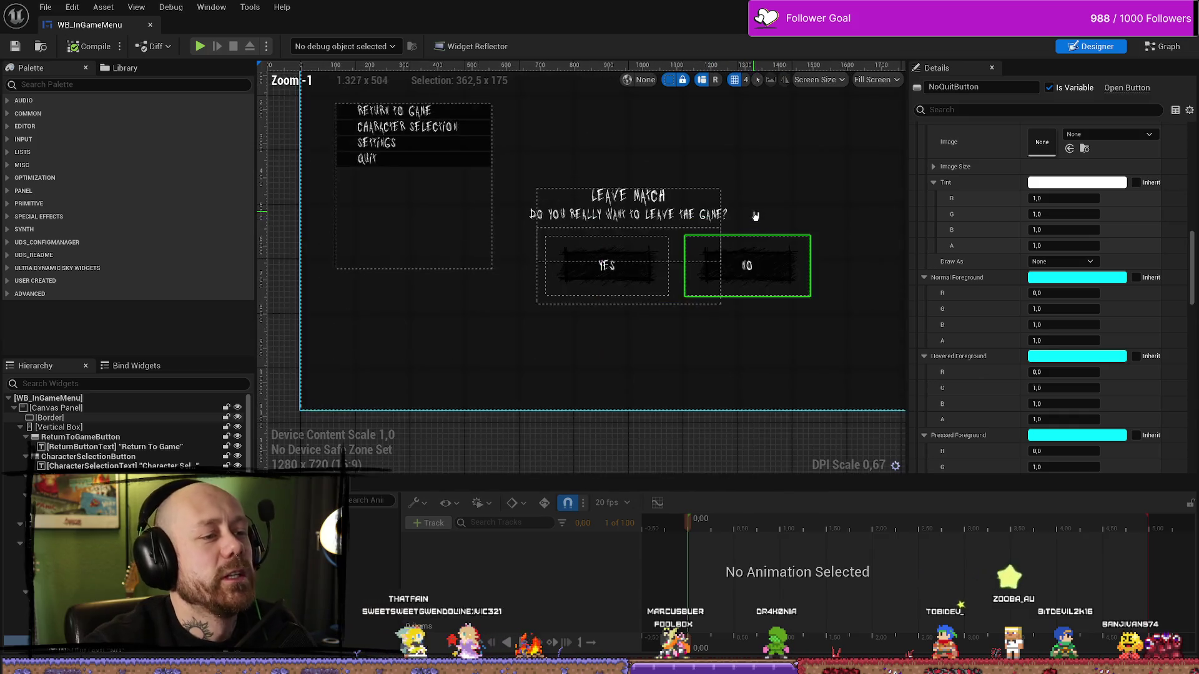
{"action": "scroll", "coordinate": [756, 212], "scroll_direction": "up", "scroll_amount": 2}
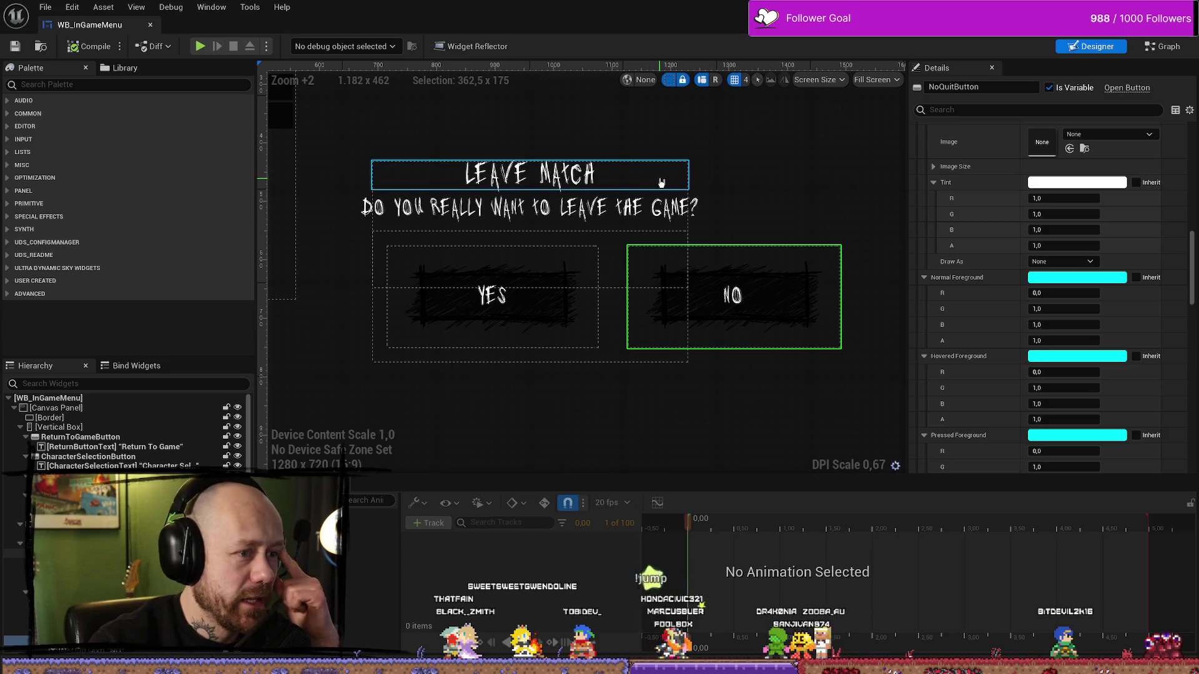
{"action": "left_click", "coordinate": [856, 174]}
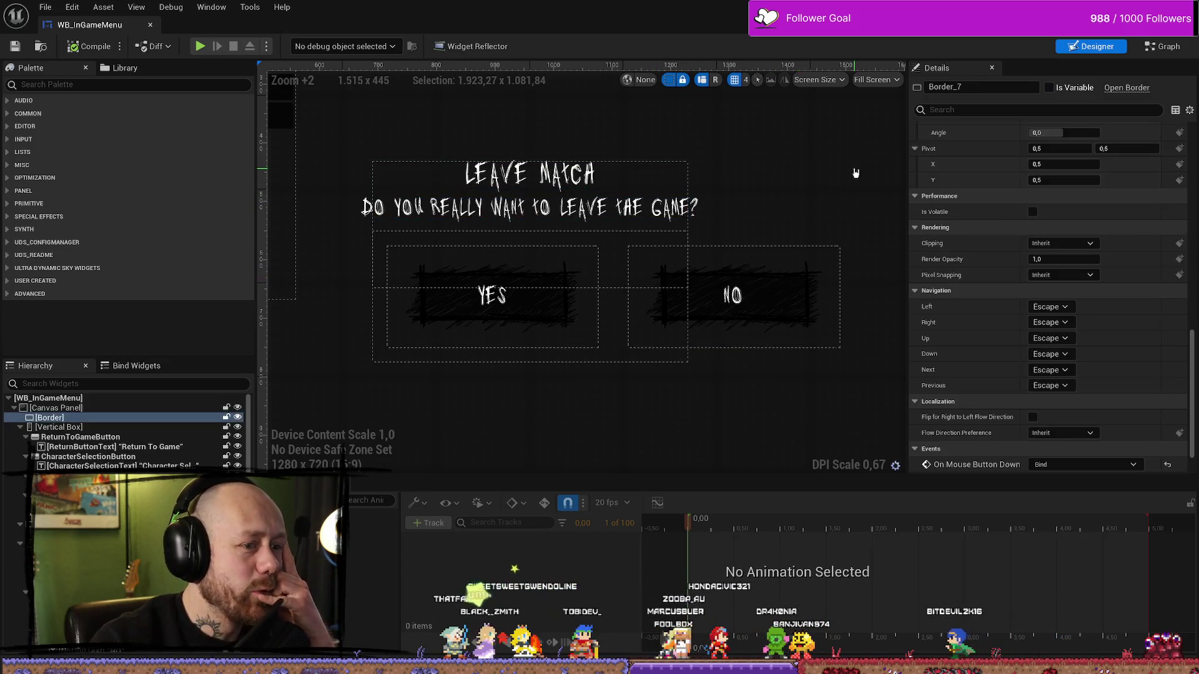
{"action": "left_click", "coordinate": [683, 235]}
{"action": "left_click", "coordinate": [682, 179]}
{"action": "scroll", "coordinate": [776, 254], "scroll_direction": "down", "scroll_amount": 9}
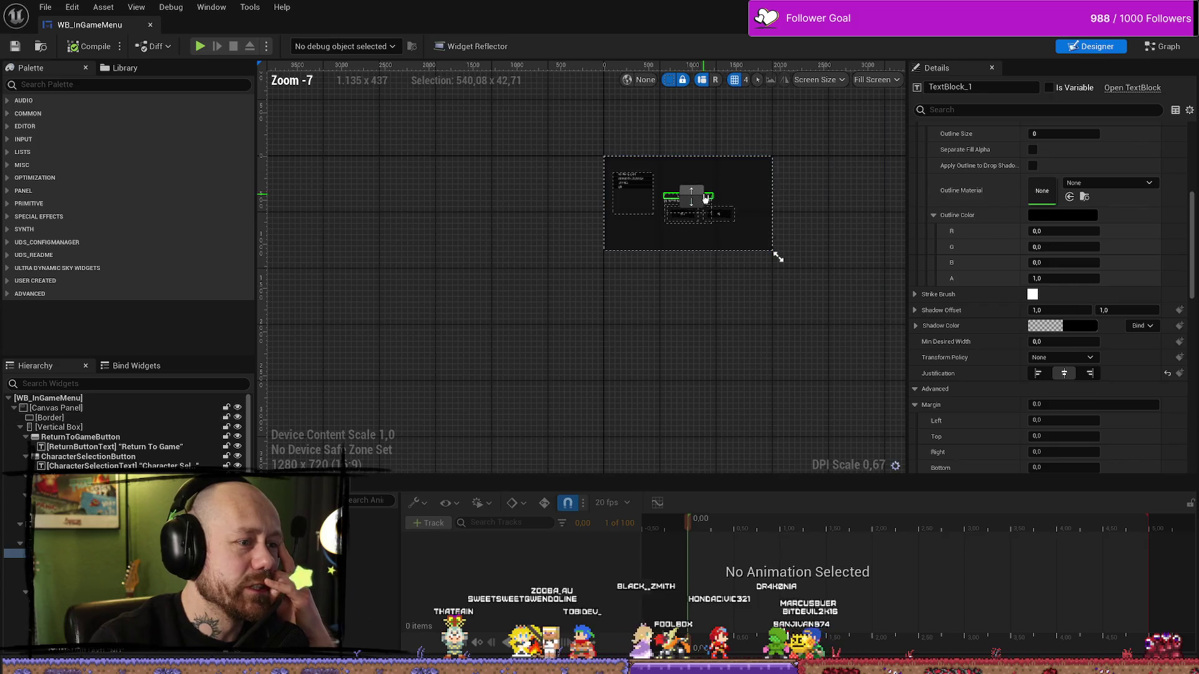
{"action": "scroll", "coordinate": [717, 214], "scroll_direction": "up", "scroll_amount": 8}
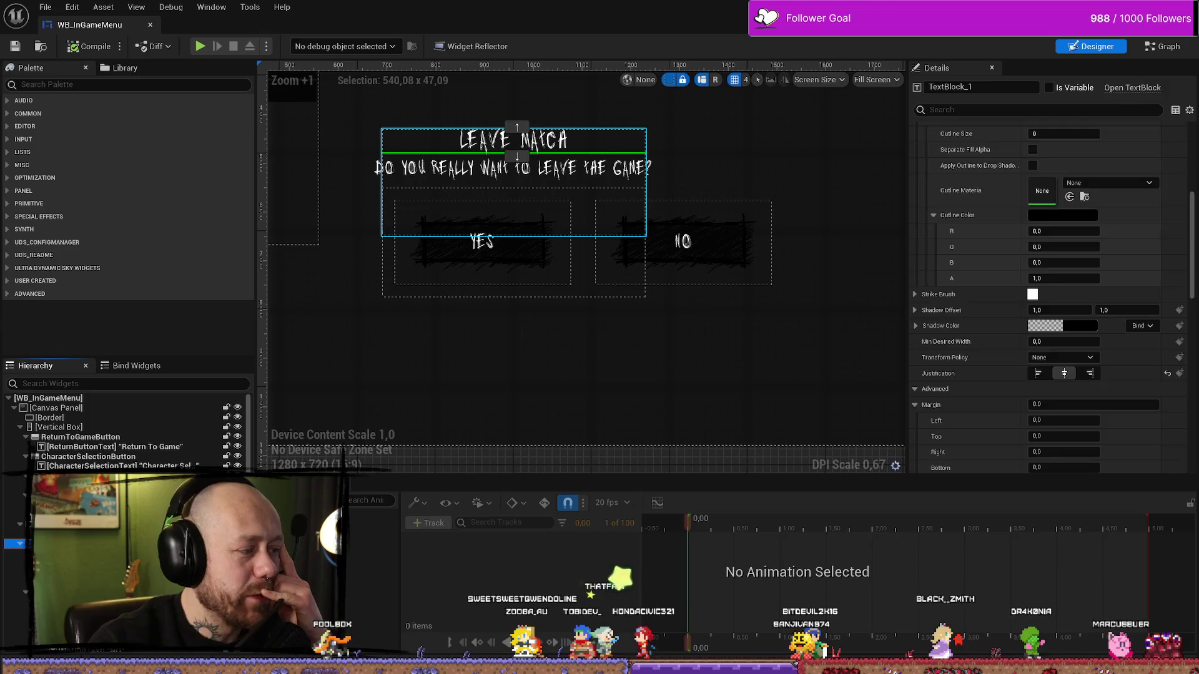
{"action": "left_click", "coordinate": [514, 188]}
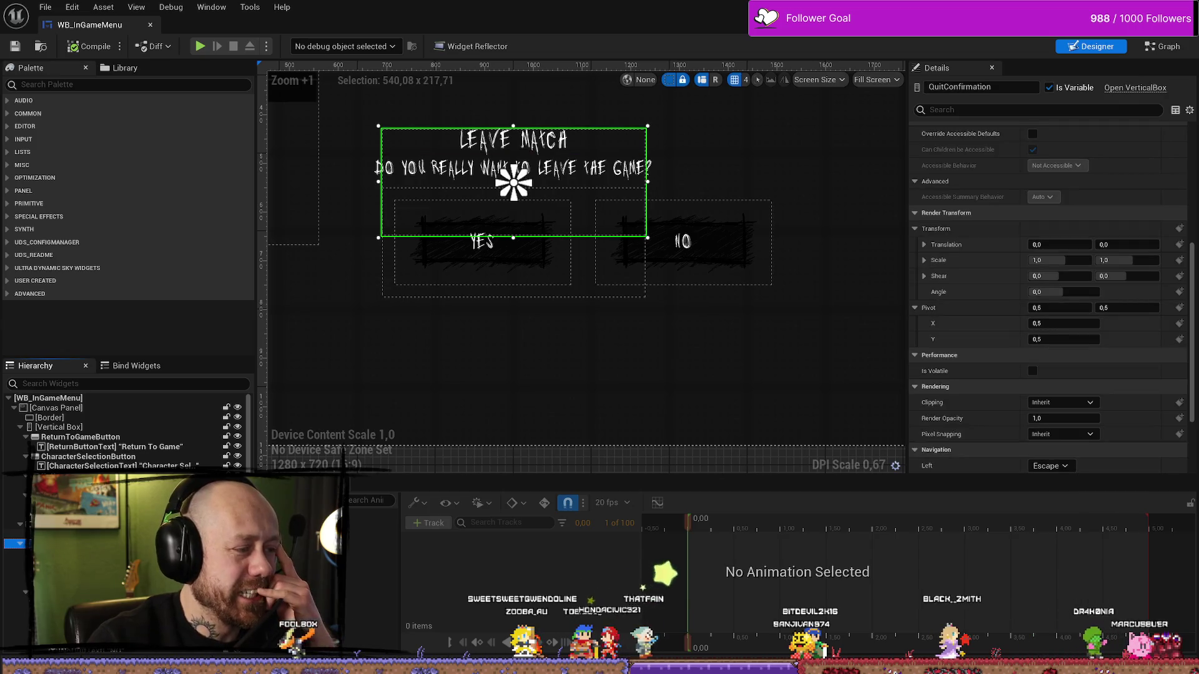
{"action": "left_click", "coordinate": [513, 192]}
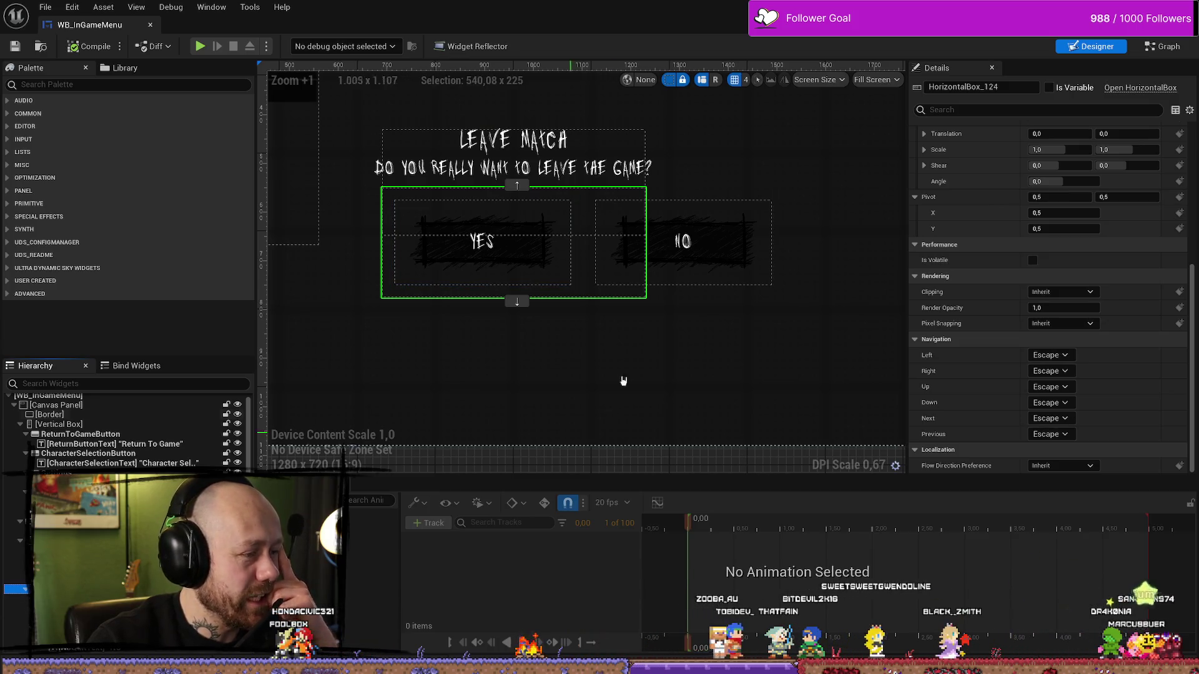
{"action": "left_click", "coordinate": [482, 244]}
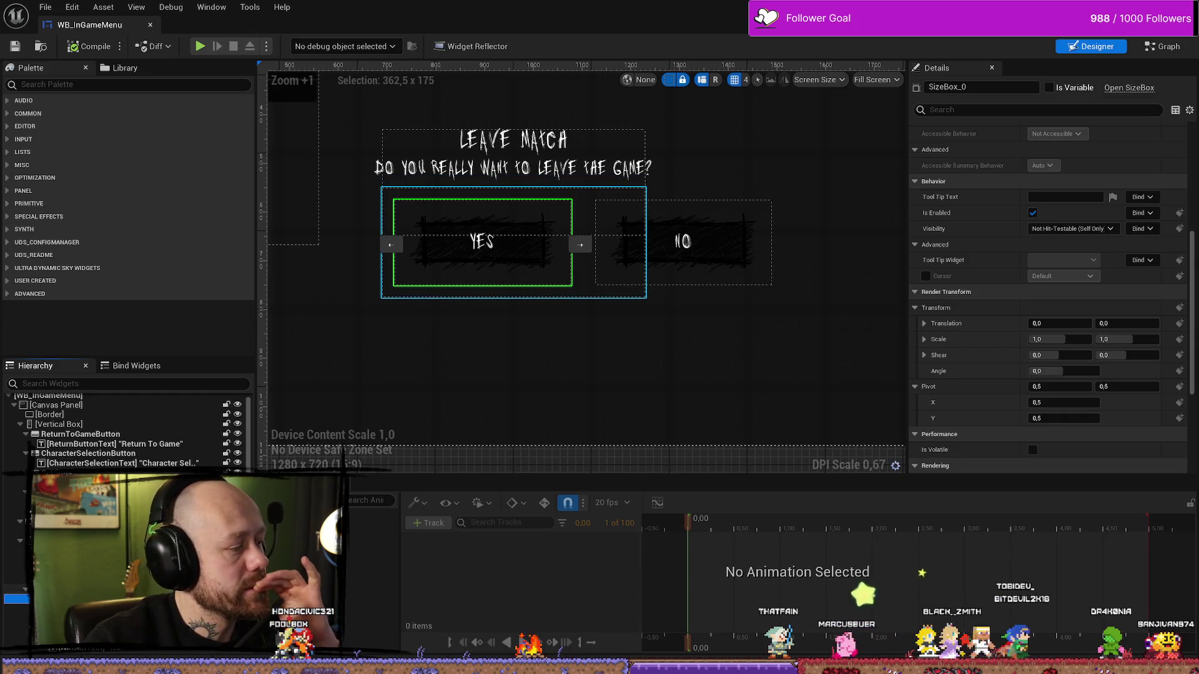
Try Fill and centred alignments on the YES/NO row, leaving it on Auto size.
{"action": "left_click", "coordinate": [584, 275]}
{"action": "scroll", "coordinate": [518, 372], "scroll_direction": "down", "scroll_amount": 4}
{"action": "scroll", "coordinate": [518, 372], "scroll_direction": "up", "scroll_amount": 6}
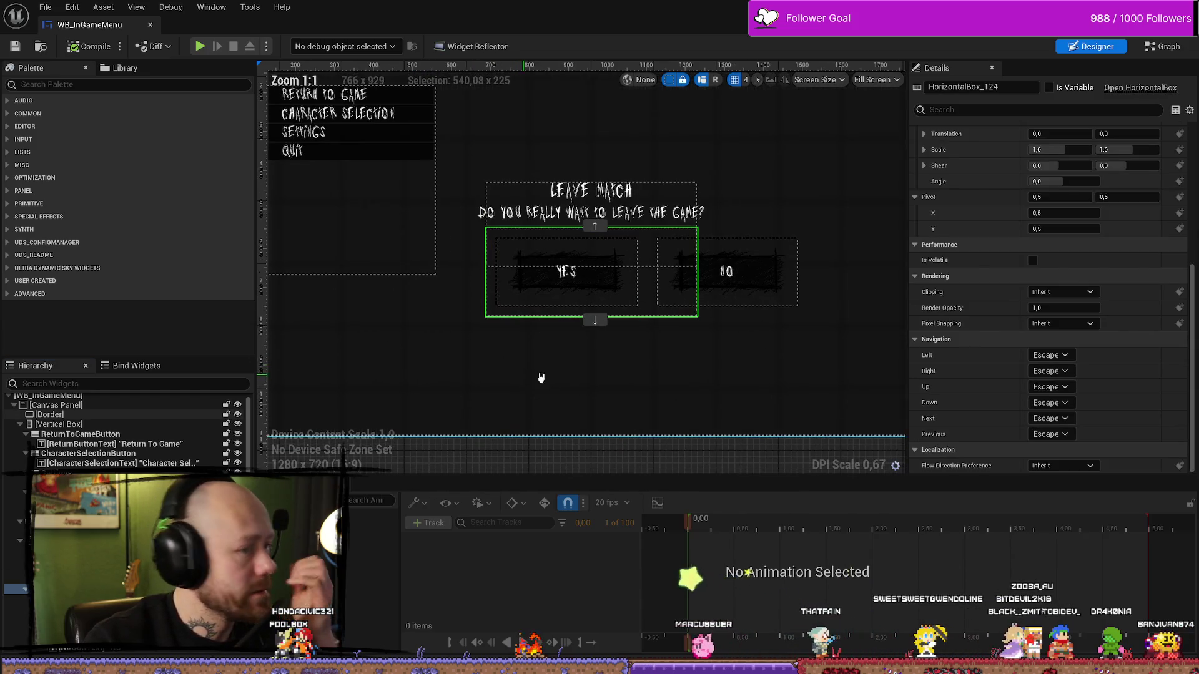
{"action": "scroll", "coordinate": [571, 357], "scroll_direction": "up", "scroll_amount": 1}
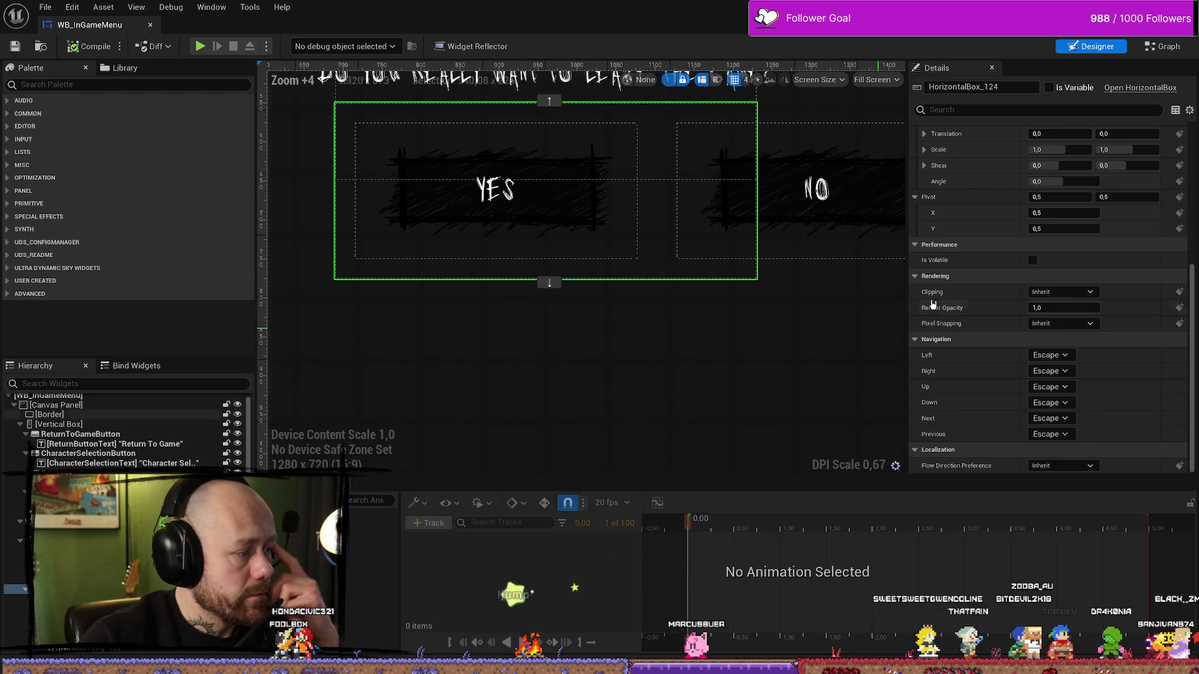
{"action": "scroll", "coordinate": [1005, 177], "scroll_direction": "up", "scroll_amount": 2}
{"action": "scroll", "coordinate": [1005, 177], "scroll_direction": "up", "scroll_amount": 4}
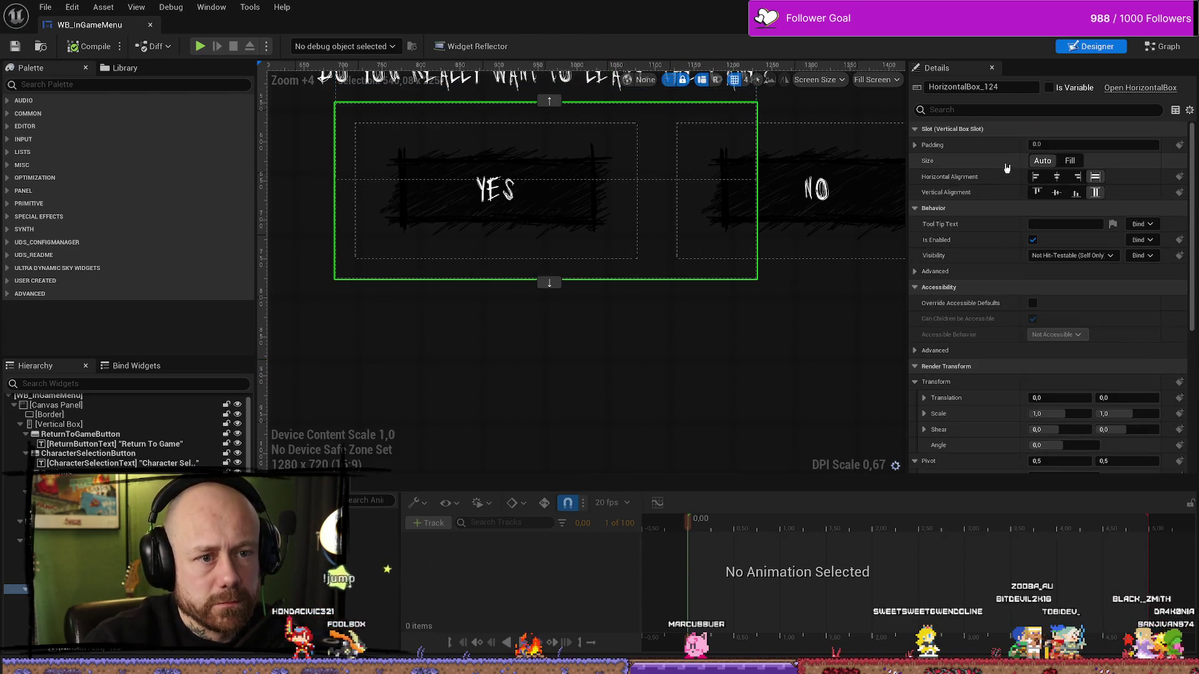
{"action": "left_click", "coordinate": [1042, 160]}
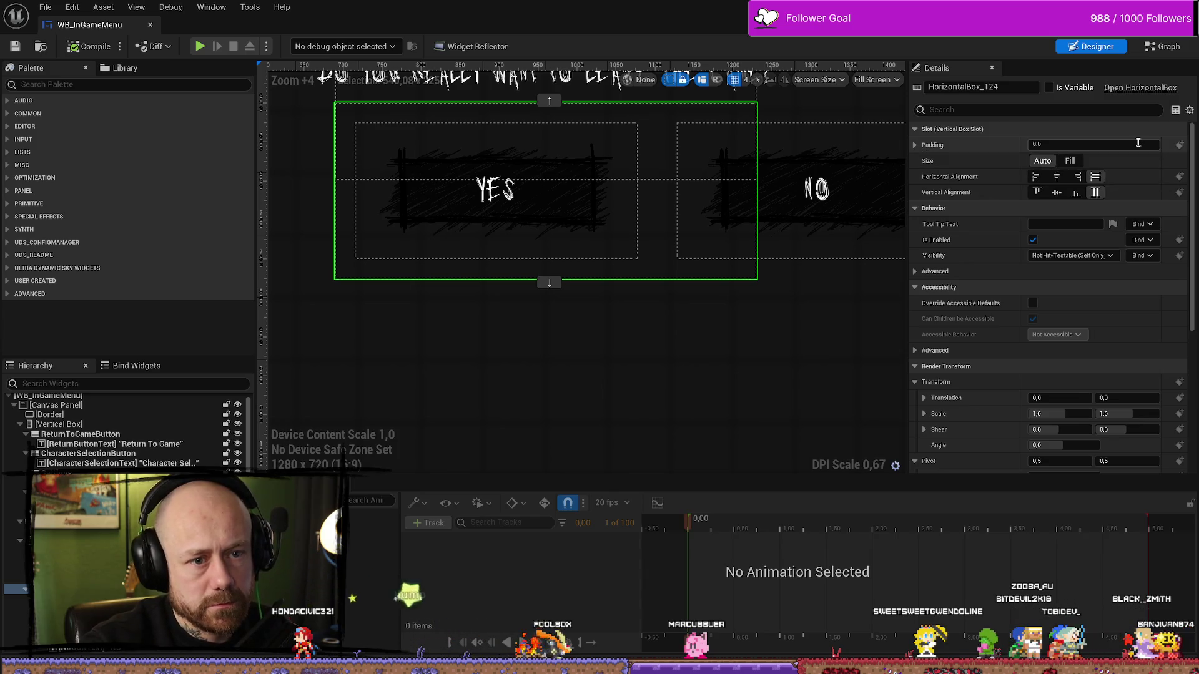
{"action": "left_click", "coordinate": [1056, 177]}
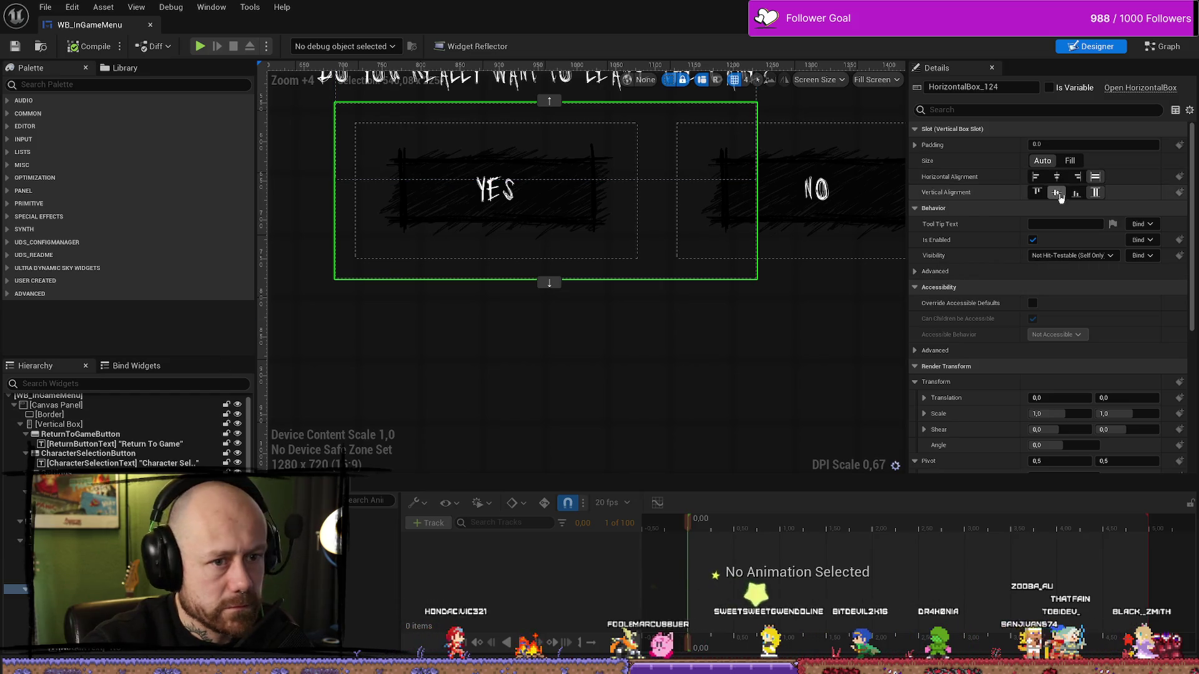
{"action": "left_click", "coordinate": [1056, 192]}
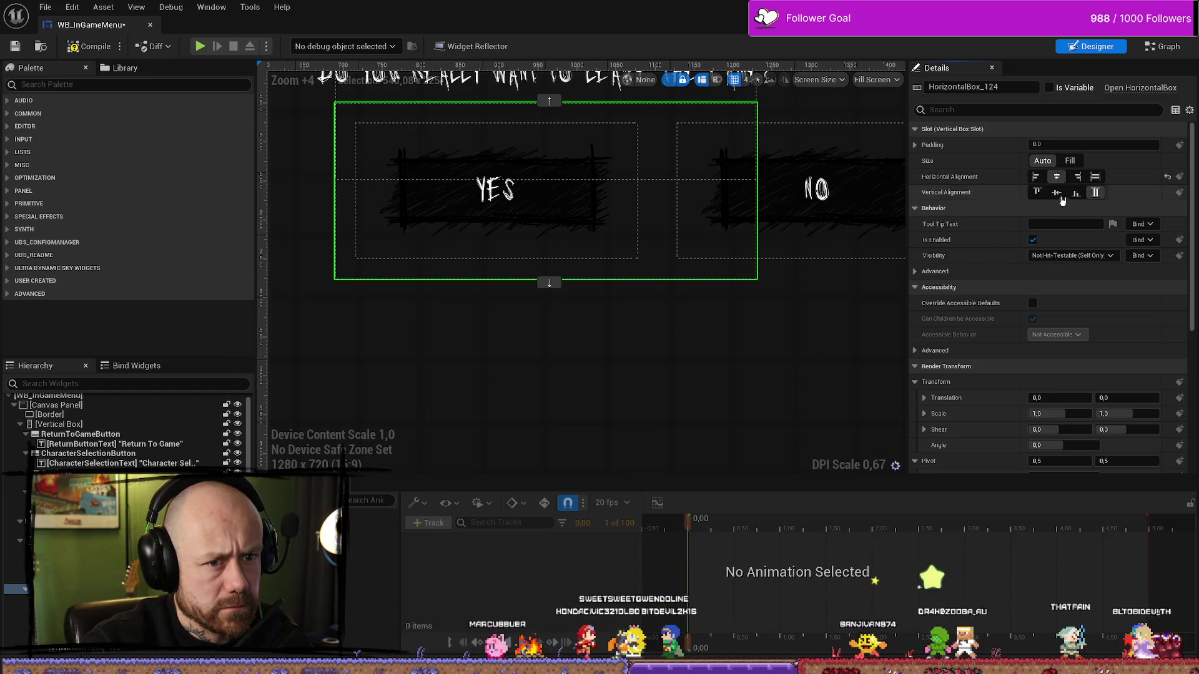
{"action": "left_click", "coordinate": [1095, 192]}
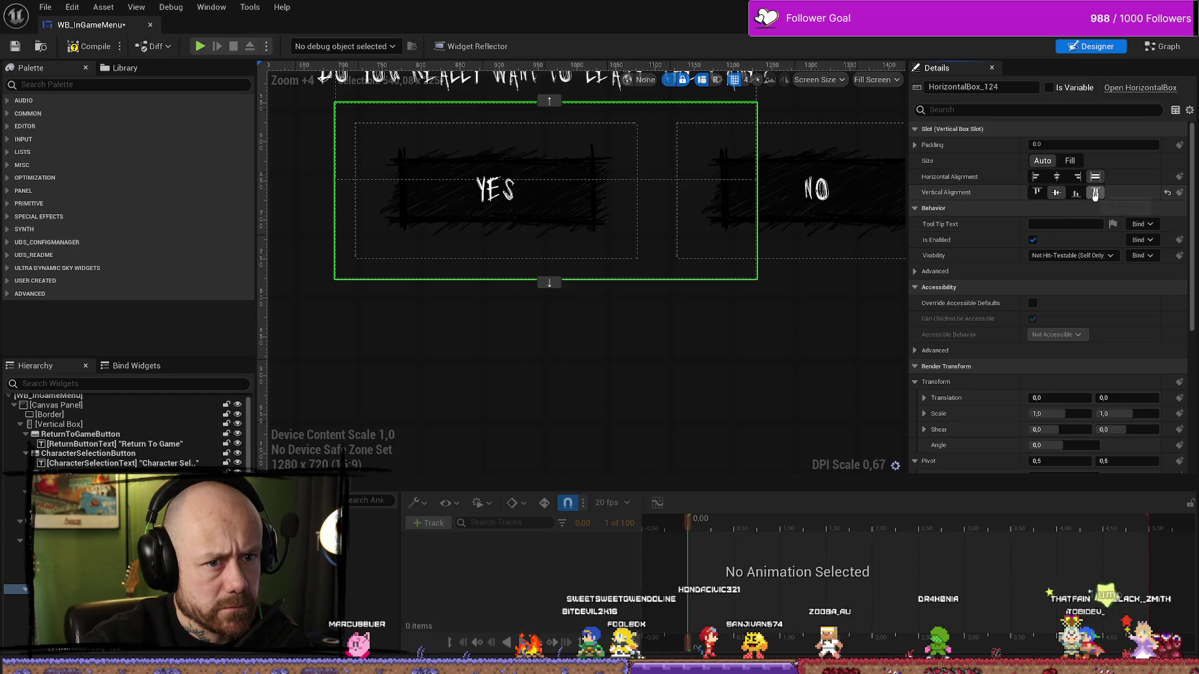
{"action": "left_click", "coordinate": [1070, 161]}
{"action": "left_click", "coordinate": [1070, 161]}
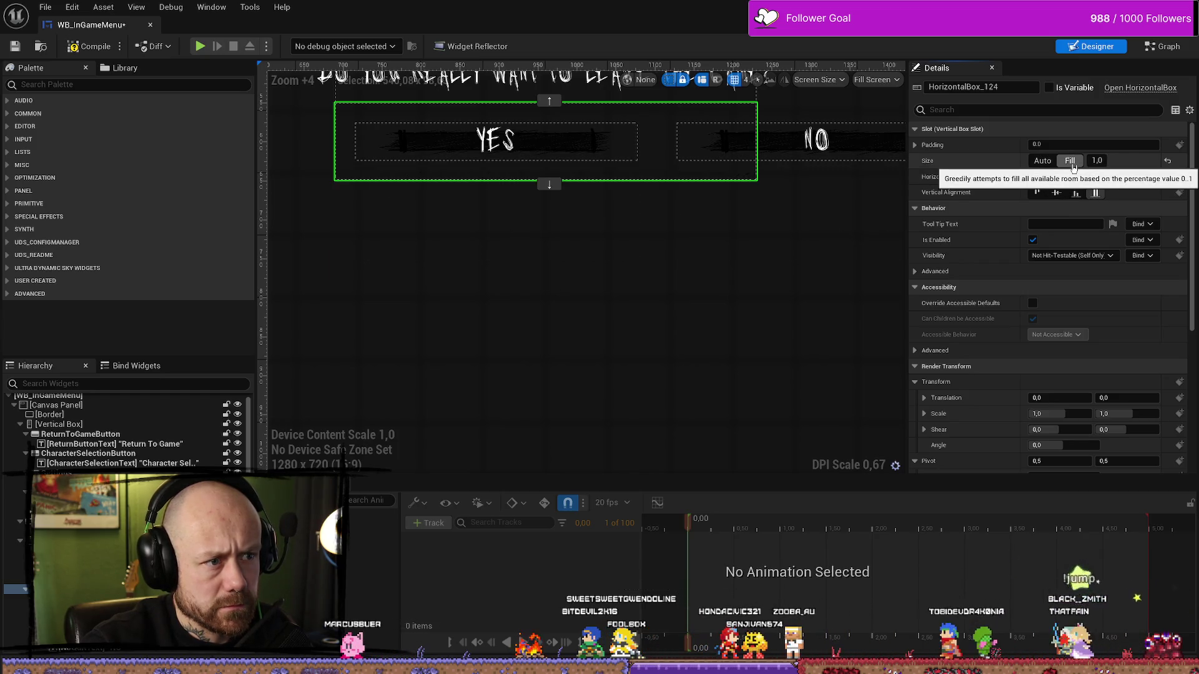
{"action": "left_click", "coordinate": [1042, 161]}
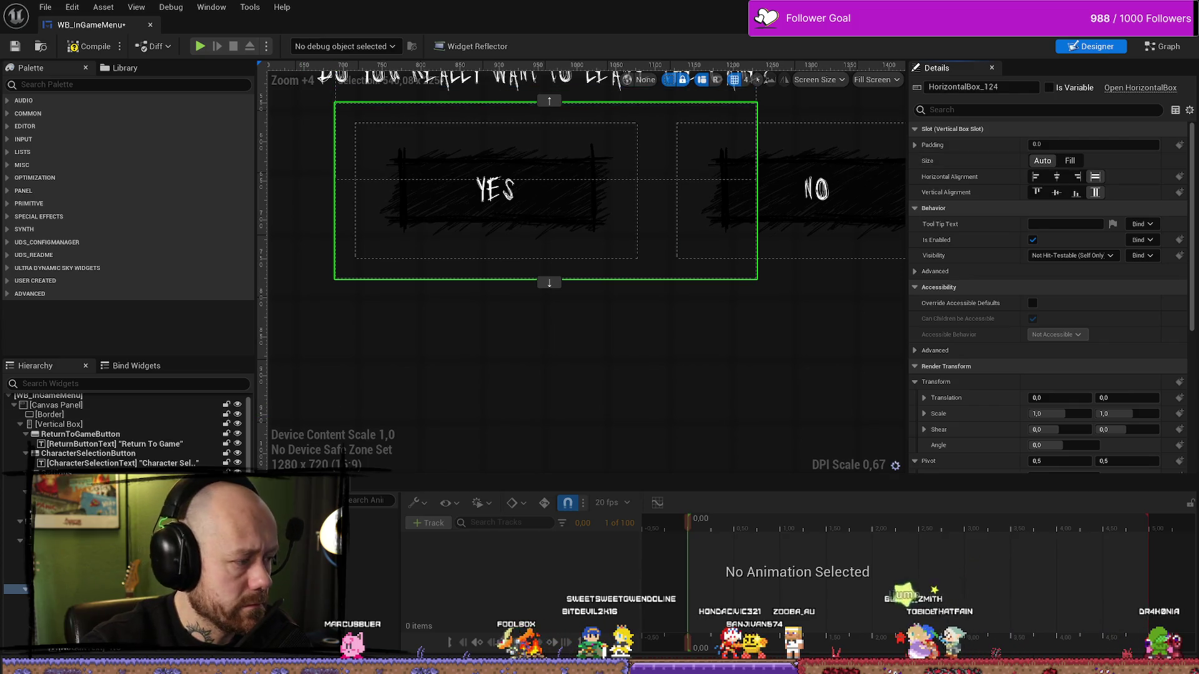
Set SizeBox_0's horizontal and vertical slot alignment to Center.
{"action": "left_click", "coordinate": [499, 253]}
{"action": "scroll", "coordinate": [499, 267], "scroll_direction": "down", "scroll_amount": 4}
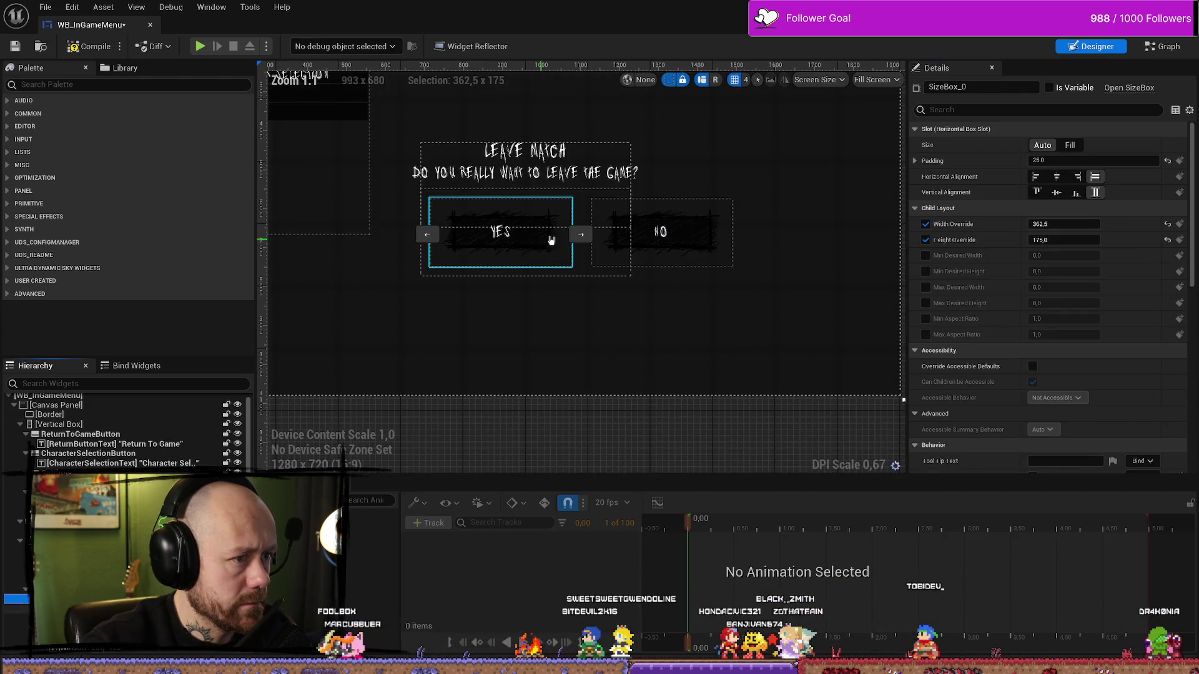
{"action": "left_click", "coordinate": [520, 254]}
{"action": "scroll", "coordinate": [460, 324], "scroll_direction": "up", "scroll_amount": 4}
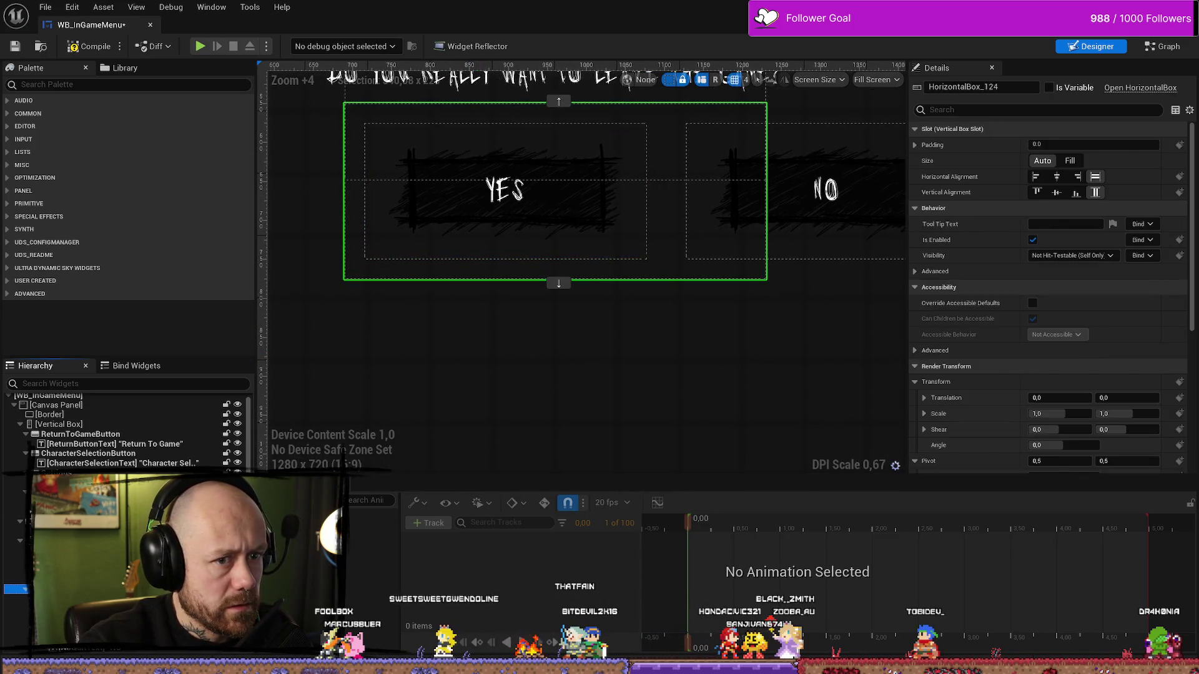
{"action": "left_click", "coordinate": [506, 250]}
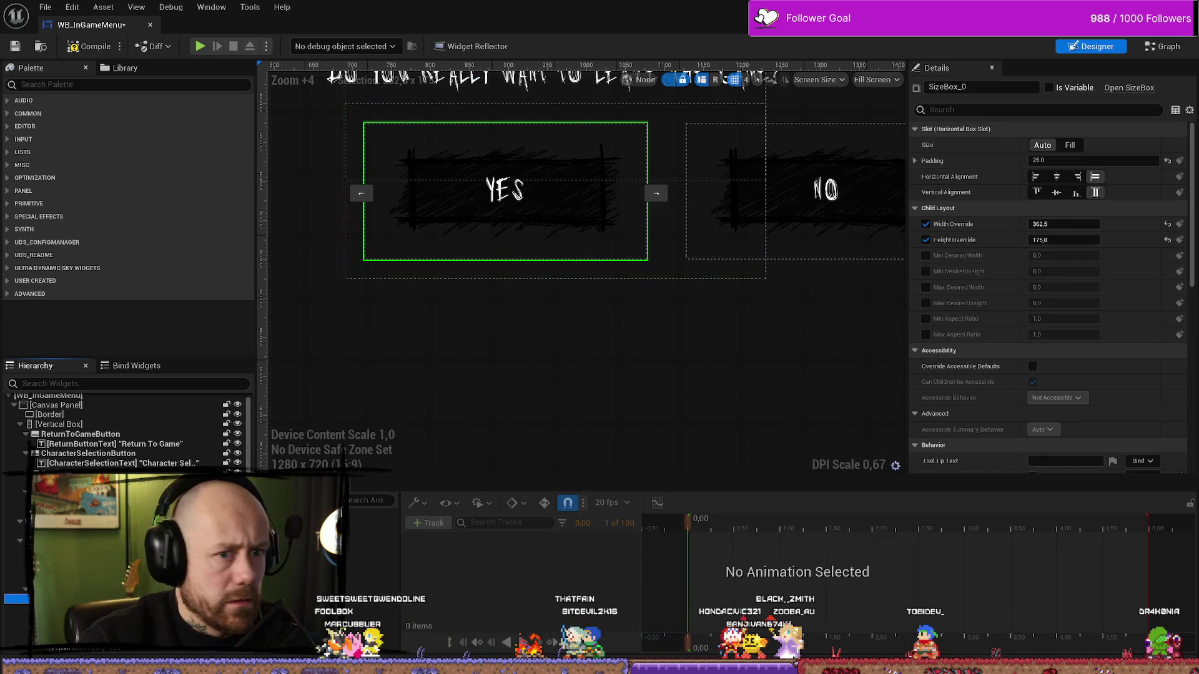
{"action": "left_click", "coordinate": [1056, 177]}
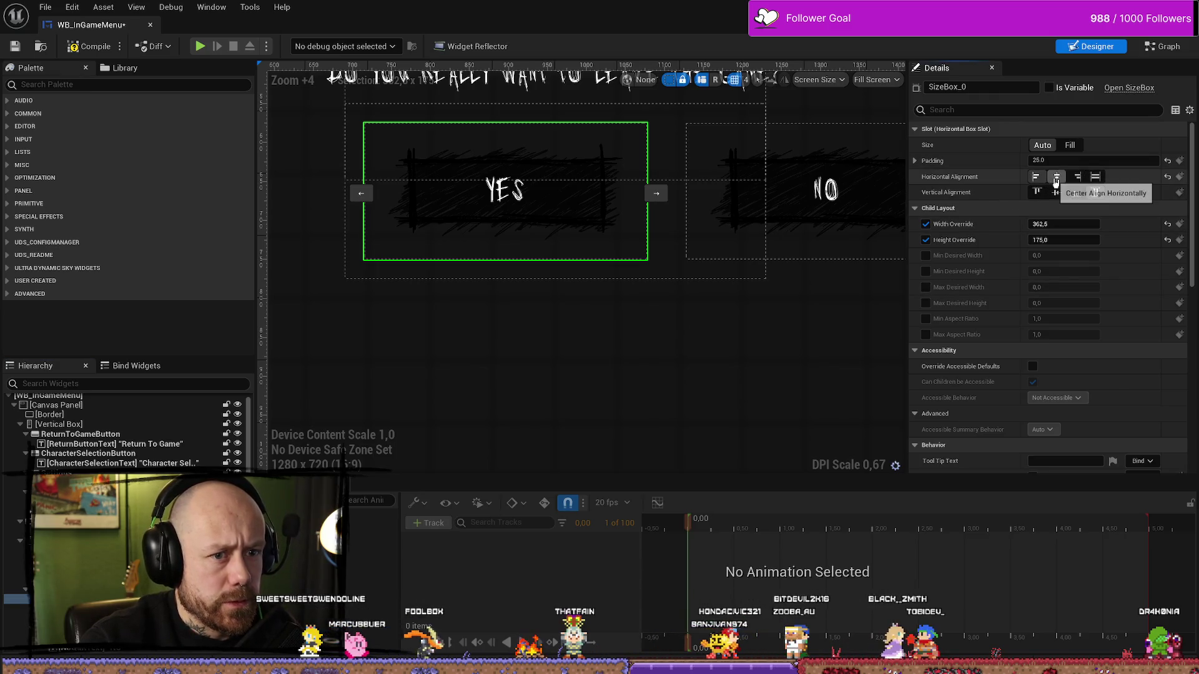
{"action": "left_click", "coordinate": [1075, 192]}
{"action": "left_click", "coordinate": [1056, 192]}
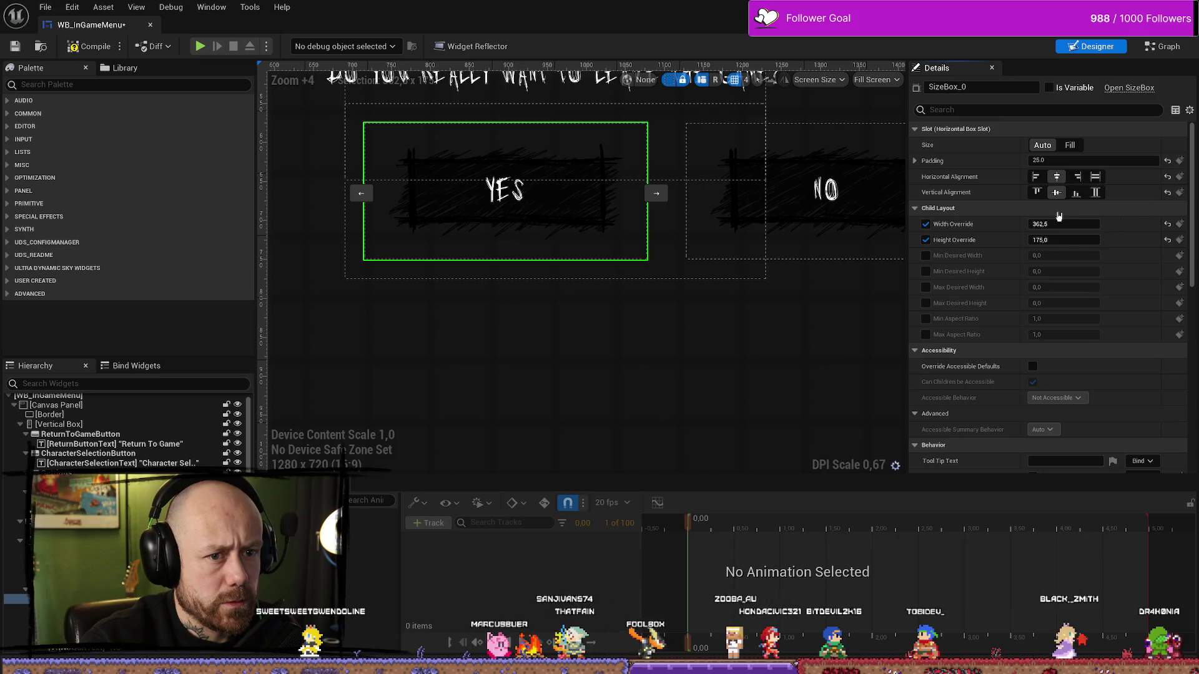
{"action": "scroll", "coordinate": [874, 243], "scroll_direction": "down", "scroll_amount": 4}
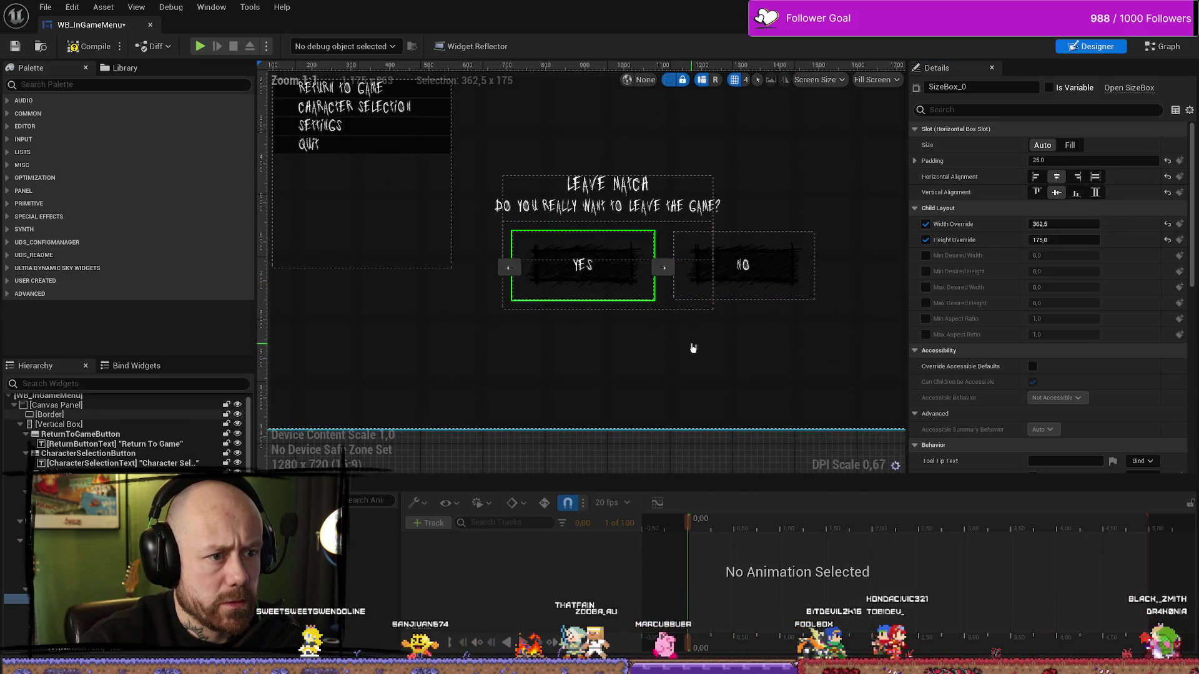
Recheck the YES/NO row, keeping Auto size, and inspect its individual padding values.
{"action": "left_click", "coordinate": [743, 265]}
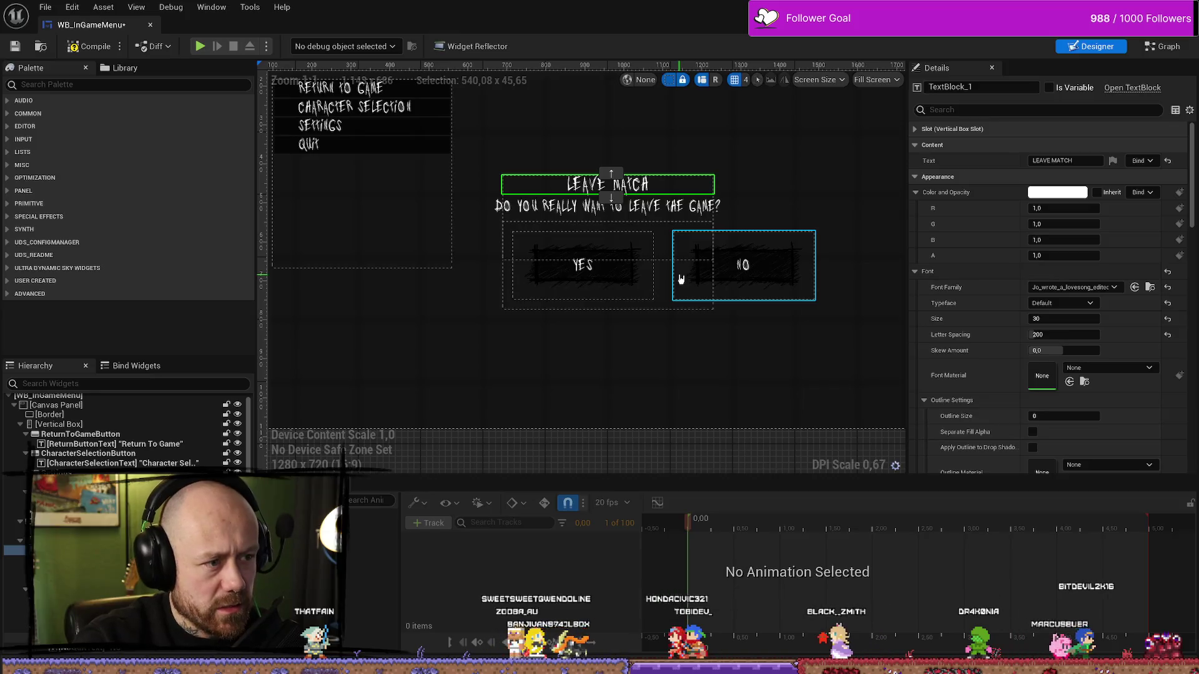
{"action": "left_click", "coordinate": [633, 277]}
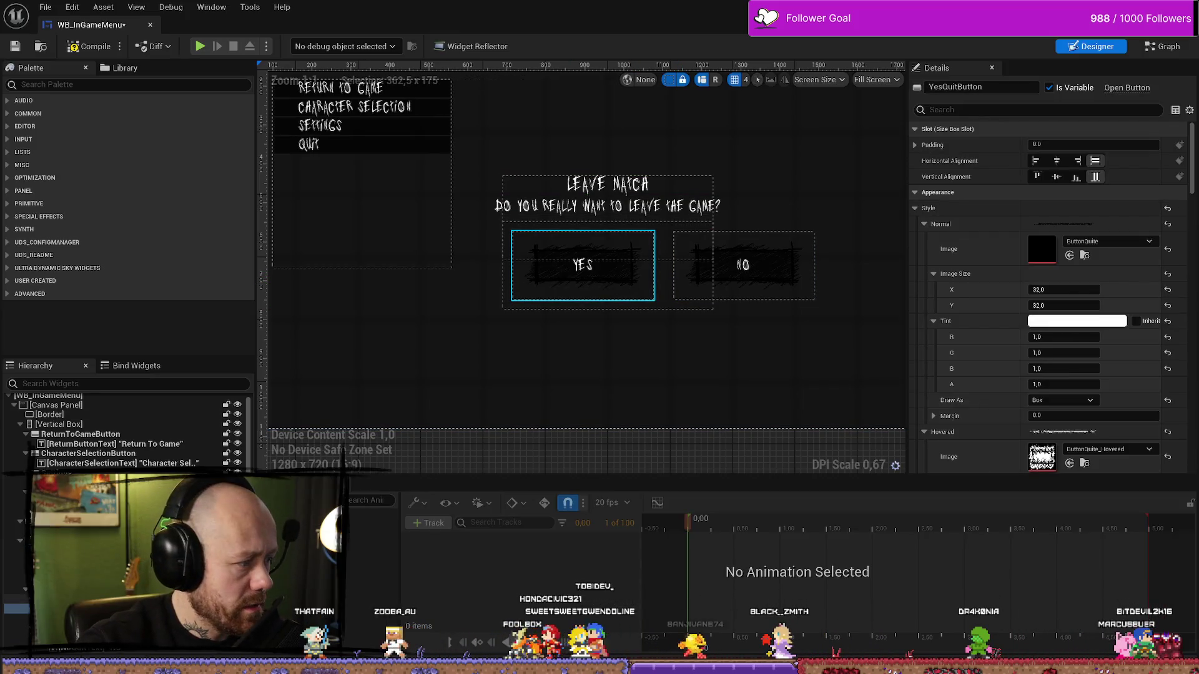
{"action": "left_click", "coordinate": [663, 275]}
{"action": "left_click", "coordinate": [1069, 161]}
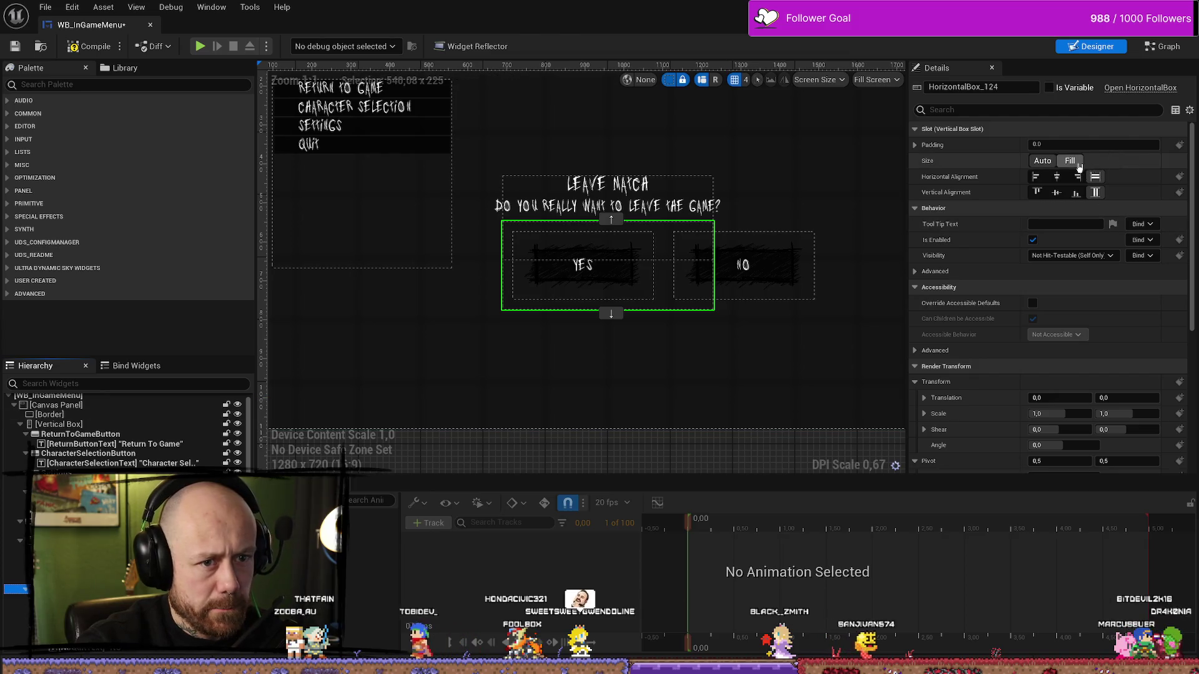
{"action": "left_click", "coordinate": [1043, 161]}
{"action": "left_click", "coordinate": [915, 145]}
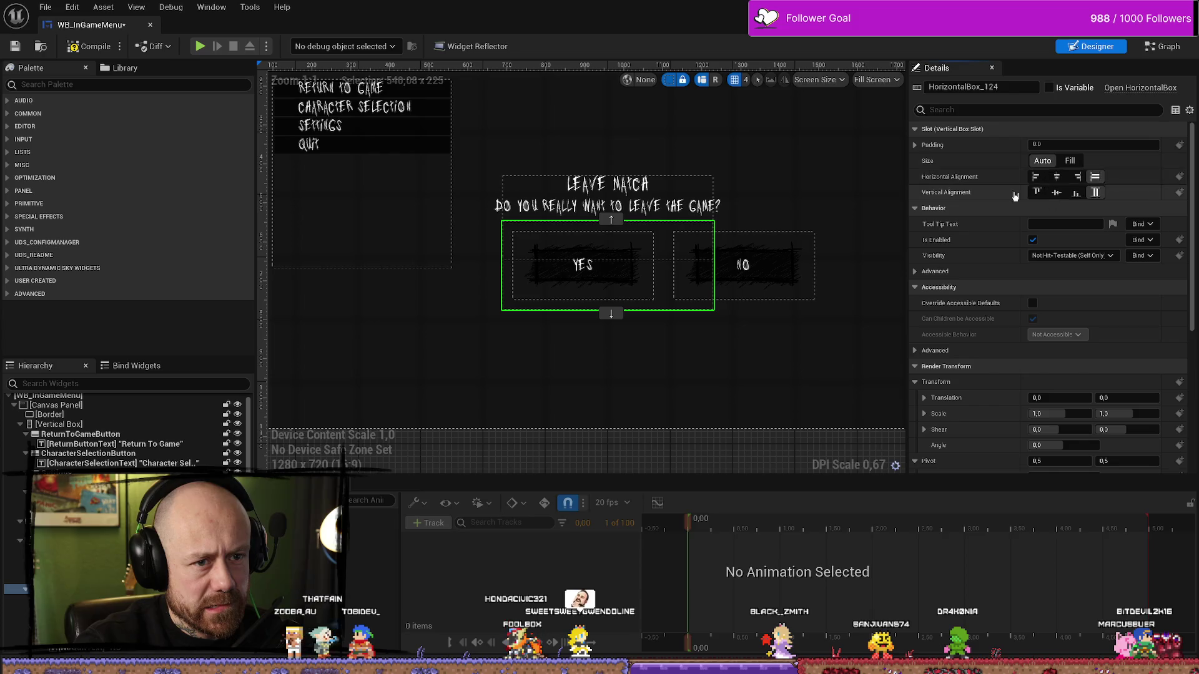
{"action": "left_click", "coordinate": [916, 146]}
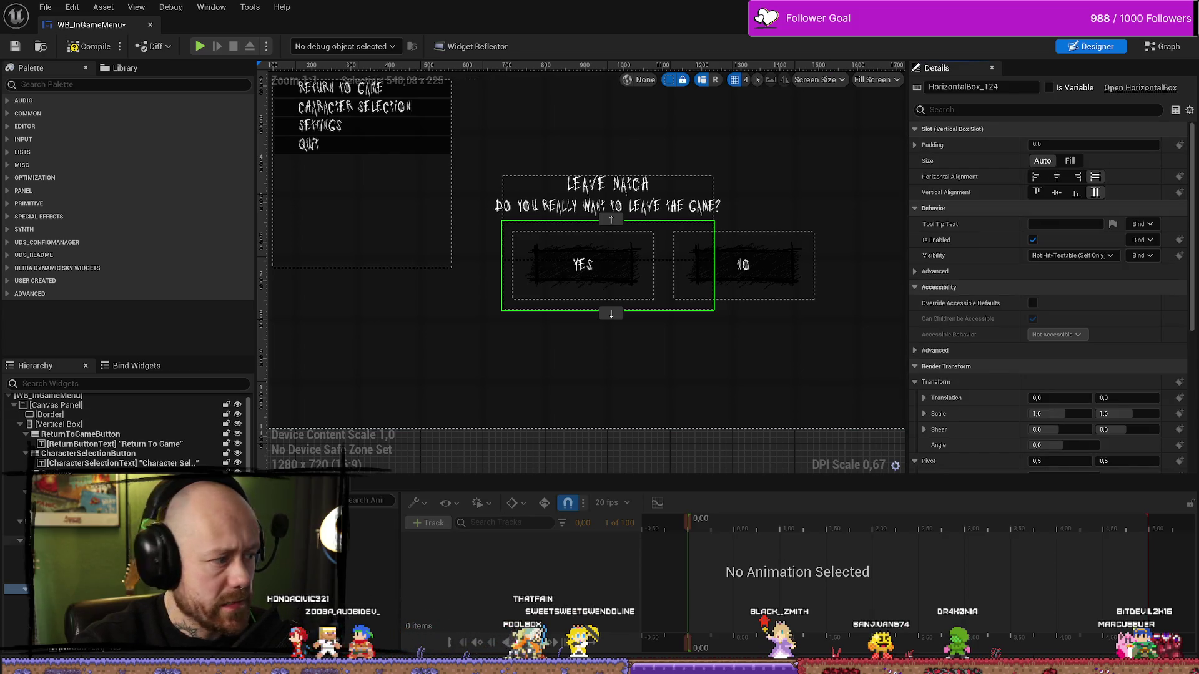
{"action": "left_click", "coordinate": [607, 219]}
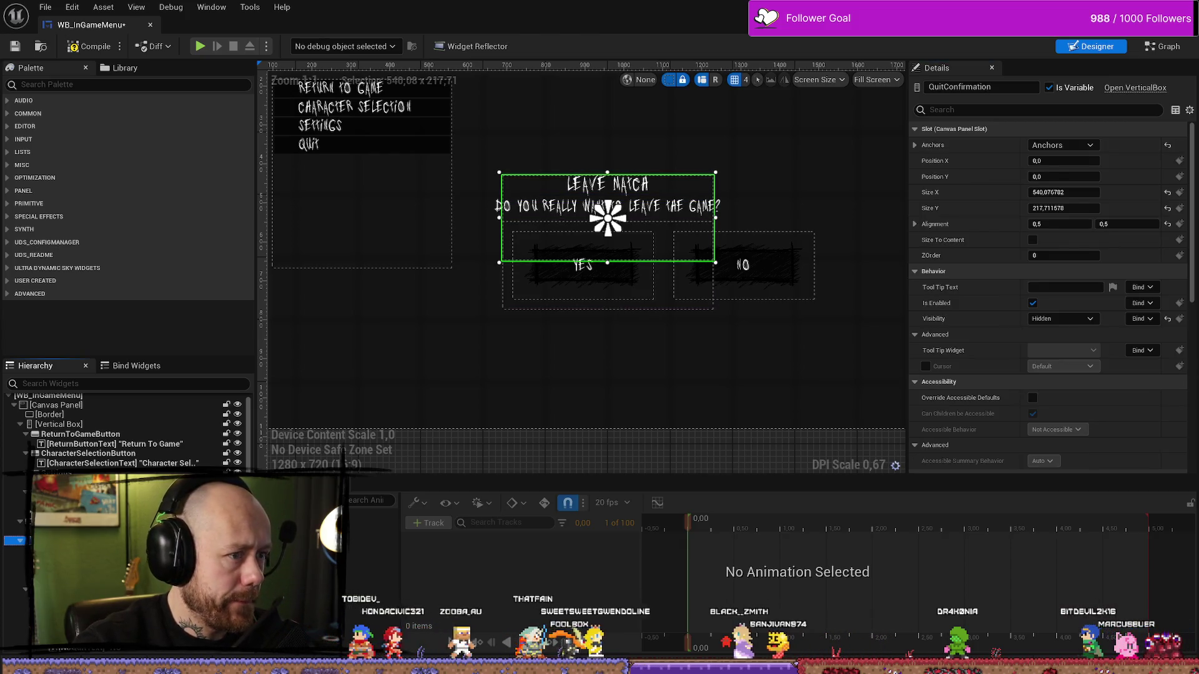
Select the QuitConfirmation panel and widen it by dragging its side edges.
{"action": "left_click", "coordinate": [62, 522]}
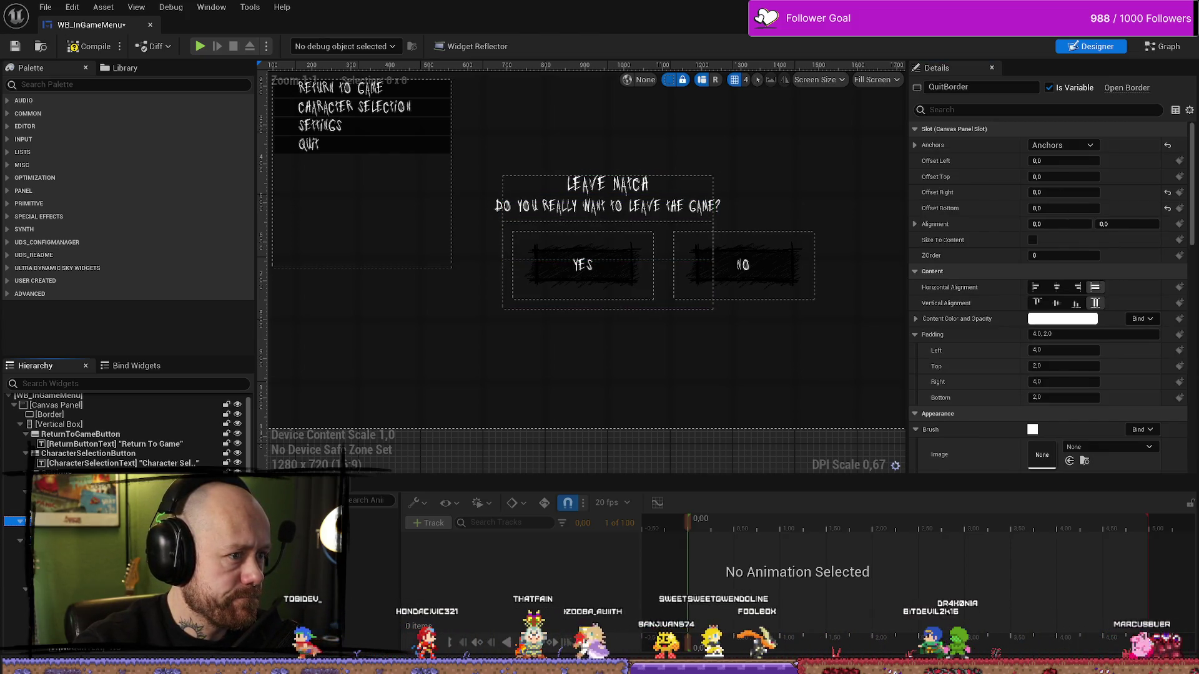
{"action": "scroll", "coordinate": [594, 300], "scroll_direction": "down", "scroll_amount": 6}
{"action": "scroll", "coordinate": [690, 348], "scroll_direction": "up", "scroll_amount": 7}
{"action": "scroll", "coordinate": [536, 360], "scroll_direction": "down", "scroll_amount": 3}
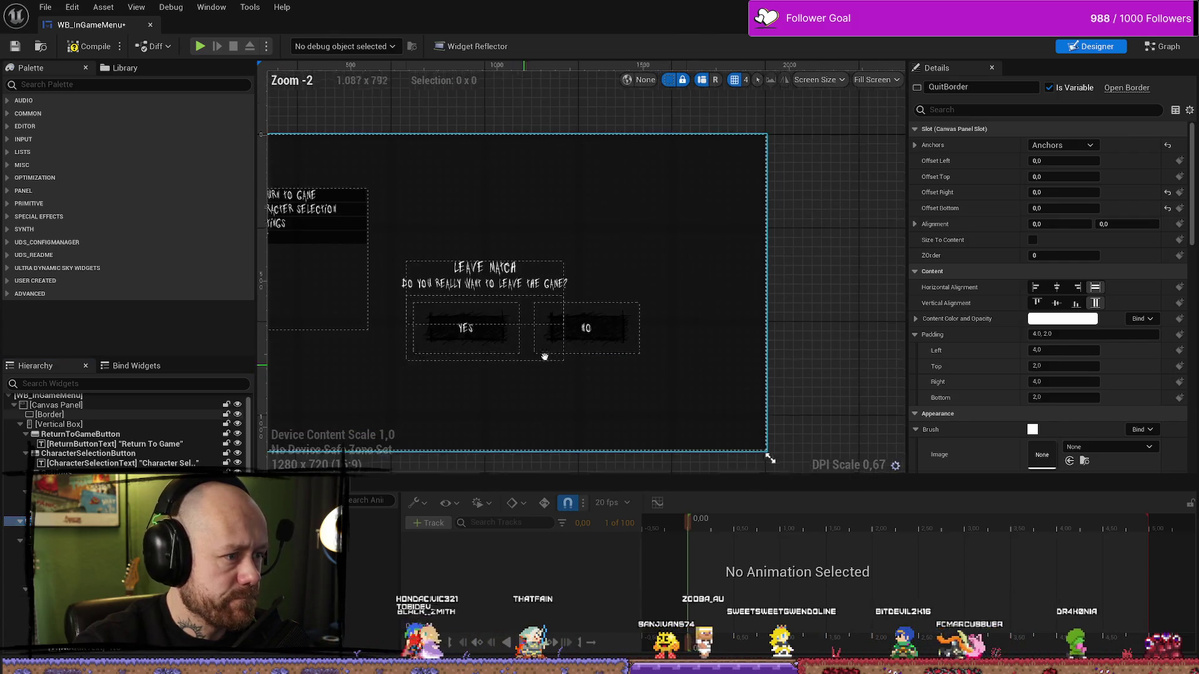
{"action": "scroll", "coordinate": [536, 360], "scroll_direction": "up", "scroll_amount": 1}
{"action": "left_click", "coordinate": [530, 255]}
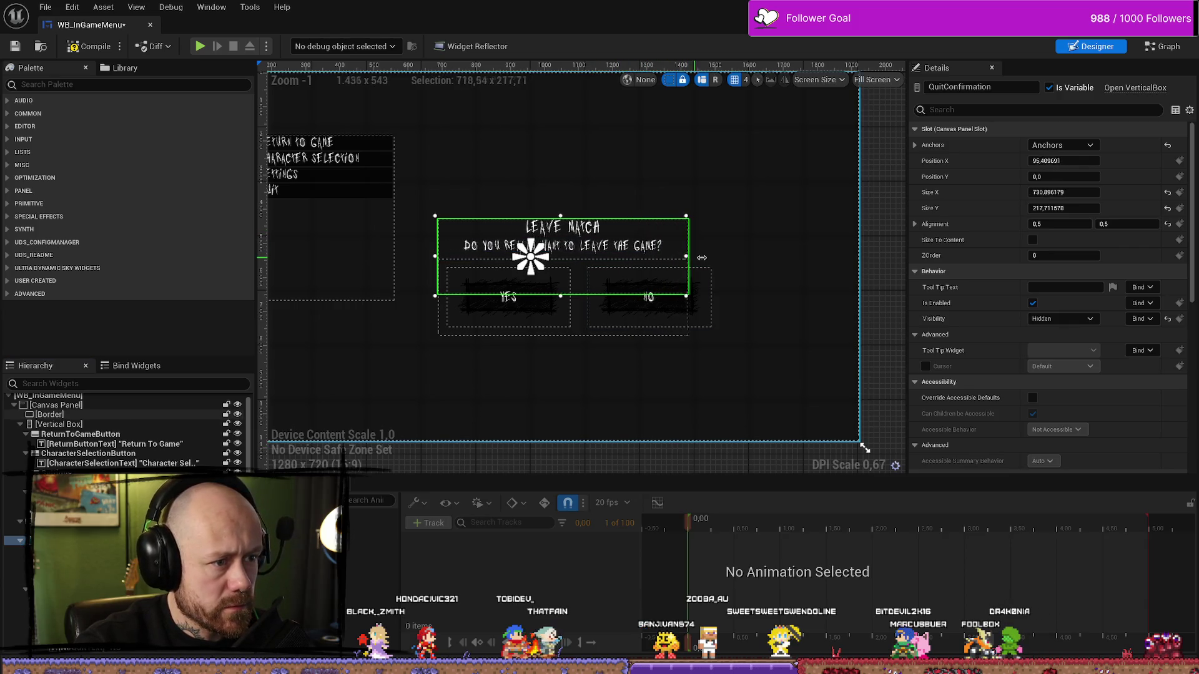
{"action": "mouse_move", "coordinate": [722, 256]}
{"action": "left_mouse_down"}
{"action": "mouse_move", "coordinate": [679, 262]}
{"action": "mouse_move", "coordinate": [713, 262]}
{"action": "left_mouse_up"}
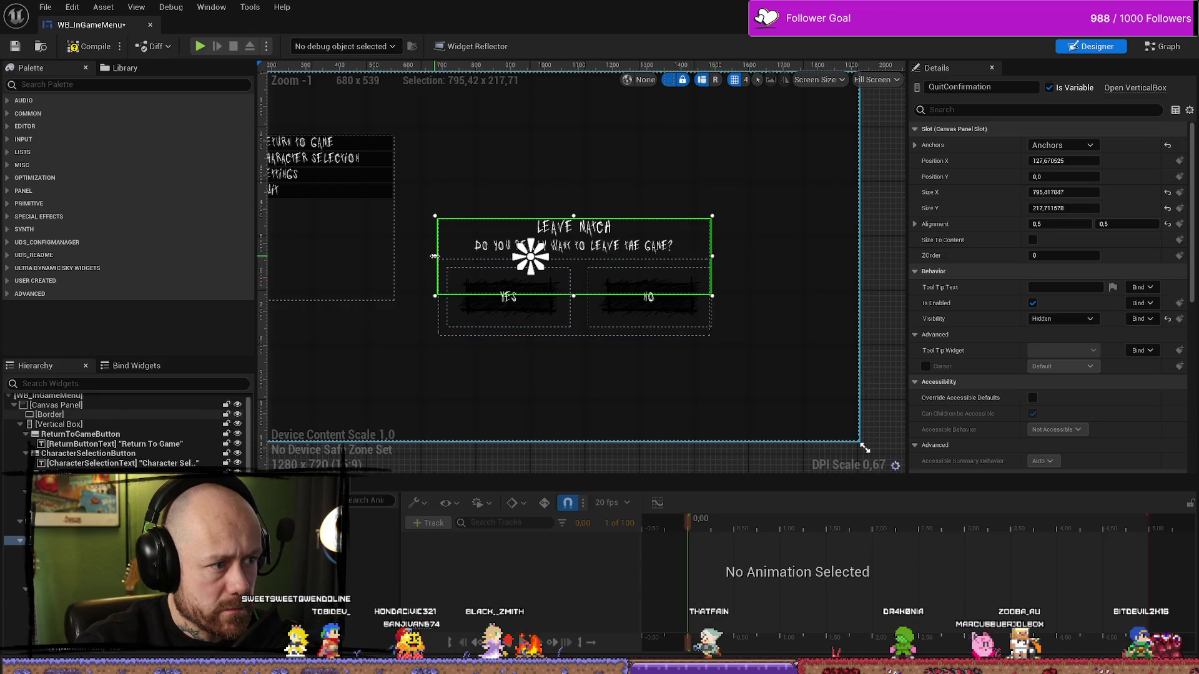
{"action": "mouse_move", "coordinate": [438, 256]}
{"action": "left_mouse_down"}
{"action": "mouse_move", "coordinate": [461, 256]}
{"action": "mouse_move", "coordinate": [415, 253]}
{"action": "mouse_move", "coordinate": [425, 251]}
{"action": "left_mouse_up"}
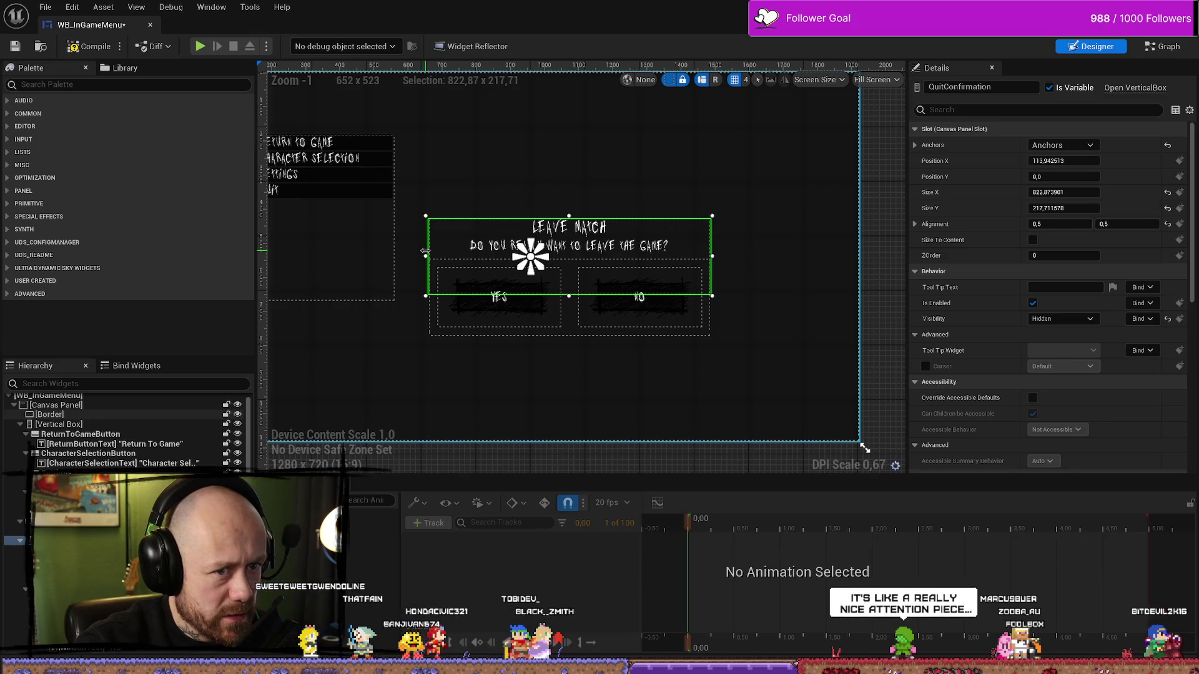
Anchor the QuitConfirmation panel to the screen centre with the Anchors preset.
{"action": "left_click", "coordinate": [625, 374]}
{"action": "scroll", "coordinate": [546, 329], "scroll_direction": "down", "scroll_amount": 4}
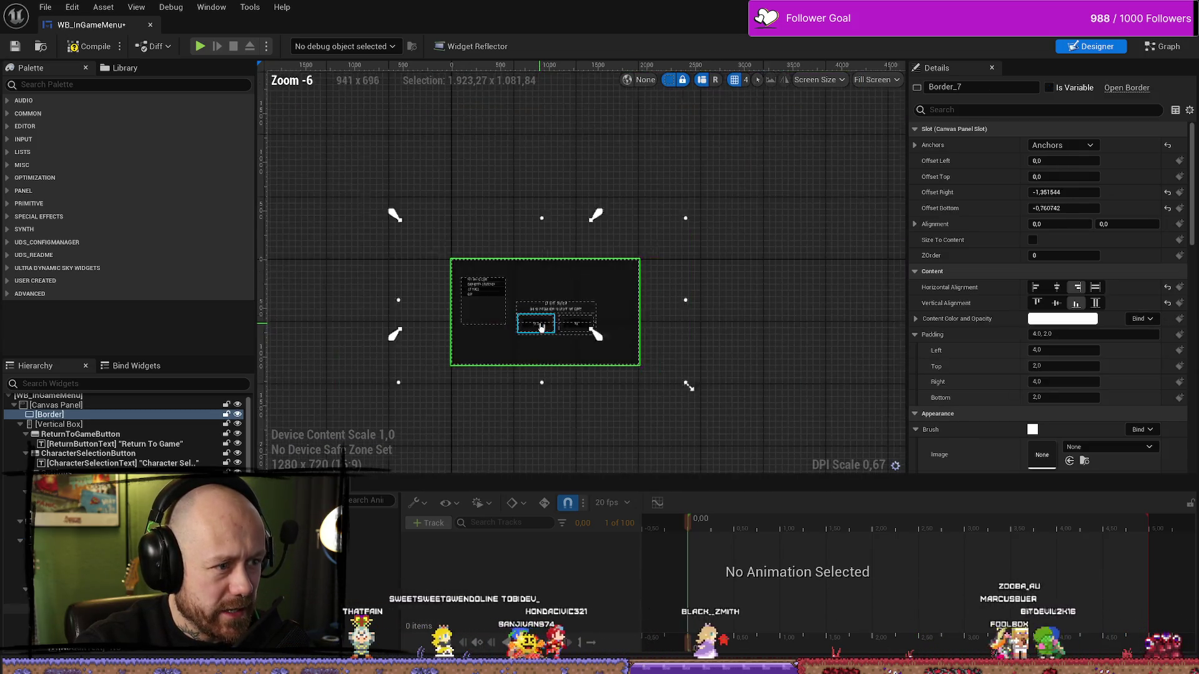
{"action": "scroll", "coordinate": [541, 327], "scroll_direction": "up", "scroll_amount": 5}
{"action": "scroll", "coordinate": [543, 313], "scroll_direction": "down", "scroll_amount": 3}
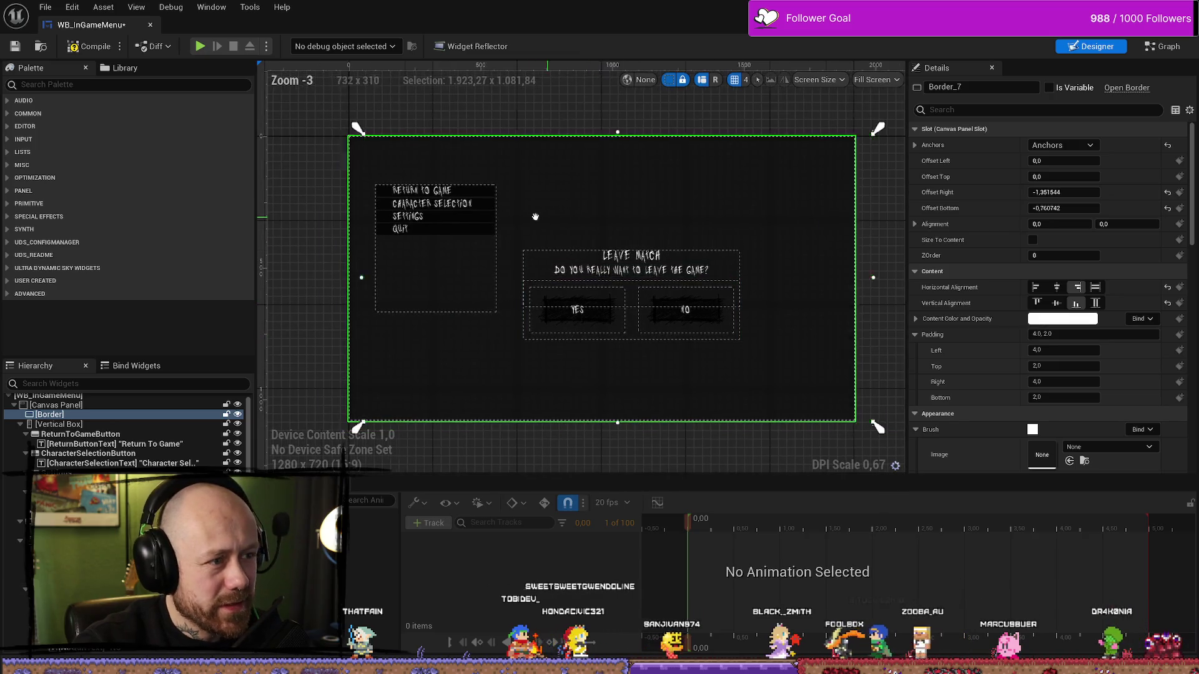
{"action": "left_click_drag", "start_coordinate": [535, 216], "coordinate": [503, 217]}
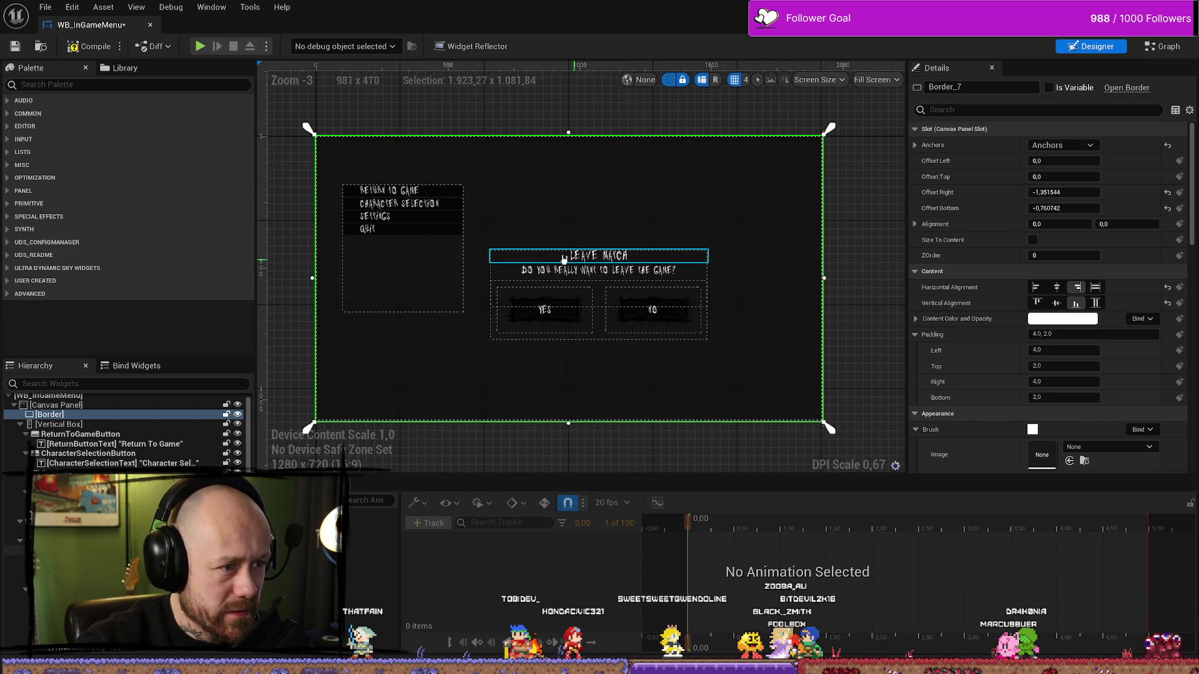
{"action": "left_click", "coordinate": [531, 256]}
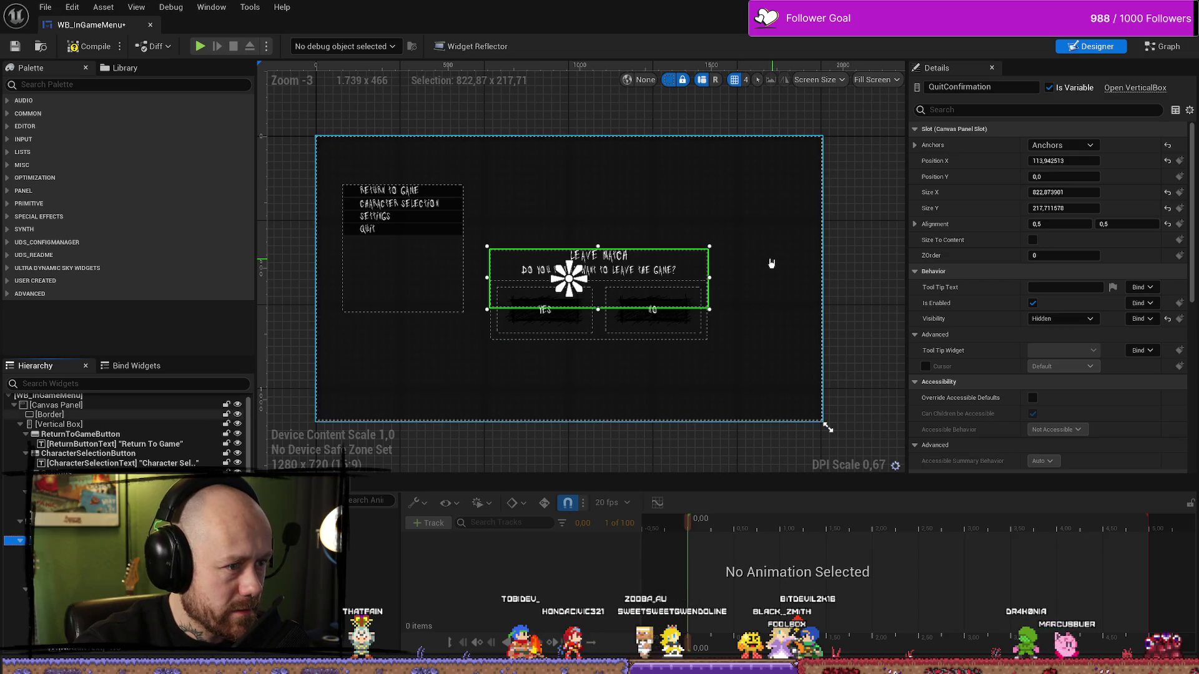
{"action": "left_click", "coordinate": [1089, 145]}
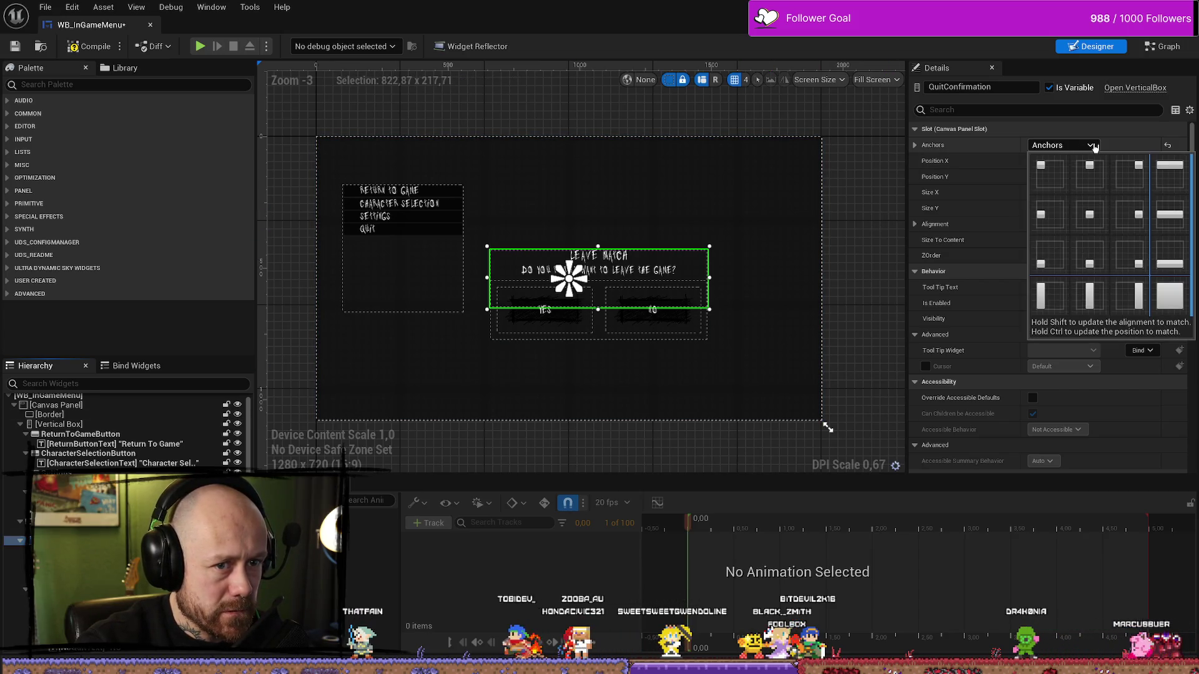
{"action": "left_click", "coordinate": [1097, 221]}
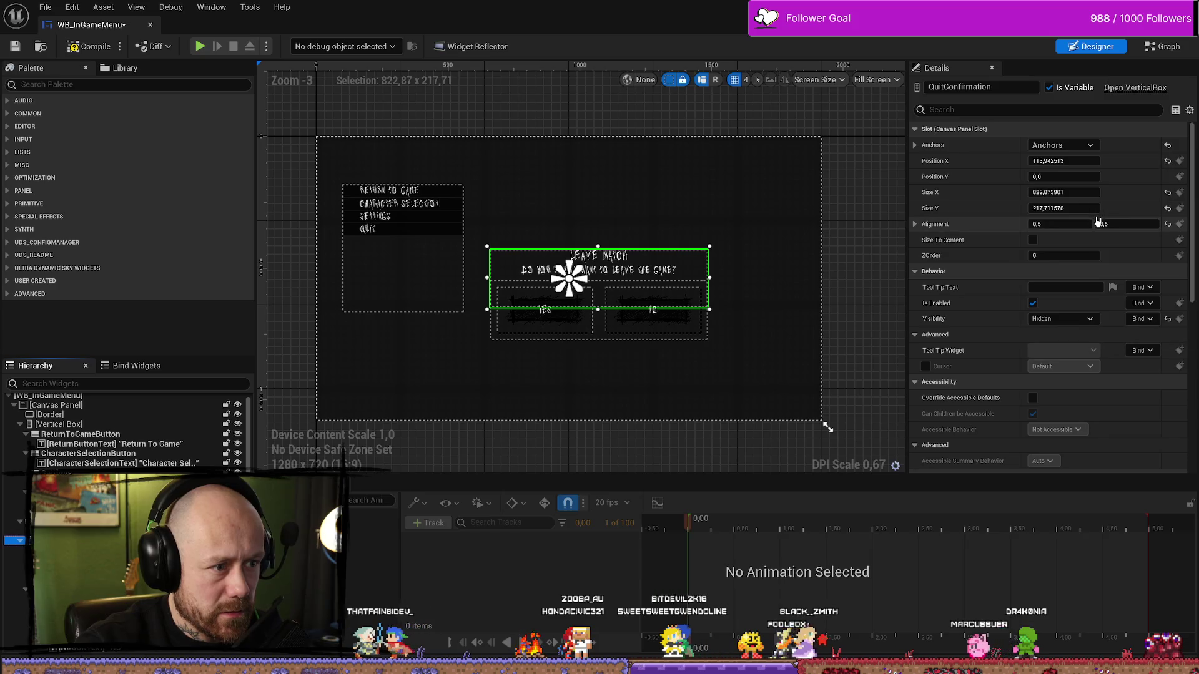
Set the QuitConfirmation panel's Position X to 0.
{"action": "left_click", "coordinate": [914, 224]}
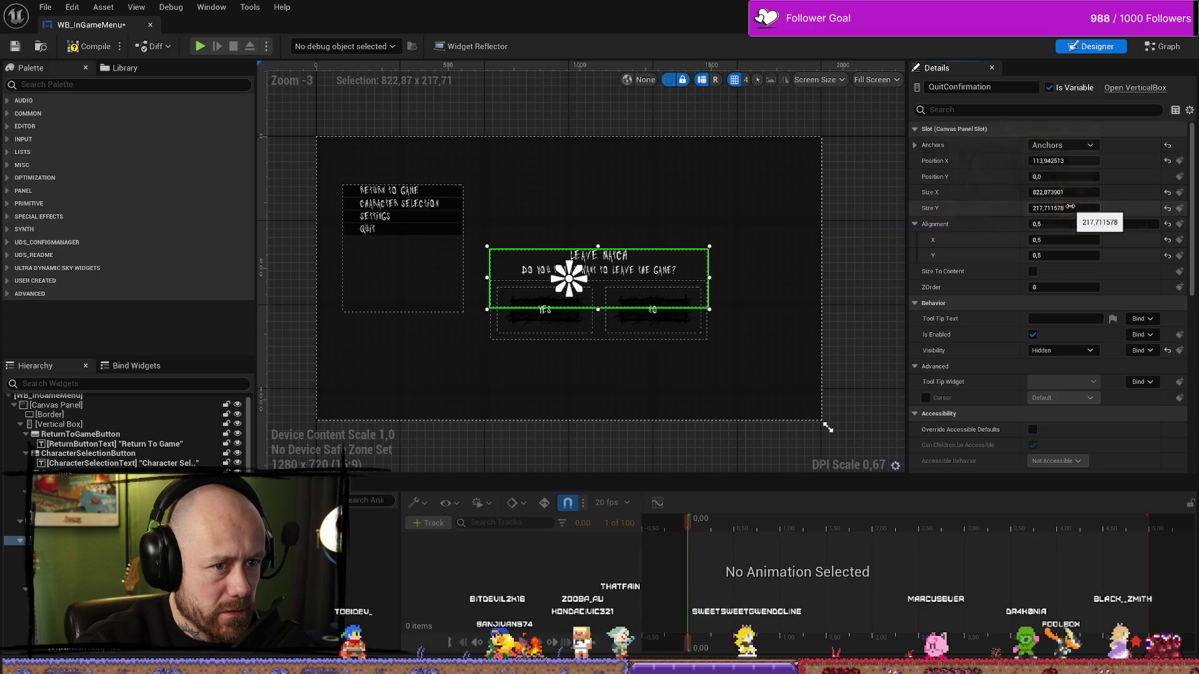
{"action": "left_click_drag", "start_coordinate": [1074, 162], "coordinate": [1055, 162]}
{"action": "left_click", "coordinate": [1061, 160]}
{"action": "type", "text": "0"}
{"action": "key", "text": "Return"}
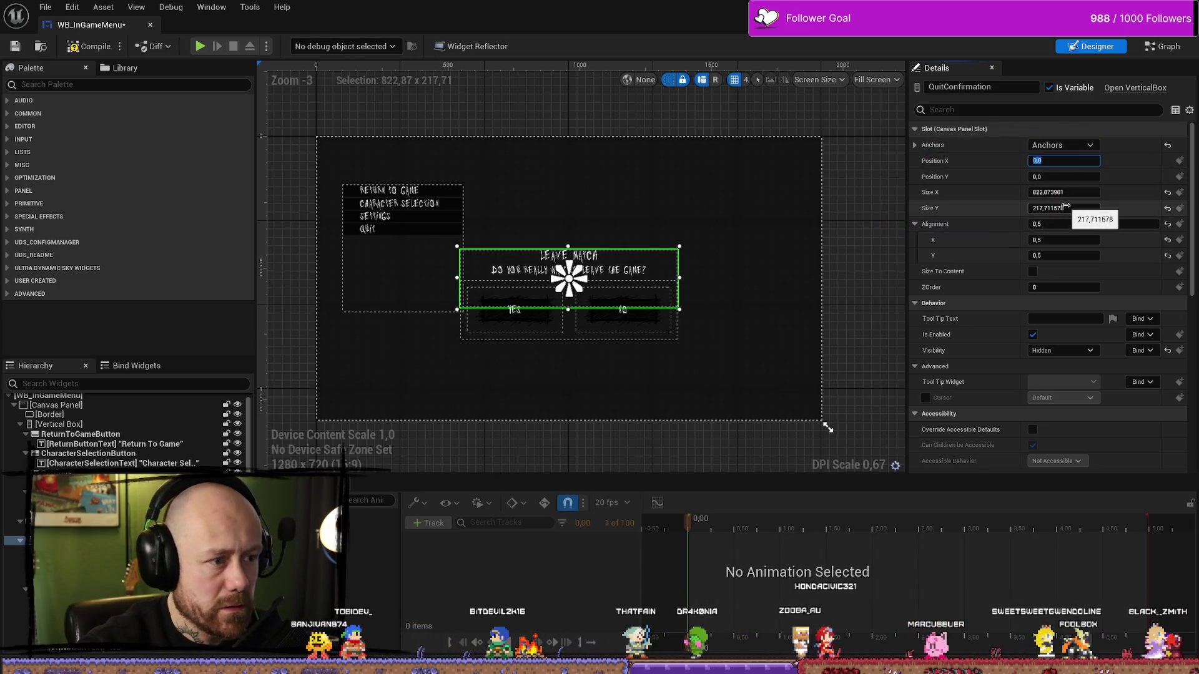
{"action": "left_click", "coordinate": [861, 283]}
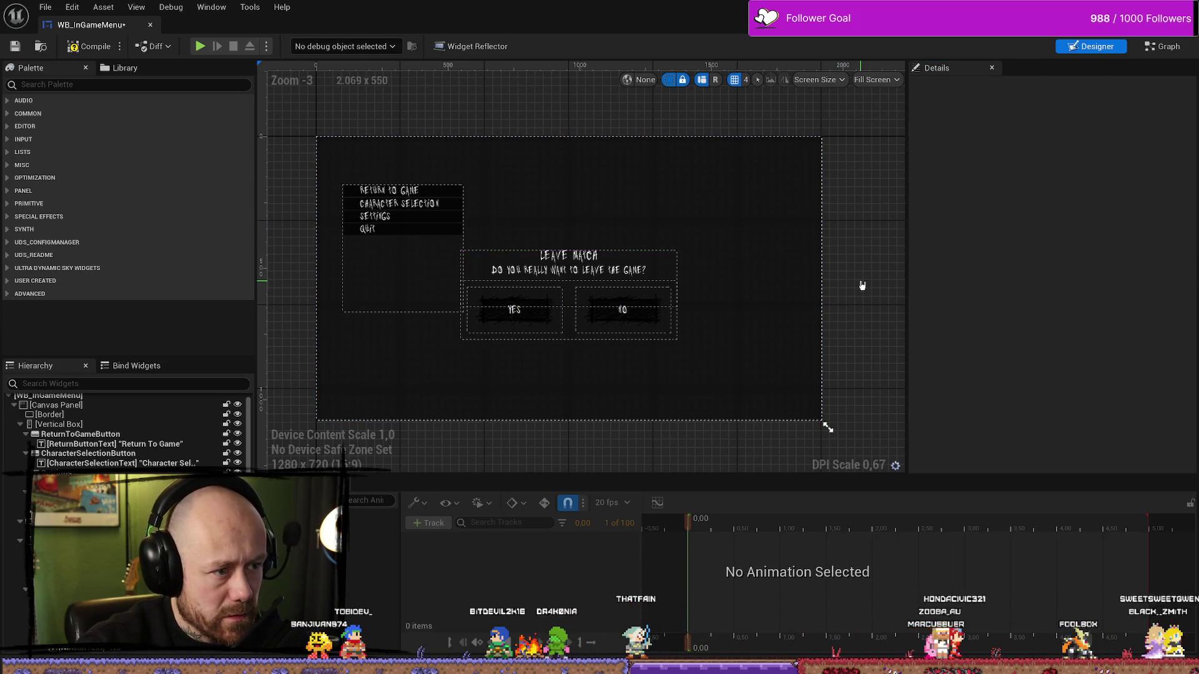
Leave the WB_InGameMenu widget editor for the Deathmatch_RuinedVillage level editor.
{"action": "left_click", "coordinate": [608, 273]}
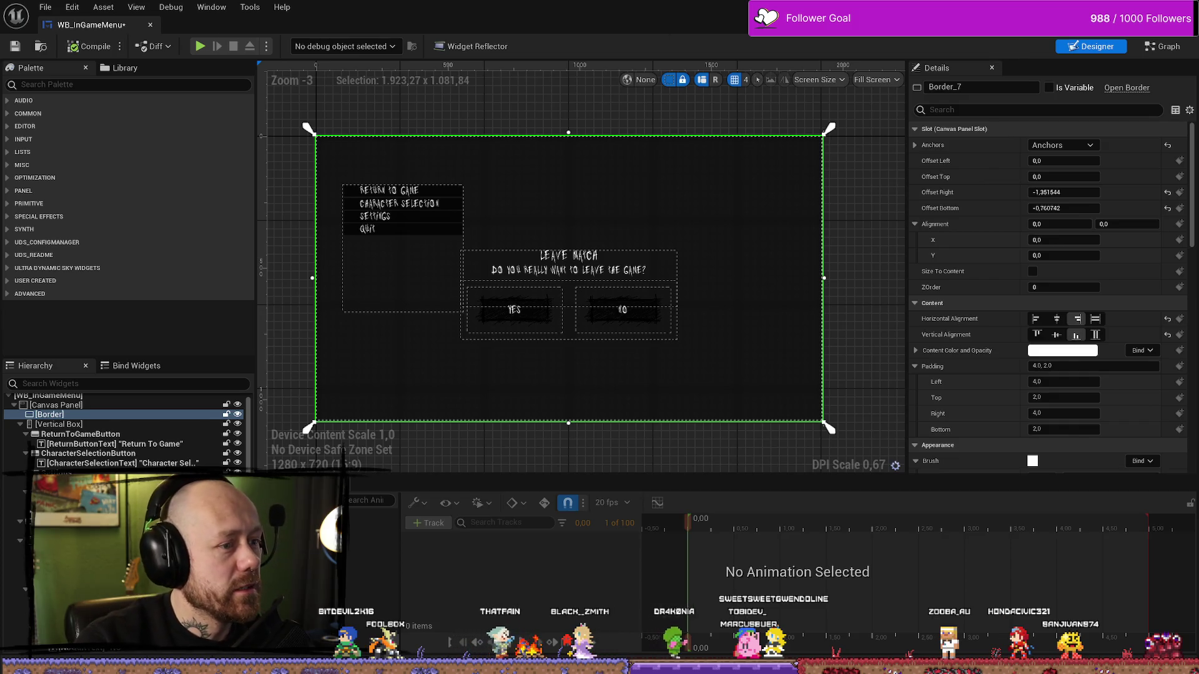
{"action": "key", "text": "alt+Tab"}
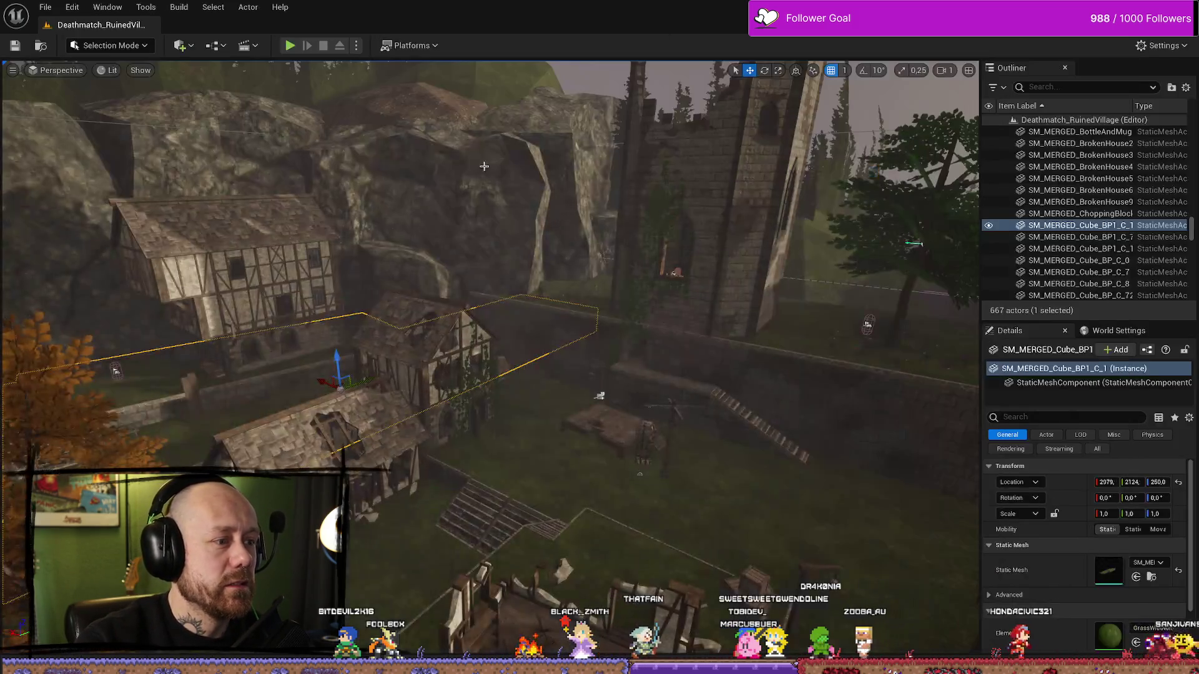
Play-test the level in full screen and bring up the Leave Match confirmation from the pause menu.
{"action": "key", "text": "alt+p"}
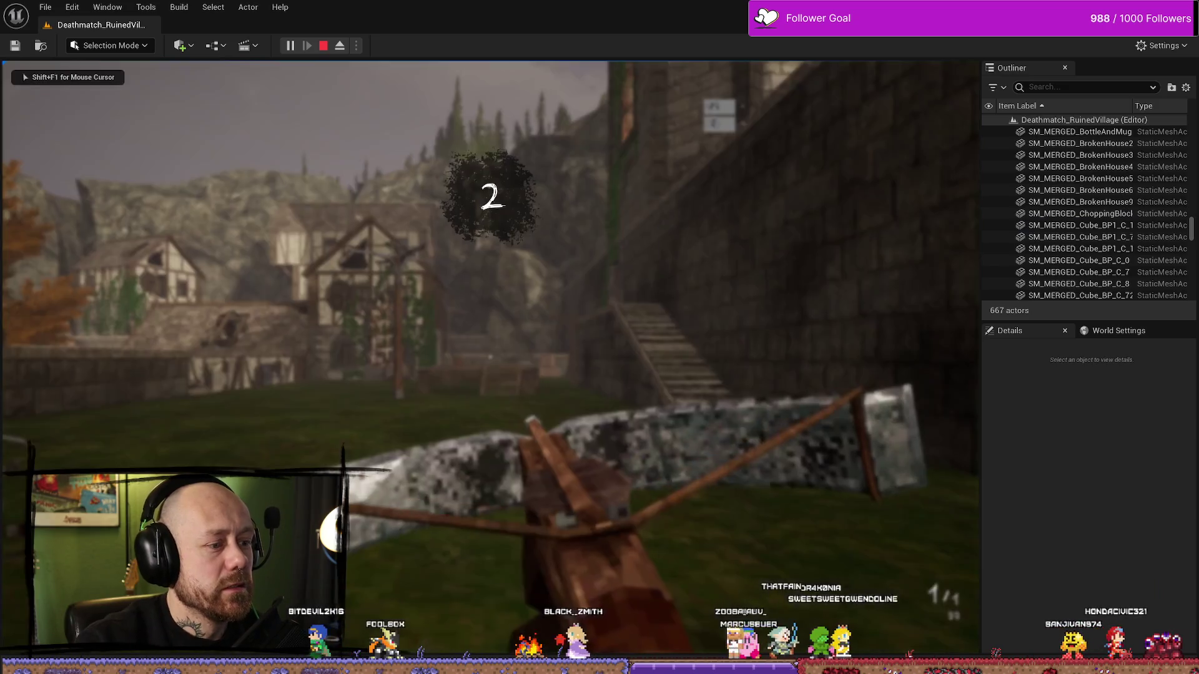
{"action": "key", "text": "Escape"}
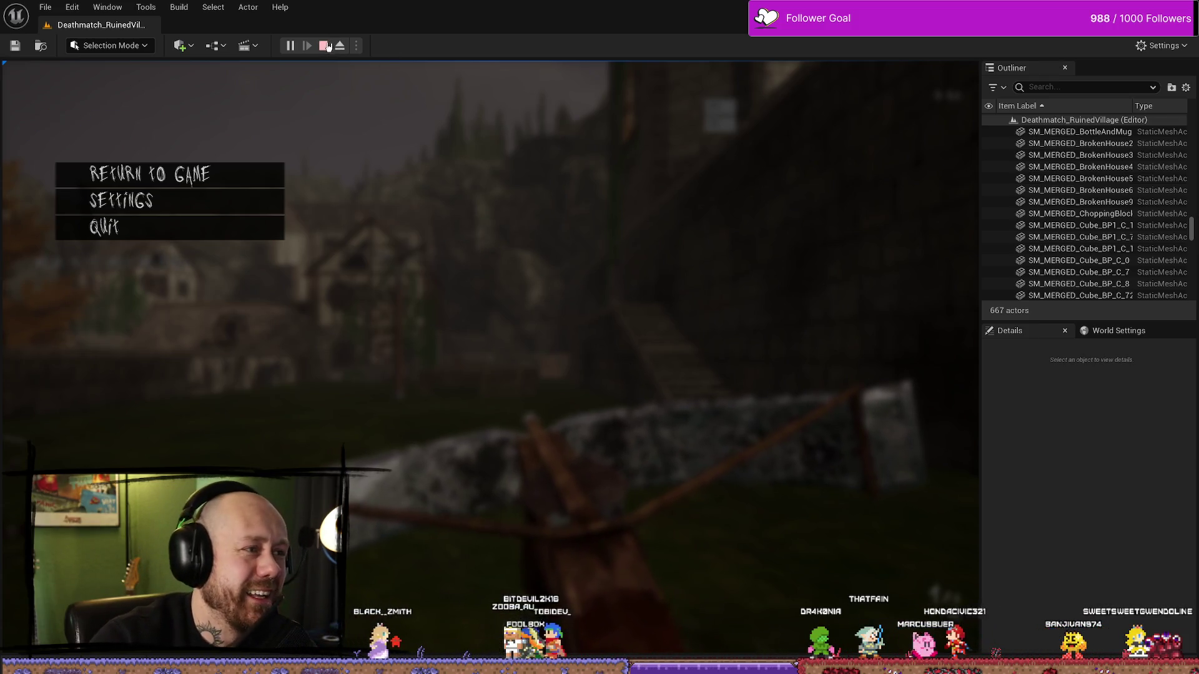
{"action": "key", "text": "Escape"}
{"action": "key", "text": "F11"}
{"action": "key", "text": "alt+p"}
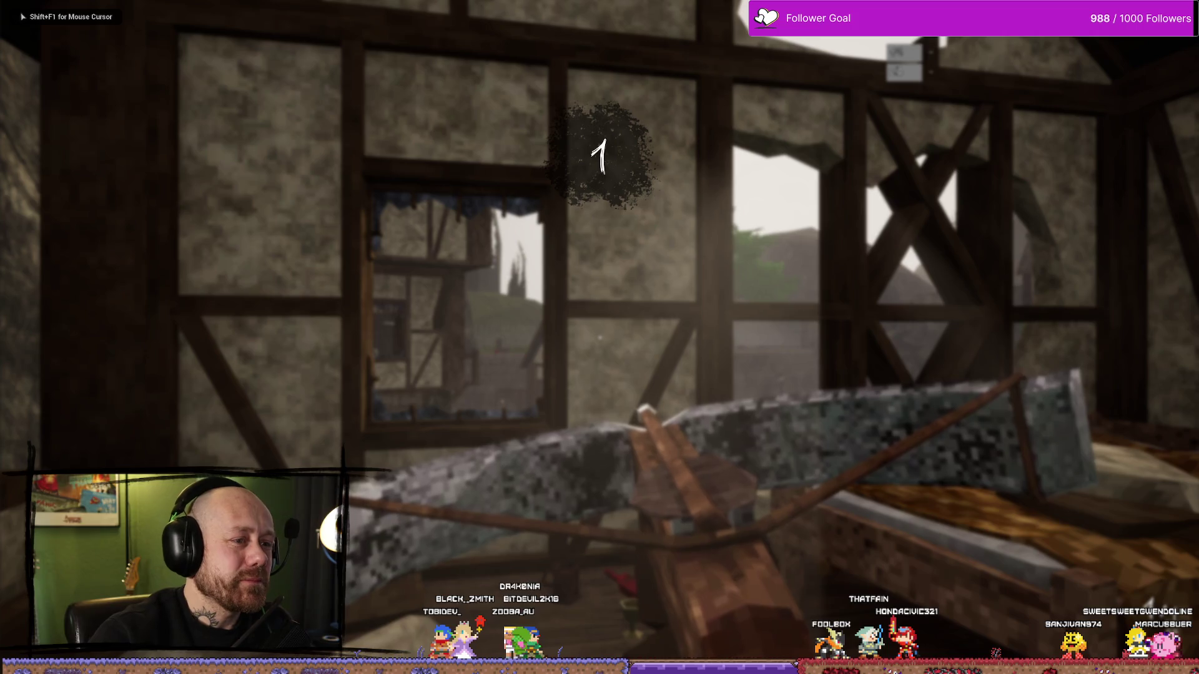
{"action": "key", "text": "Escape"}
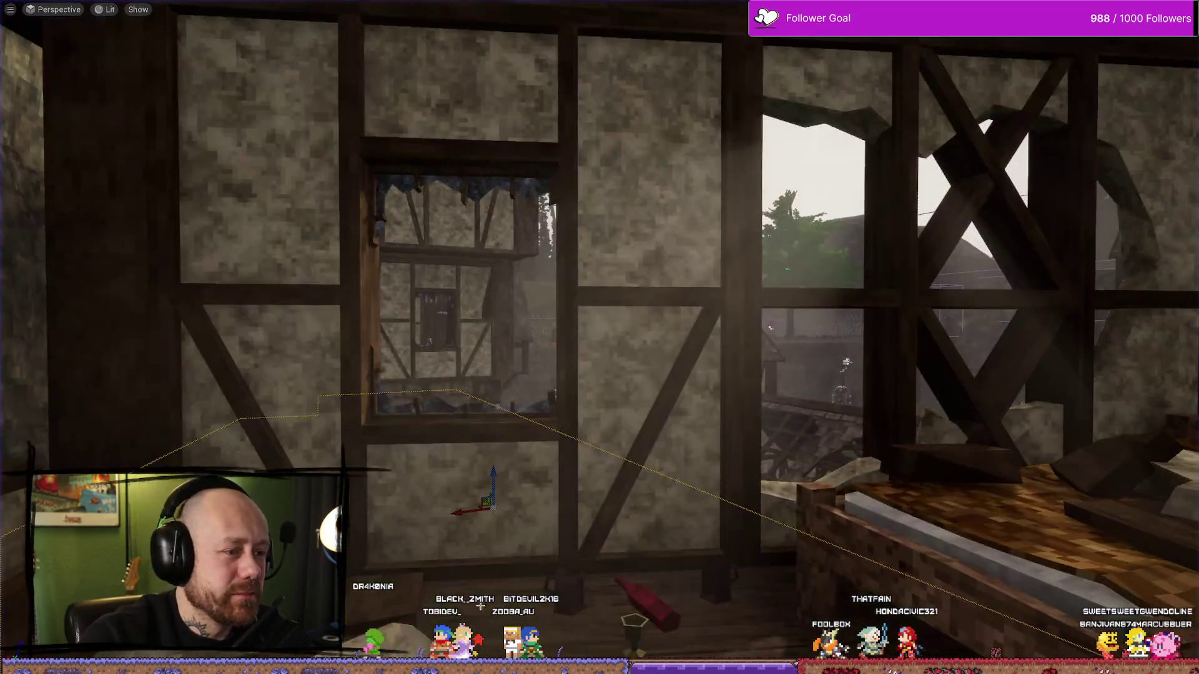
{"action": "key", "text": "alt+p"}
{"action": "key", "text": "Escape"}
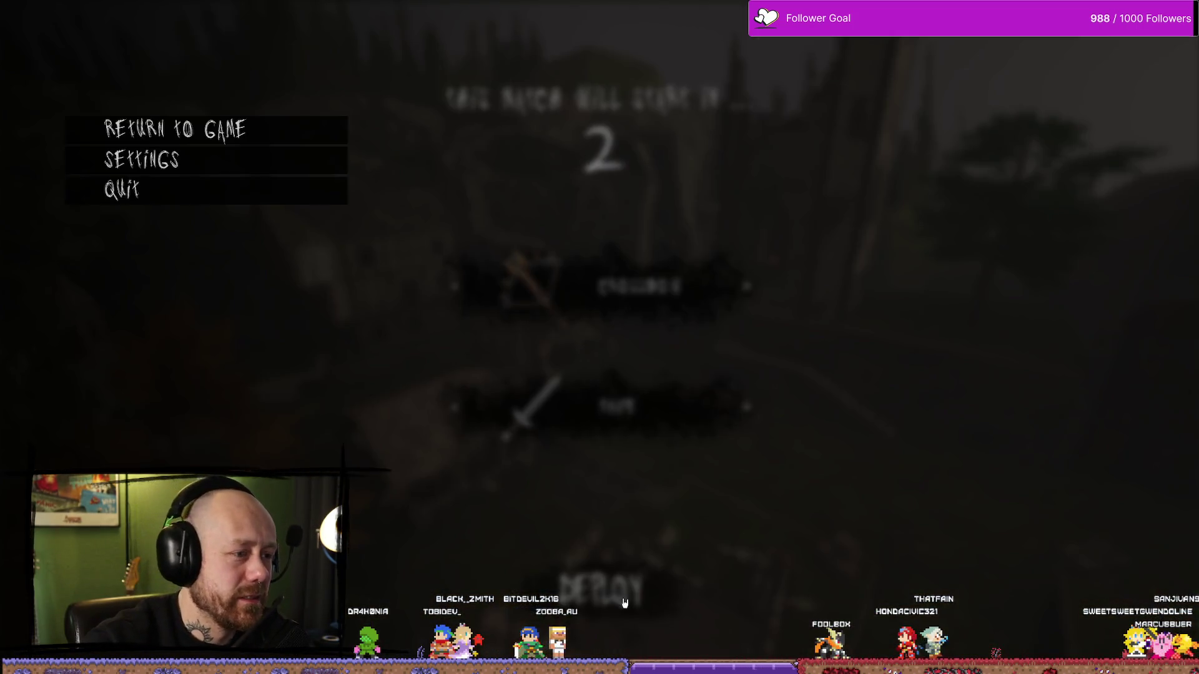
{"action": "left_click", "coordinate": [204, 195]}
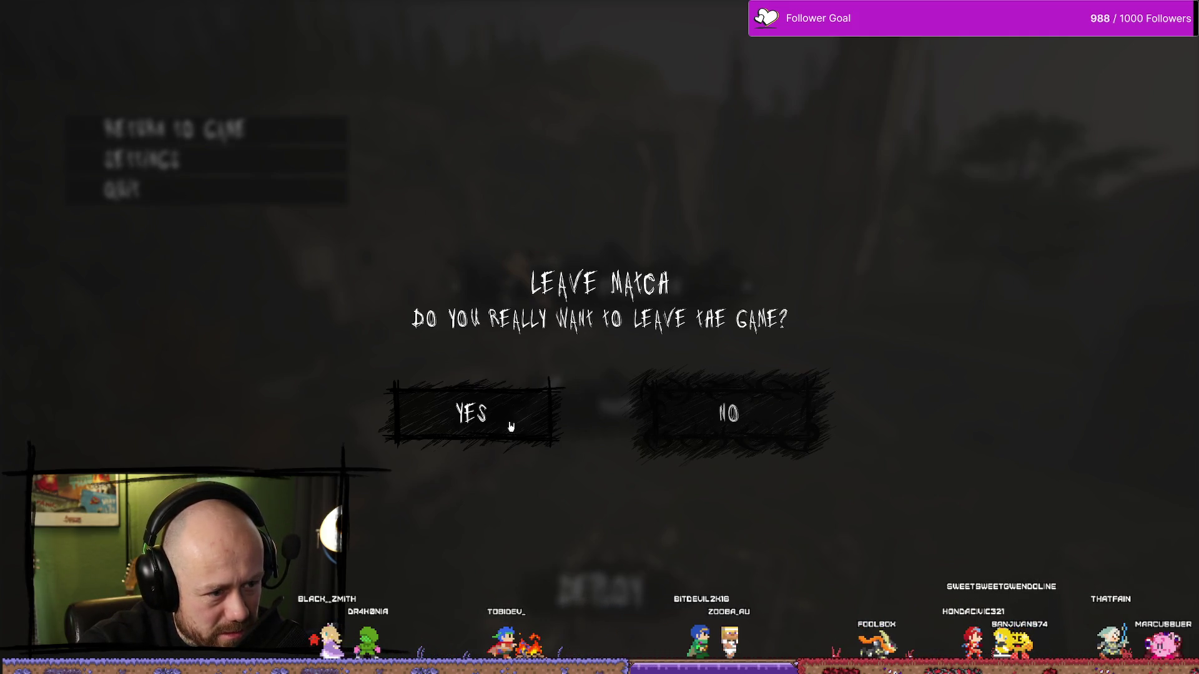
Check the YES button's hover and press styling, then confirm leaving the match.
{"action": "left_click", "coordinate": [454, 421]}
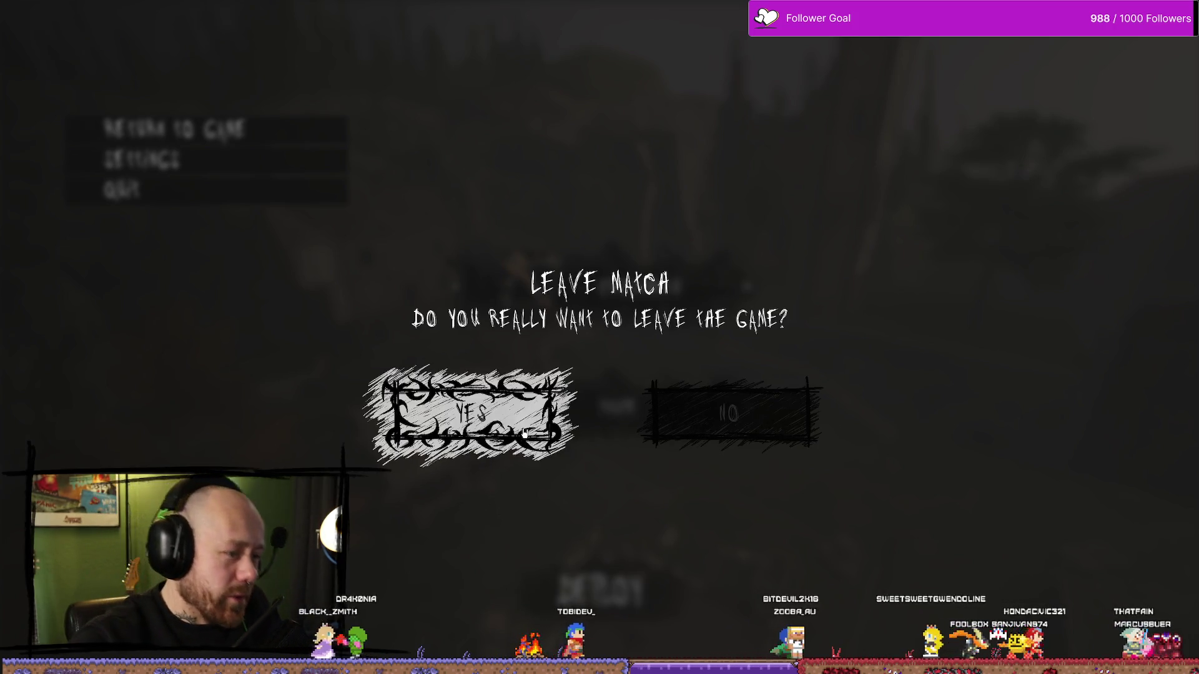
{"action": "left_click", "coordinate": [506, 445]}
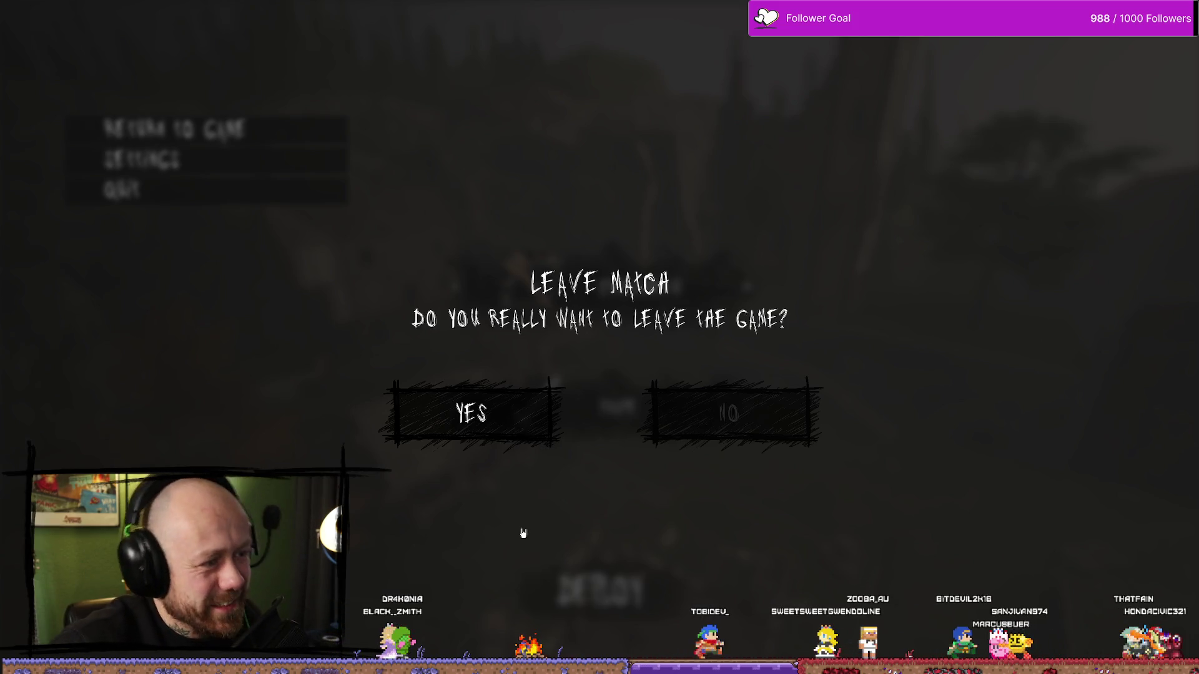
{"action": "left_click", "coordinate": [400, 431]}
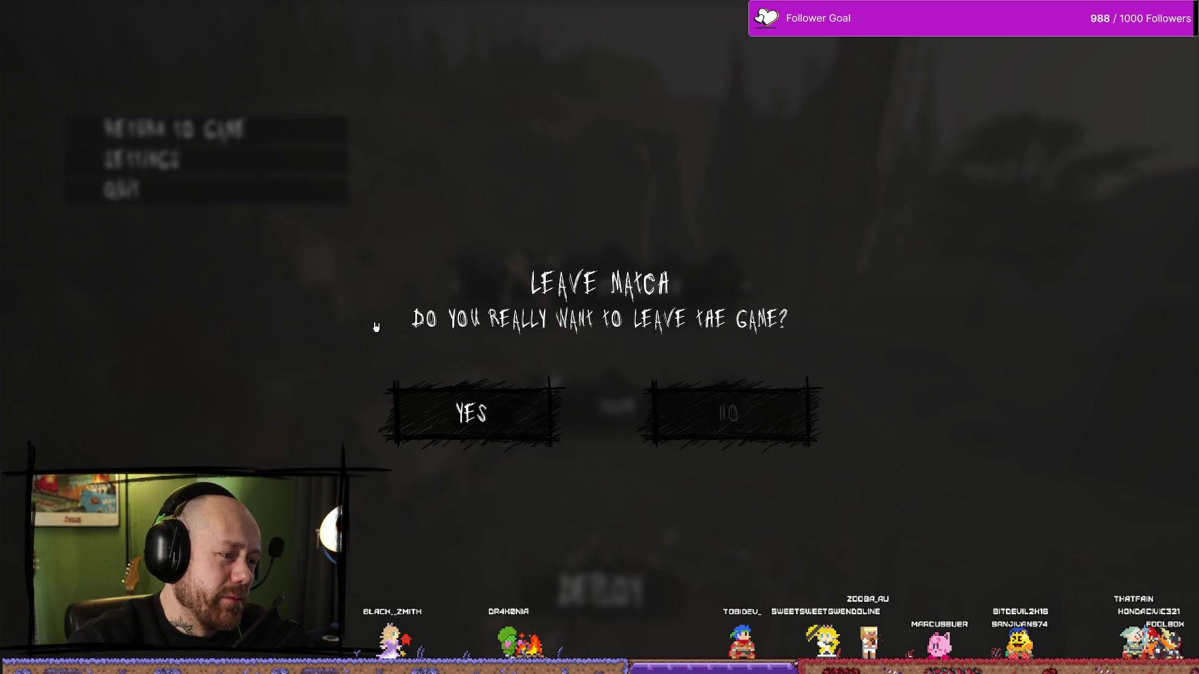
{"action": "left_click", "coordinate": [456, 435]}
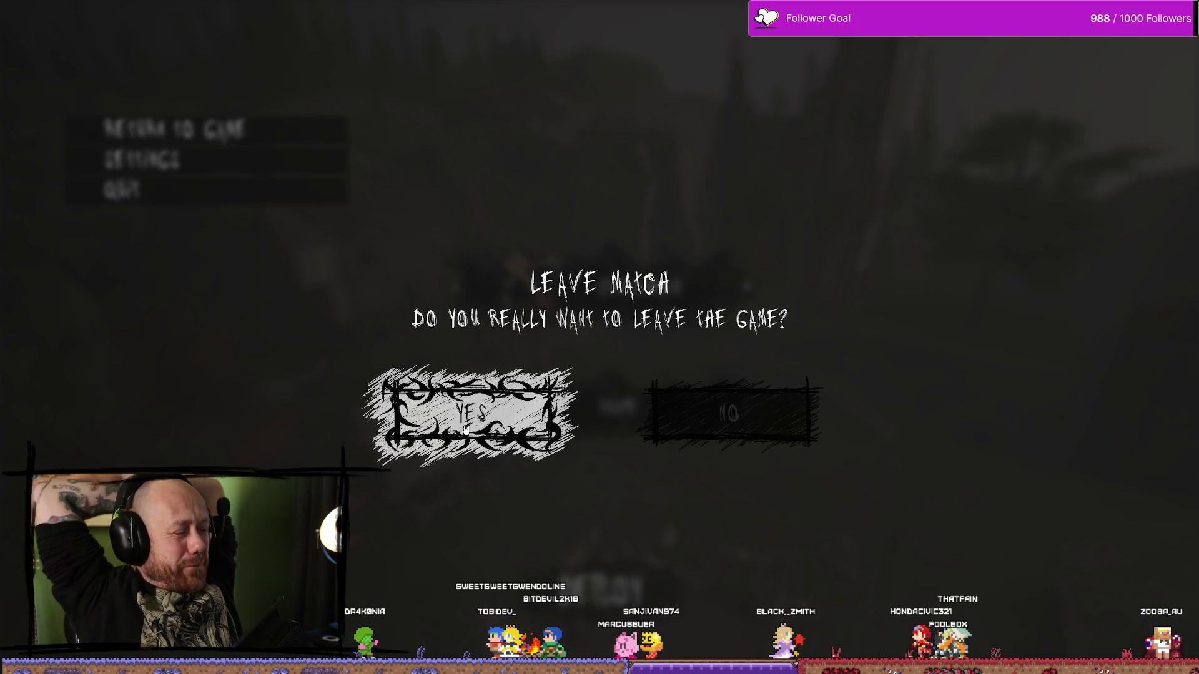
{"action": "left_click", "coordinate": [465, 430]}
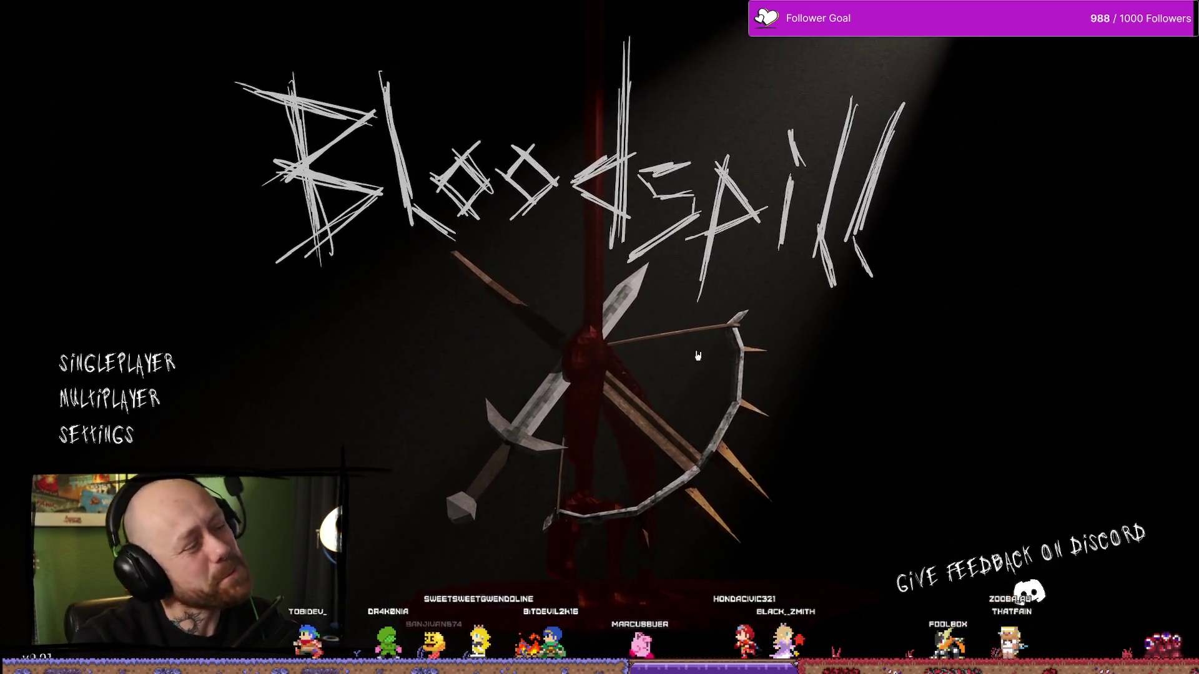
End the test play and briefly toggle the Content Drawer in the level editor.
{"action": "key", "text": "Escape"}
{"action": "key", "text": "ctrl+space"}
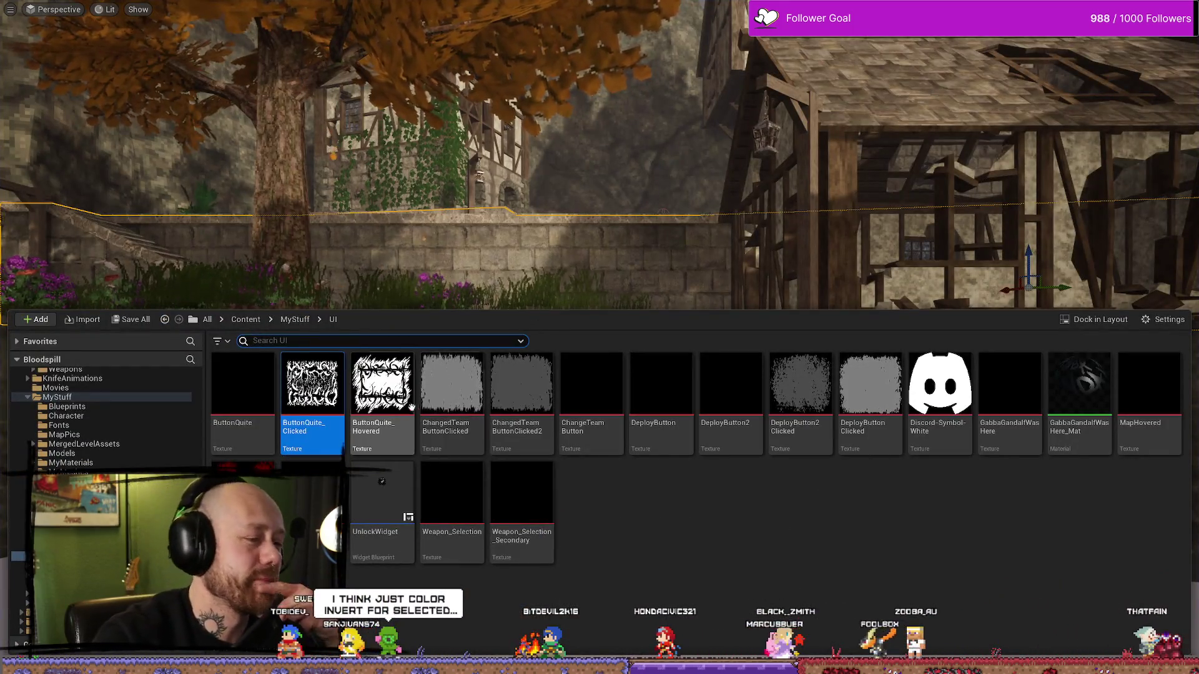
{"action": "key", "text": "ctrl+space"}
{"action": "left_click_drag", "start_coordinate": [569, 240], "coordinate": [581, 234]}
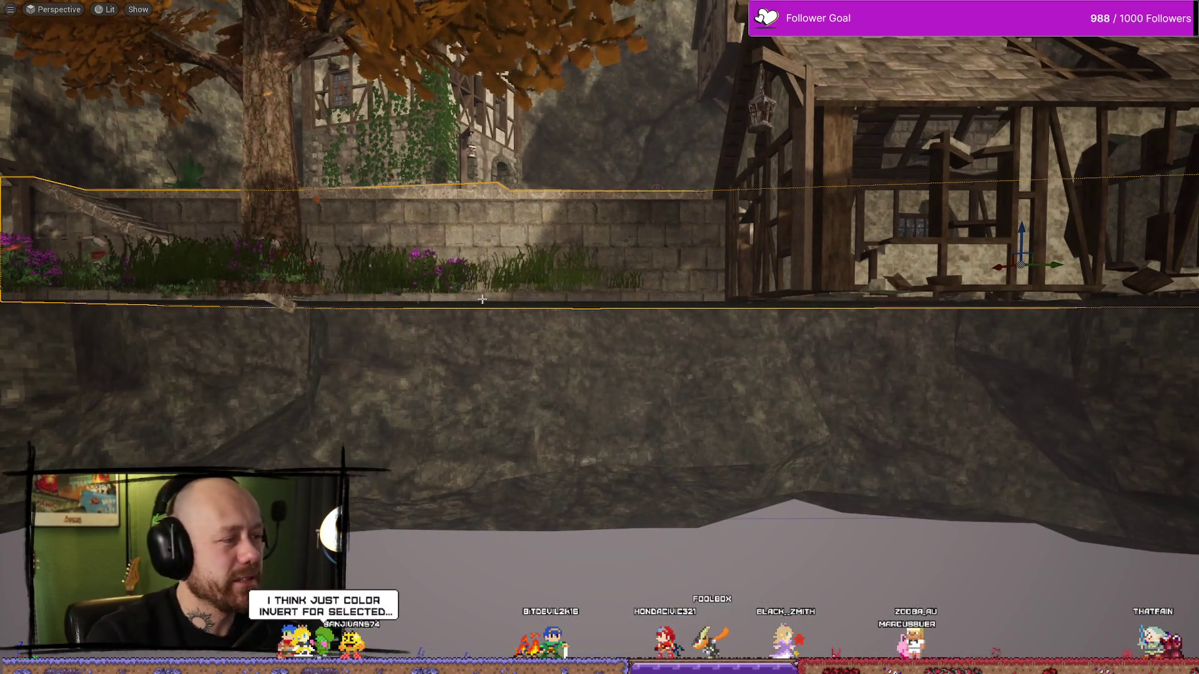
Back in WB_InGameMenu, set the NO button's hovered tint to pure white.
{"action": "key", "text": "ctrl+space"}
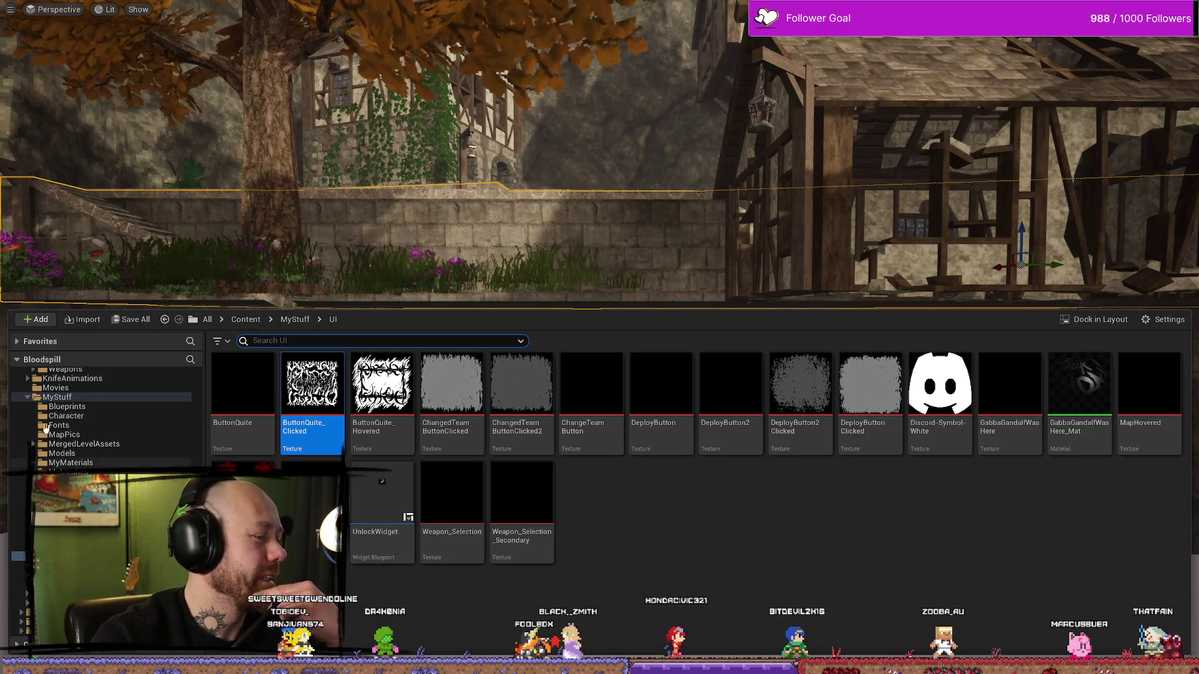
{"action": "key", "text": "alt+Tab"}
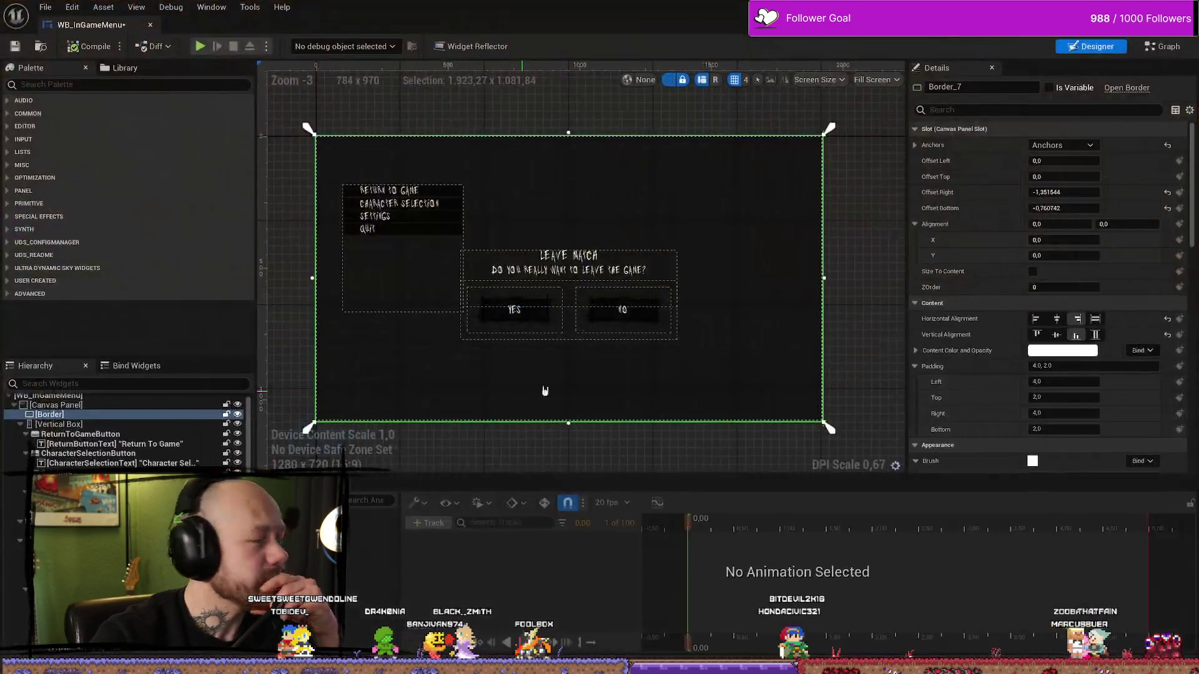
{"action": "left_click", "coordinate": [613, 330]}
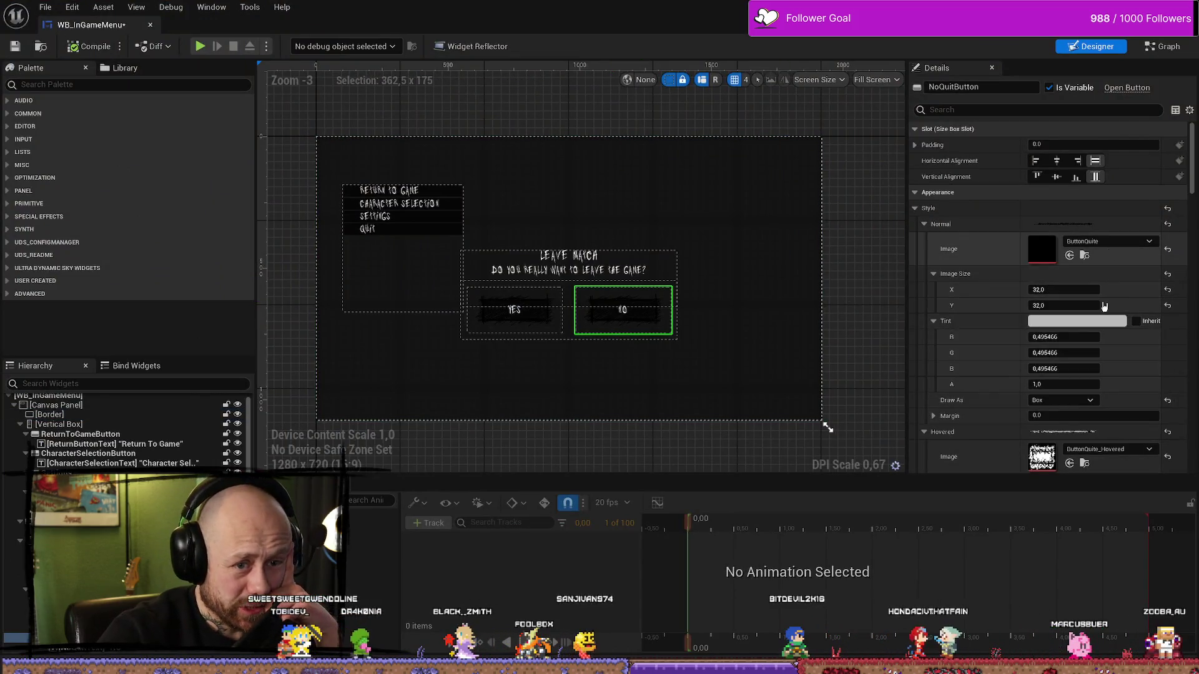
{"action": "scroll", "coordinate": [1113, 377], "scroll_direction": "down", "scroll_amount": 3}
{"action": "scroll", "coordinate": [1071, 397], "scroll_direction": "down", "scroll_amount": 2}
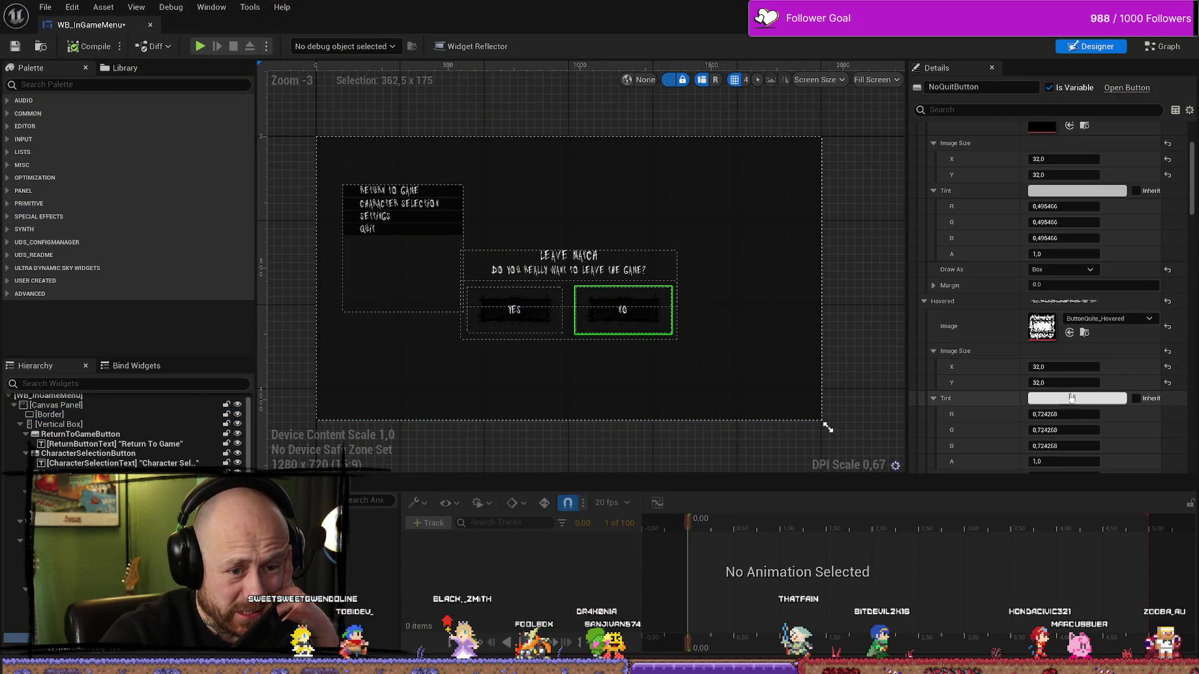
{"action": "left_click", "coordinate": [1078, 399]}
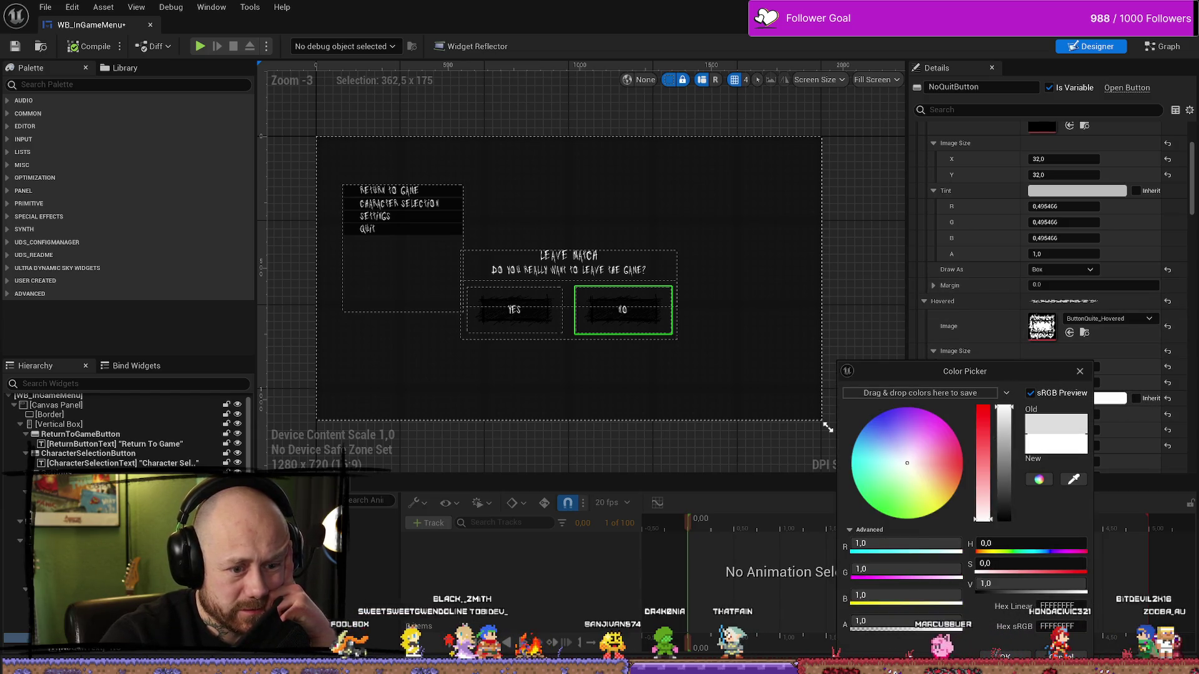
{"action": "left_click", "coordinate": [1006, 655]}
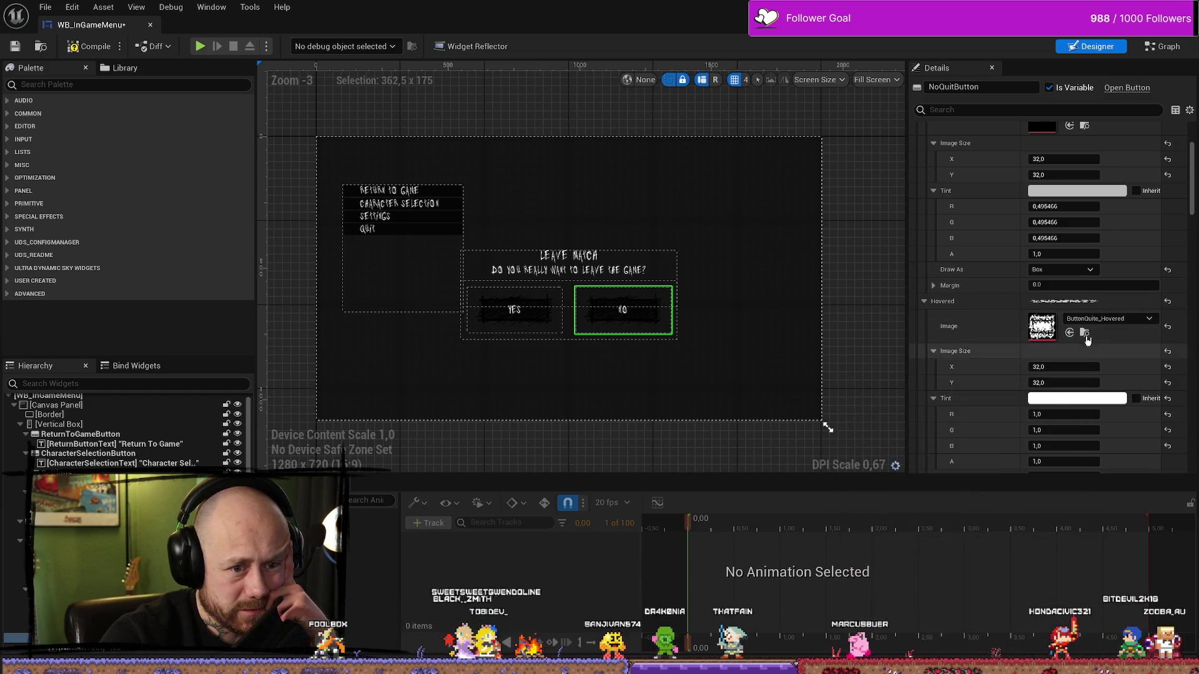
Set the NO button's remaining tint and pressed tint to full white.
{"action": "left_click", "coordinate": [550, 331]}
{"action": "left_click", "coordinate": [624, 321]}
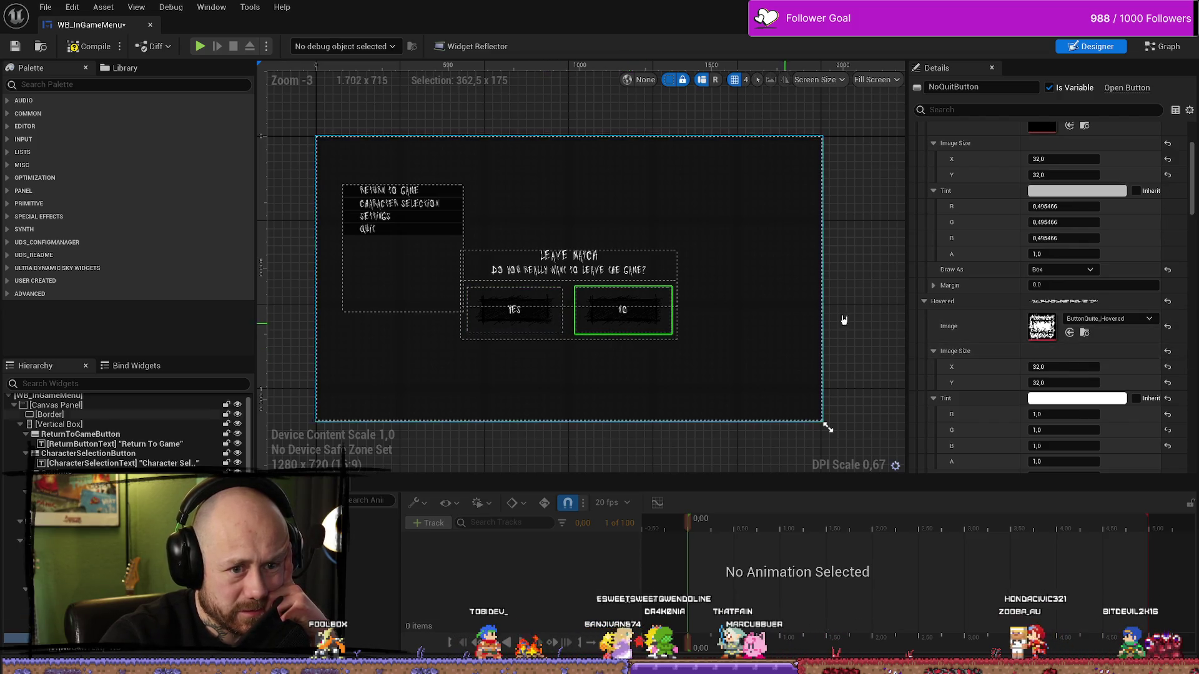
{"action": "left_click", "coordinate": [1080, 189]}
{"action": "left_click_drag", "start_coordinate": [987, 287], "coordinate": [987, 234]}
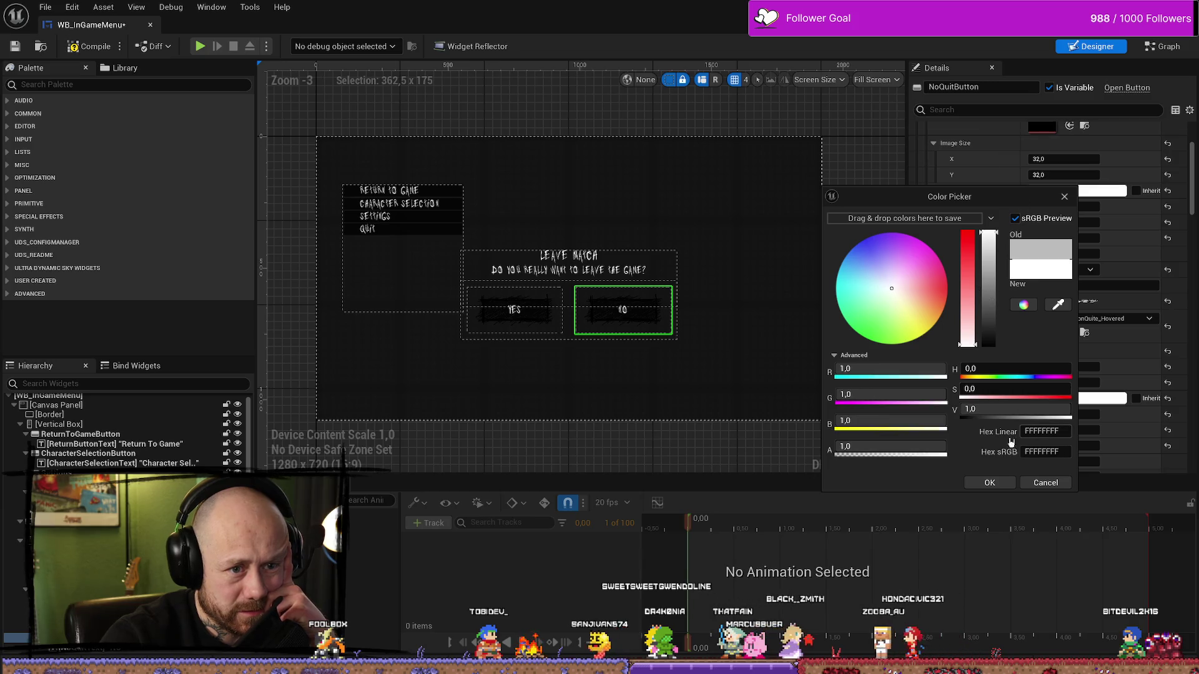
{"action": "left_click", "coordinate": [989, 481]}
{"action": "scroll", "coordinate": [1062, 350], "scroll_direction": "down", "scroll_amount": 8}
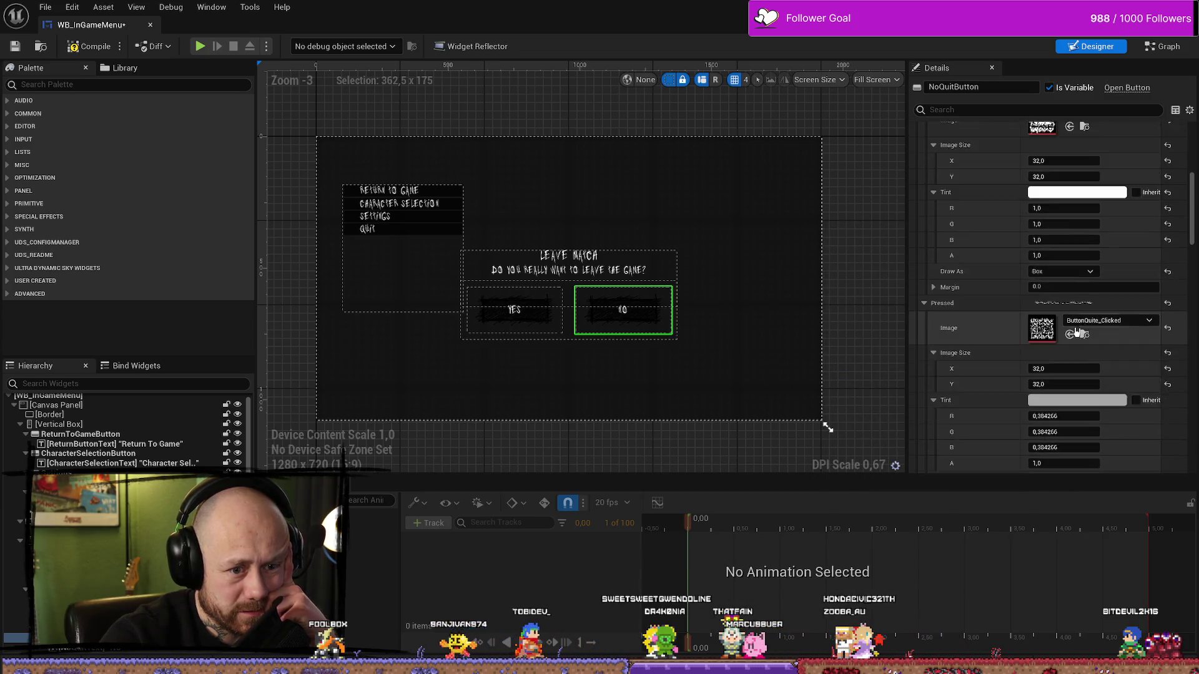
{"action": "left_click", "coordinate": [1076, 347]}
{"action": "left_click_drag", "start_coordinate": [985, 480], "coordinate": [985, 394]}
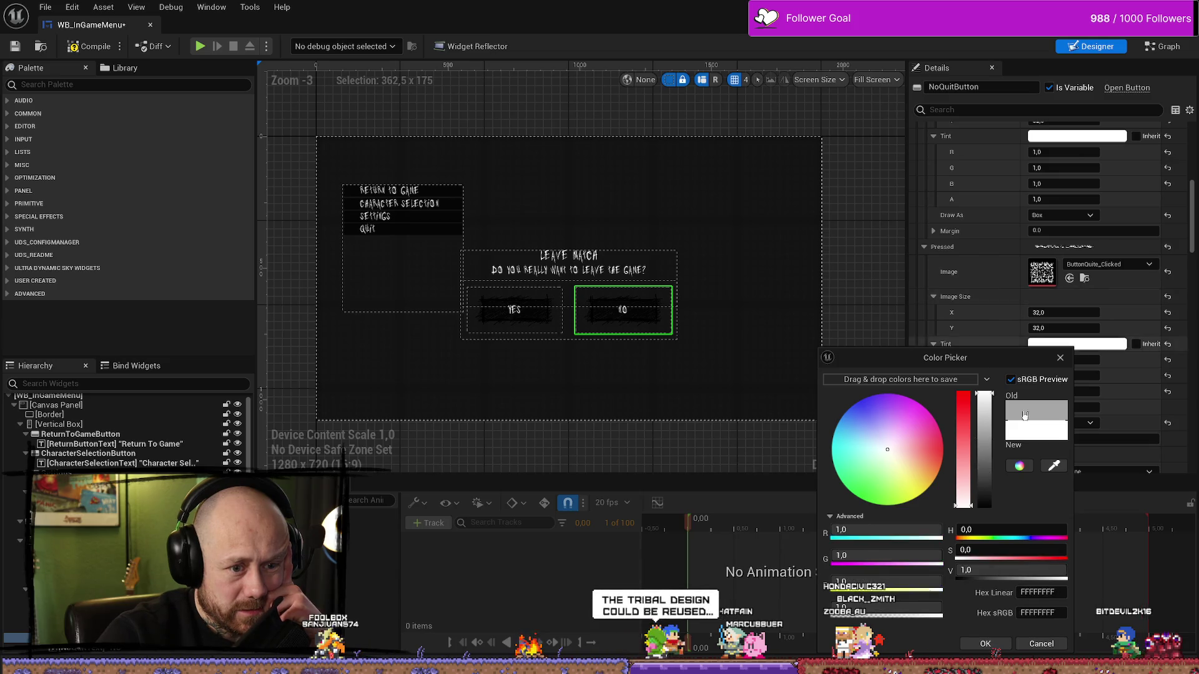
{"action": "left_click", "coordinate": [985, 644]}
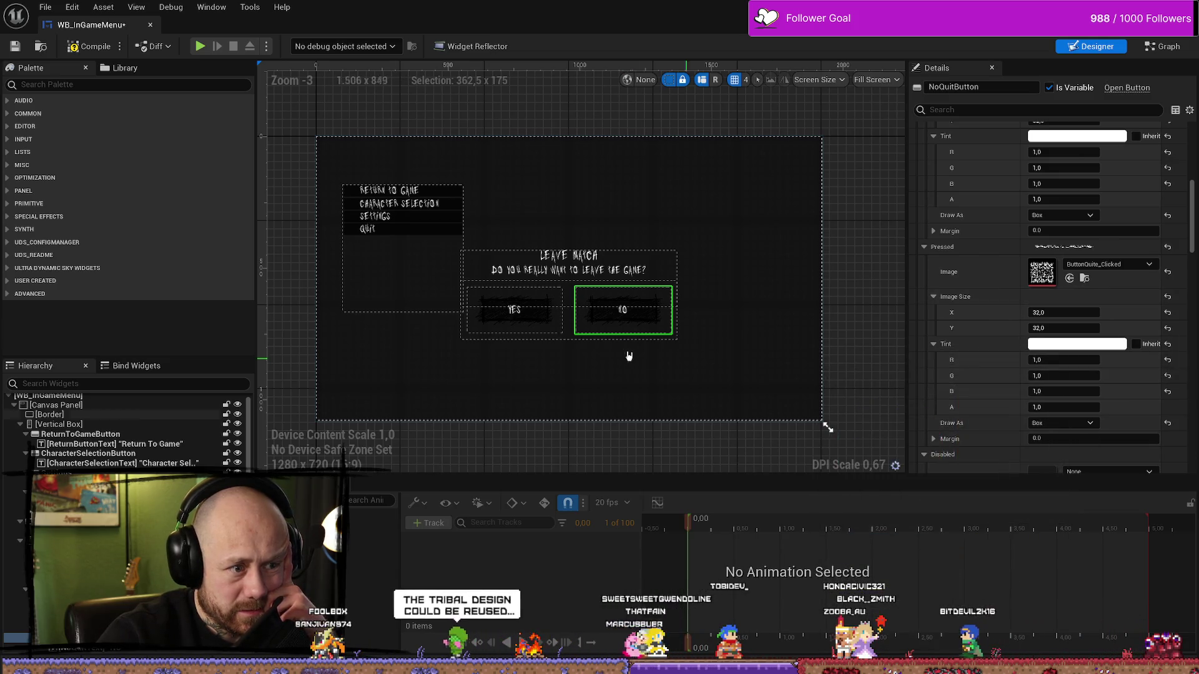
Make the NO label text white and save the WB_InGameMenu widget.
{"action": "left_click", "coordinate": [622, 310]}
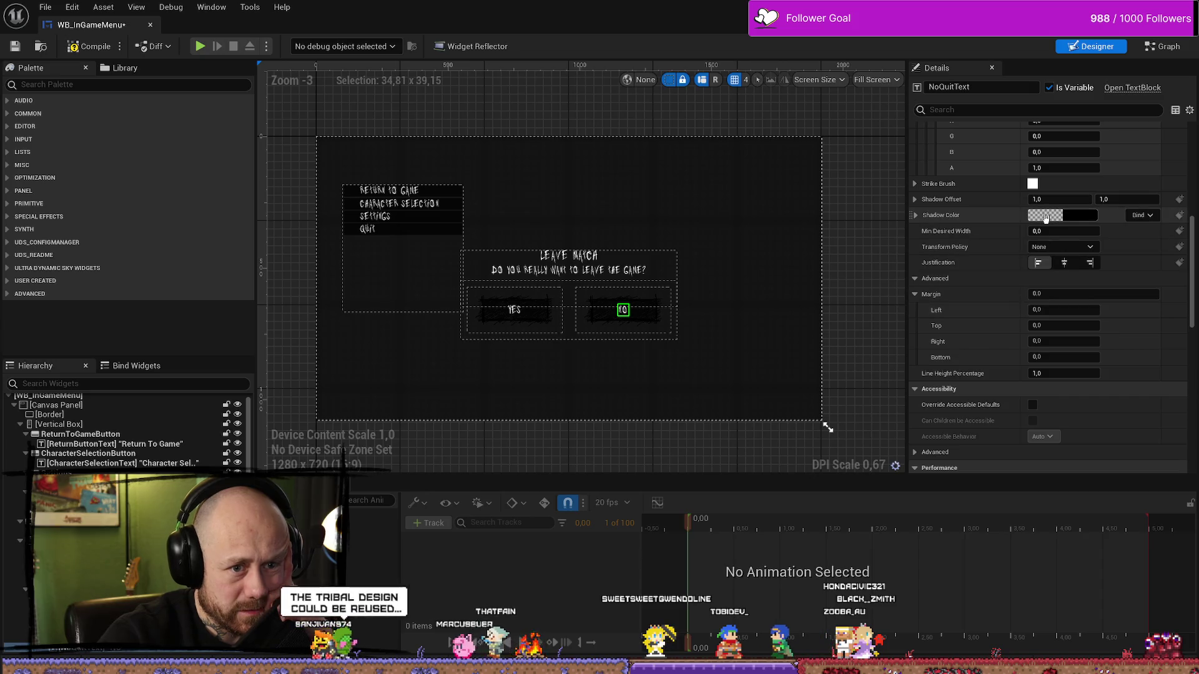
{"action": "scroll", "coordinate": [1030, 250], "scroll_direction": "up", "scroll_amount": 3}
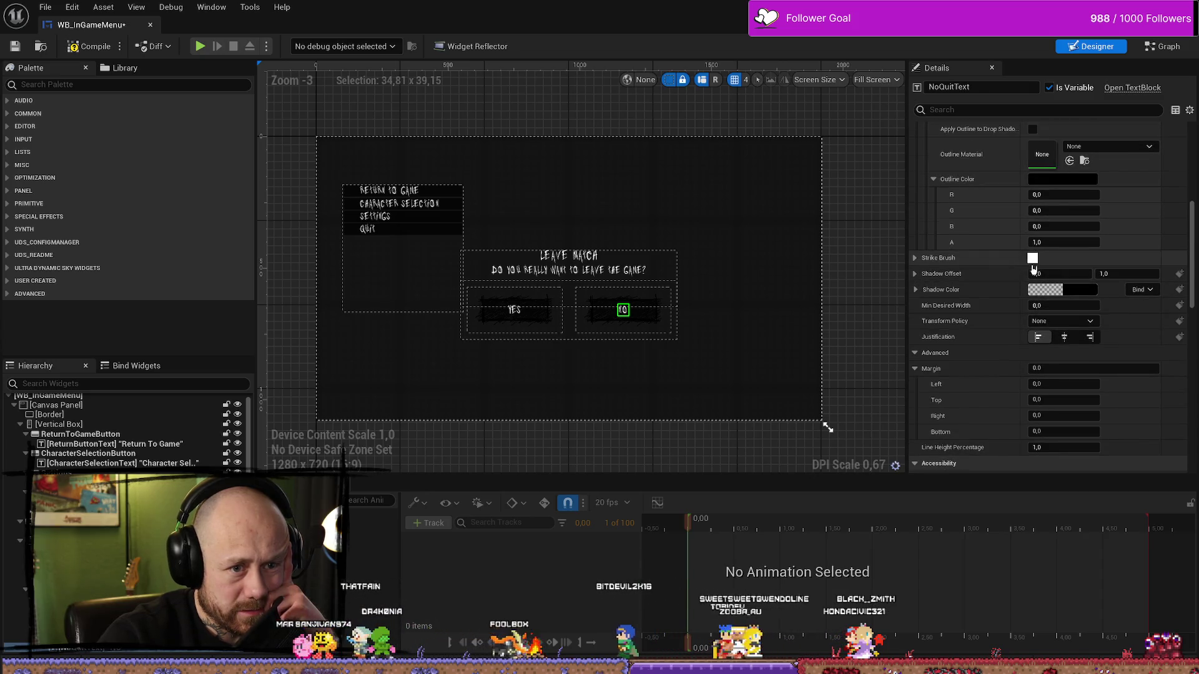
{"action": "scroll", "coordinate": [1023, 256], "scroll_direction": "up", "scroll_amount": 12}
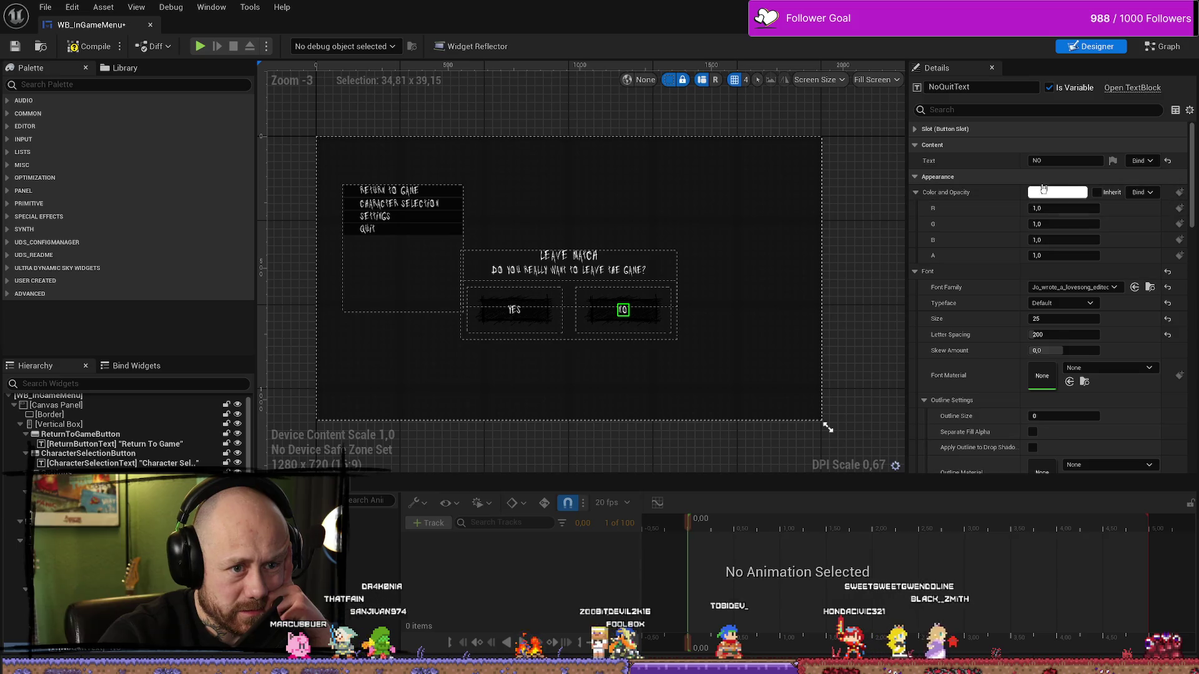
{"action": "left_click", "coordinate": [1057, 192]}
{"action": "left_click", "coordinate": [959, 486]}
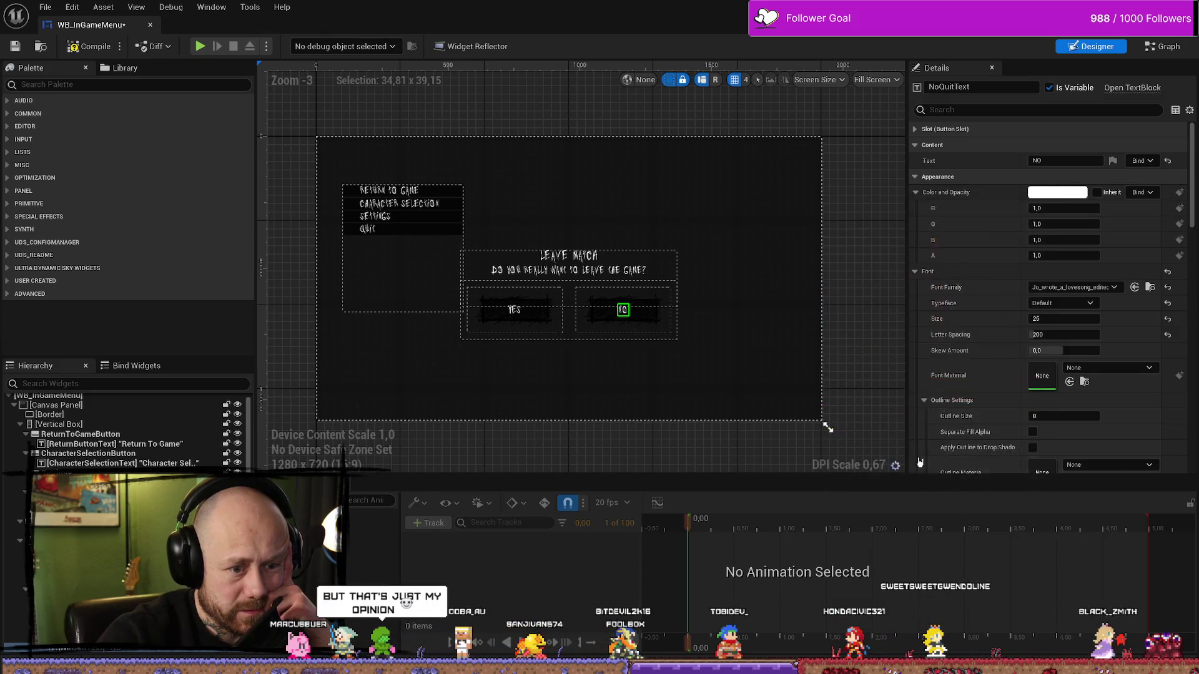
{"action": "left_click", "coordinate": [15, 46]}
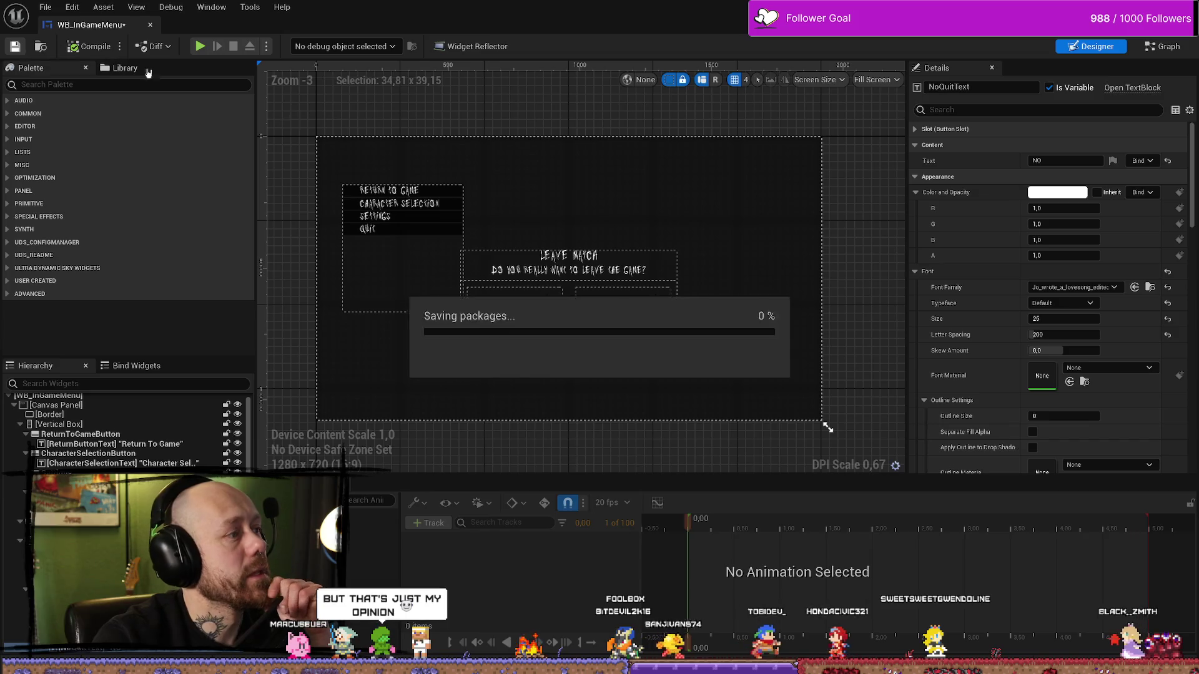
{"action": "mouse_move", "coordinate": [845, 140]}
{"action": "left_mouse_down"}
{"action": "mouse_move", "coordinate": [798, 166]}
{"action": "mouse_move", "coordinate": [774, 162]}
{"action": "left_mouse_up"}
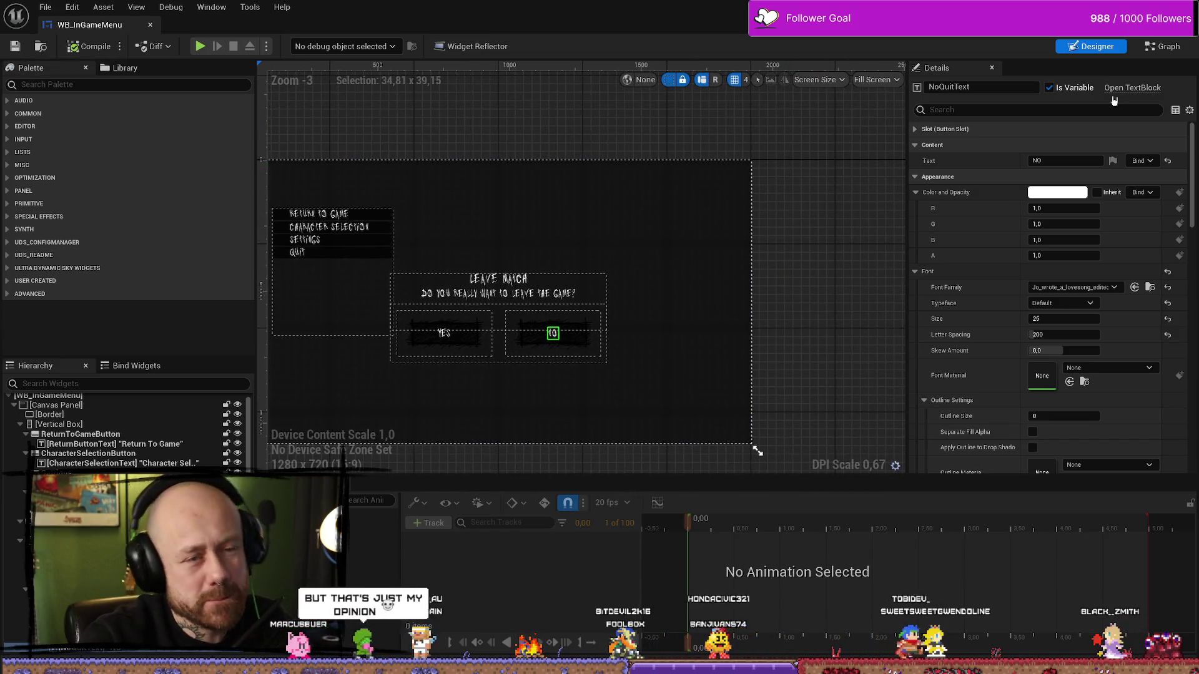
{"action": "left_click", "coordinate": [1162, 46]}
Pan the Event Graph past the button style nodes to the NoQuitButton events.
{"action": "scroll", "coordinate": [901, 396], "scroll_direction": "up", "scroll_amount": 2}
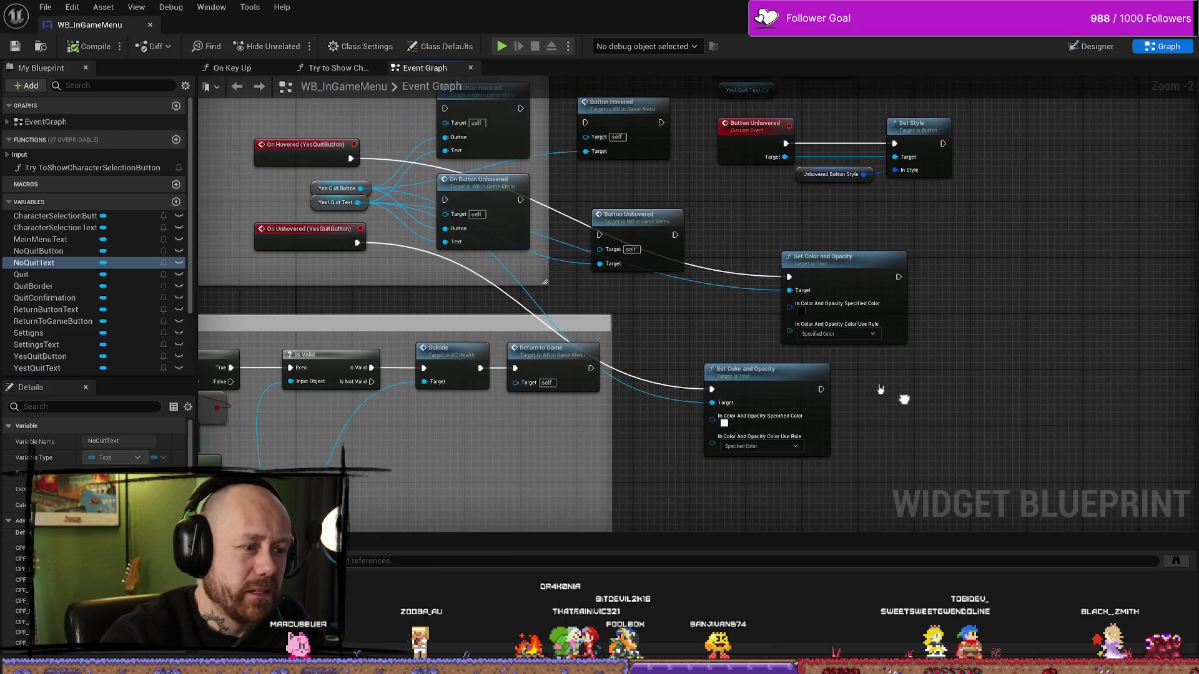
{"action": "left_click_drag", "start_coordinate": [750, 347], "coordinate": [722, 347]}
{"action": "mouse_move", "coordinate": [741, 254]}
{"action": "left_mouse_down"}
{"action": "mouse_move", "coordinate": [642, 268]}
{"action": "mouse_move", "coordinate": [942, 285]}
{"action": "mouse_move", "coordinate": [876, 292]}
{"action": "left_mouse_up"}
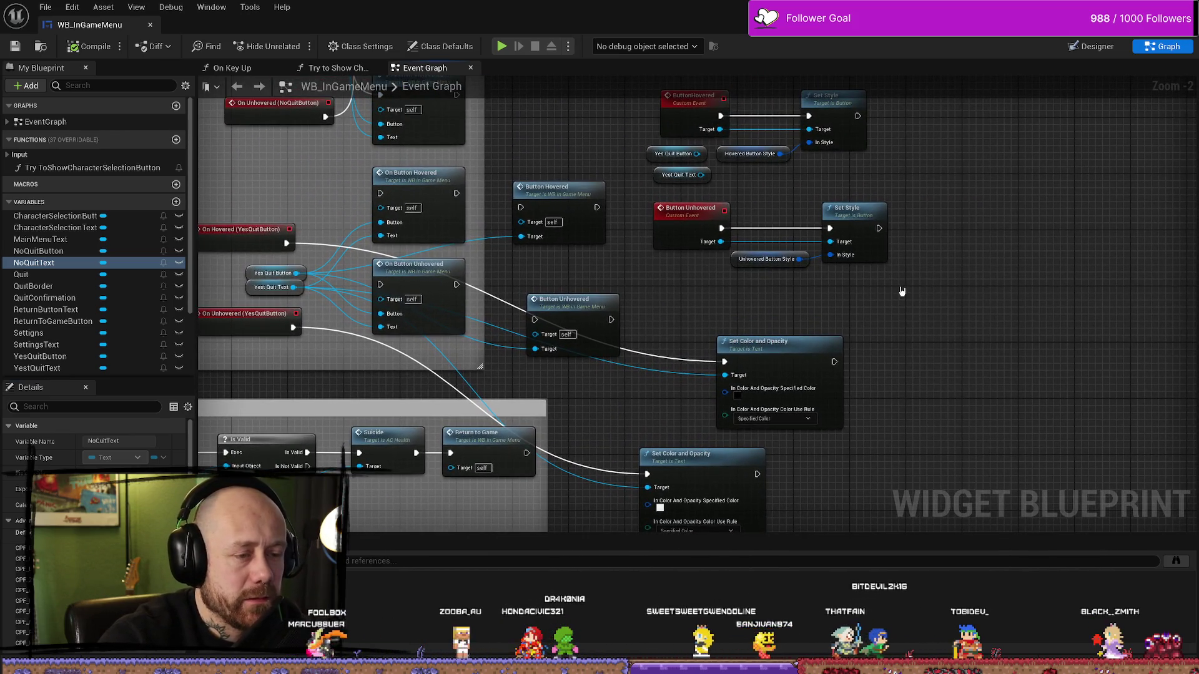
{"action": "left_click_drag", "start_coordinate": [830, 249], "coordinate": [831, 304]}
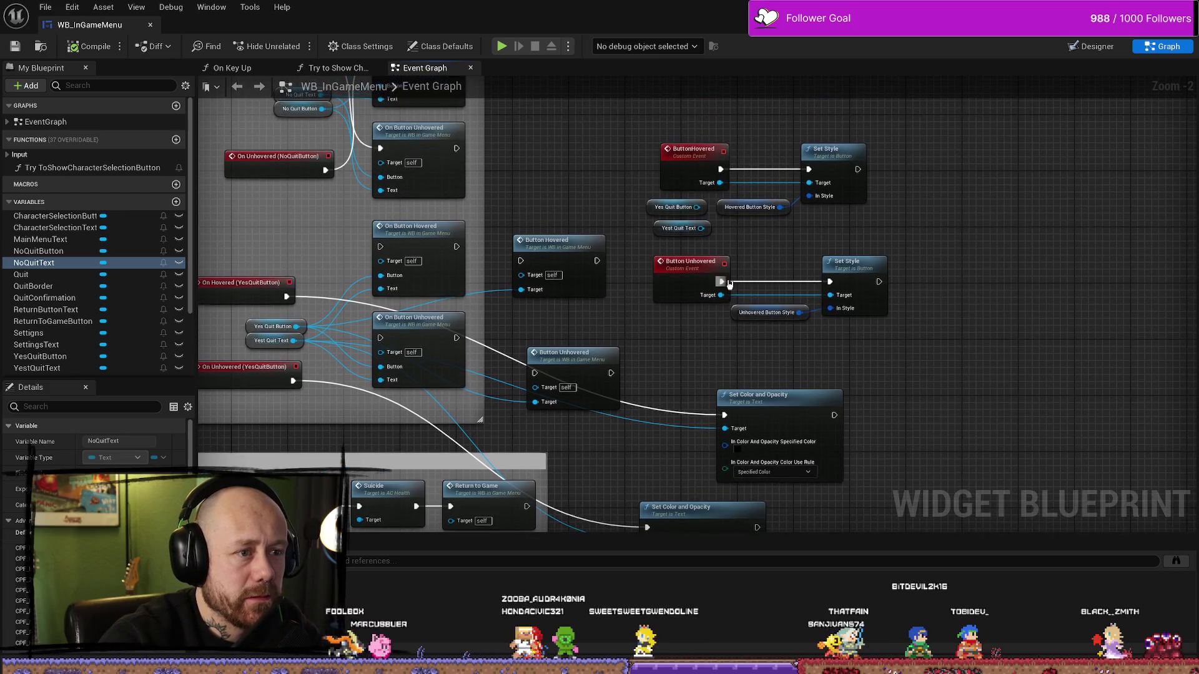
{"action": "left_click", "coordinate": [727, 211]}
{"action": "left_click_drag", "start_coordinate": [658, 345], "coordinate": [705, 202]}
{"action": "mouse_move", "coordinate": [392, 174]}
{"action": "left_mouse_down"}
{"action": "mouse_move", "coordinate": [274, 136]}
{"action": "mouse_move", "coordinate": [301, 163]}
{"action": "mouse_move", "coordinate": [380, 181]}
{"action": "left_mouse_up"}
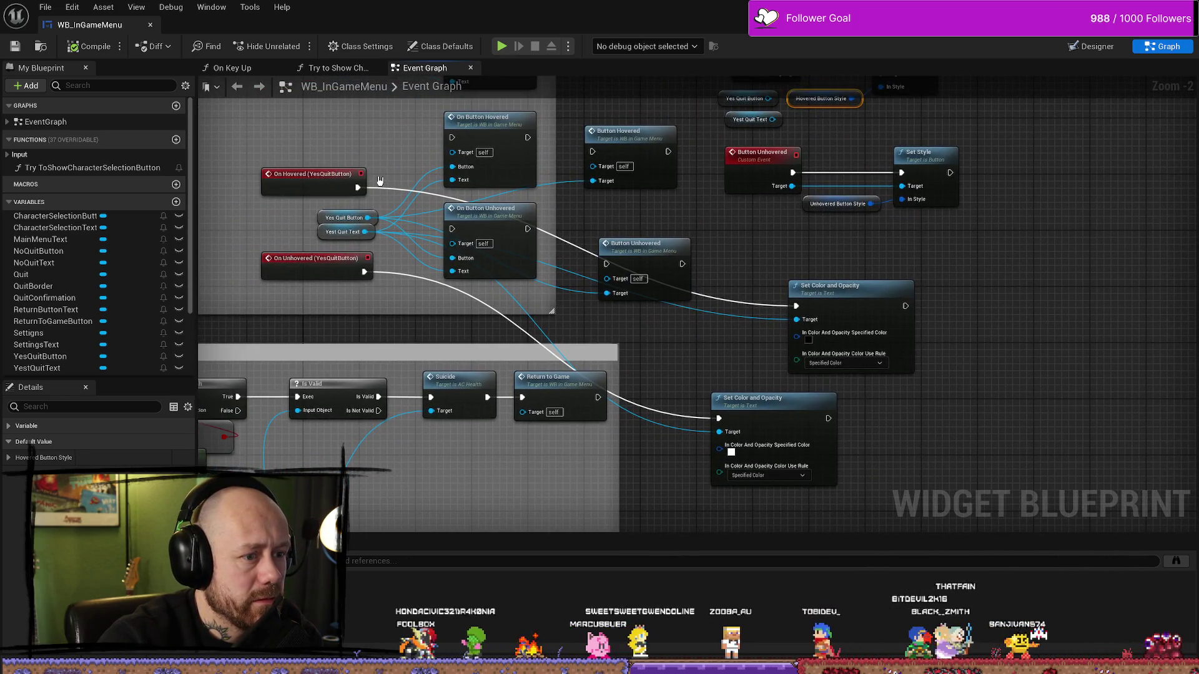
{"action": "scroll", "coordinate": [401, 298], "scroll_direction": "down", "scroll_amount": 1}
{"action": "left_click_drag", "start_coordinate": [401, 297], "coordinate": [431, 322]}
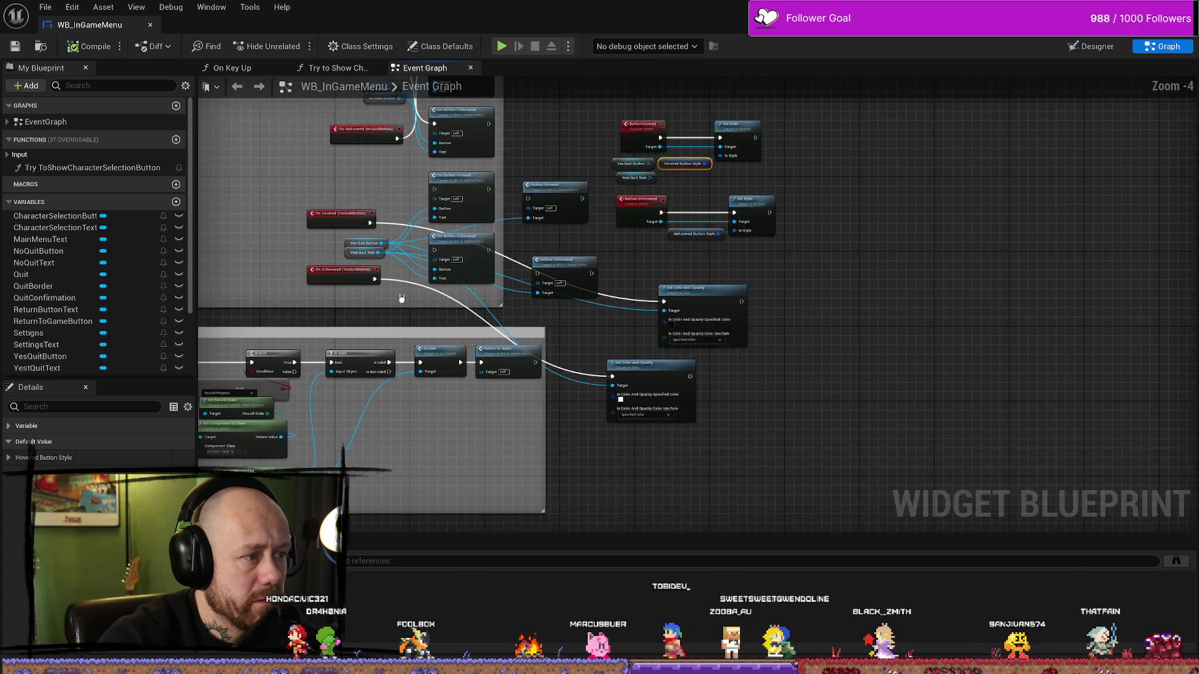
{"action": "scroll", "coordinate": [435, 308], "scroll_direction": "up", "scroll_amount": 1}
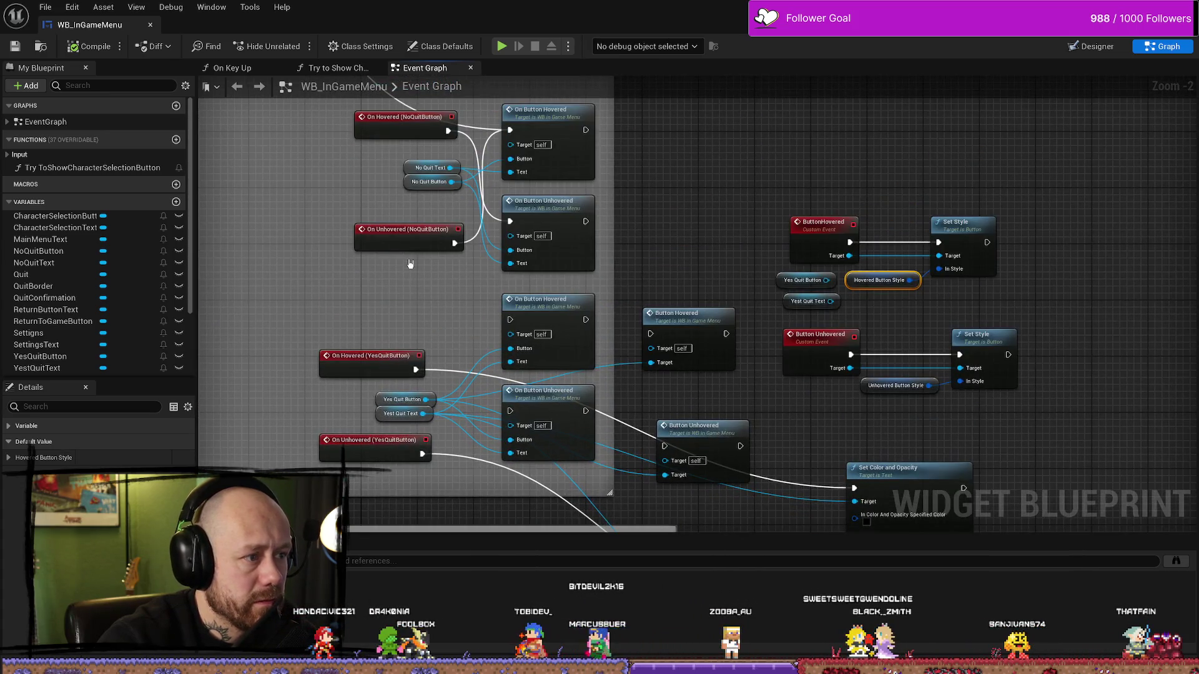
Move the On Unhovered and On Hovered (NoQuitButton) events left and start a wire from On Hovered.
{"action": "left_click_drag", "start_coordinate": [402, 237], "coordinate": [367, 237]}
{"action": "left_click_drag", "start_coordinate": [431, 274], "coordinate": [413, 311]}
{"action": "mouse_move", "coordinate": [410, 155]}
{"action": "left_mouse_down"}
{"action": "mouse_move", "coordinate": [360, 162]}
{"action": "mouse_move", "coordinate": [397, 193]}
{"action": "mouse_move", "coordinate": [621, 530]}
{"action": "mouse_move", "coordinate": [749, 481]}
{"action": "mouse_move", "coordinate": [840, 395]}
{"action": "left_mouse_up"}
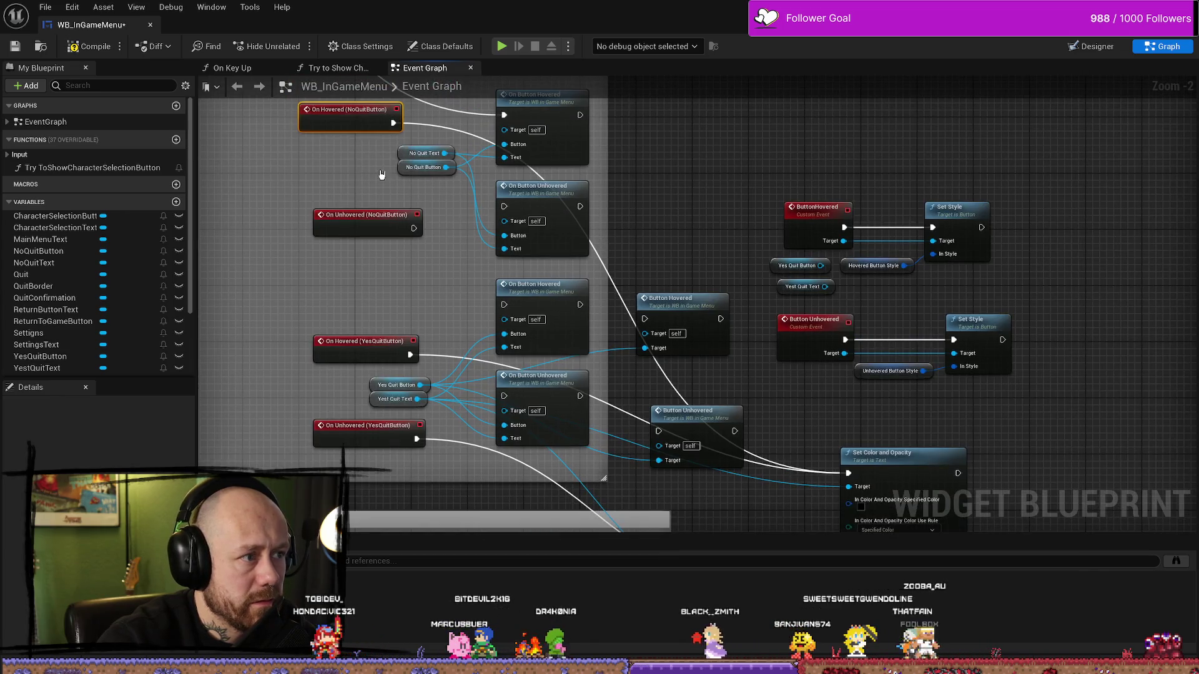
{"action": "mouse_move", "coordinate": [380, 111]}
{"action": "left_mouse_down"}
{"action": "mouse_move", "coordinate": [429, 266]}
{"action": "mouse_move", "coordinate": [535, 441]}
{"action": "mouse_move", "coordinate": [636, 535]}
{"action": "mouse_move", "coordinate": [768, 471]}
{"action": "mouse_move", "coordinate": [762, 449]}
{"action": "left_mouse_up"}
{"action": "left_click", "coordinate": [108, 55]}
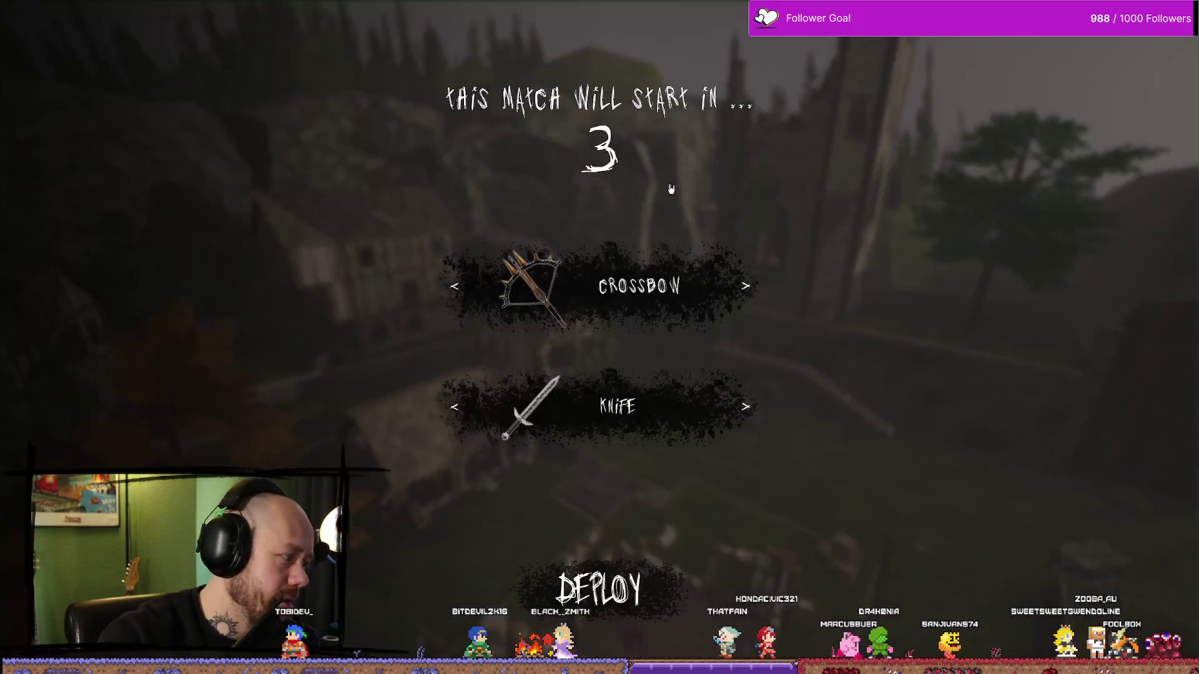
Enter the match, open Leave Match to see NO's thorny hover frame, then stop play.
{"action": "left_click", "coordinate": [649, 584]}
{"action": "key", "text": "Escape"}
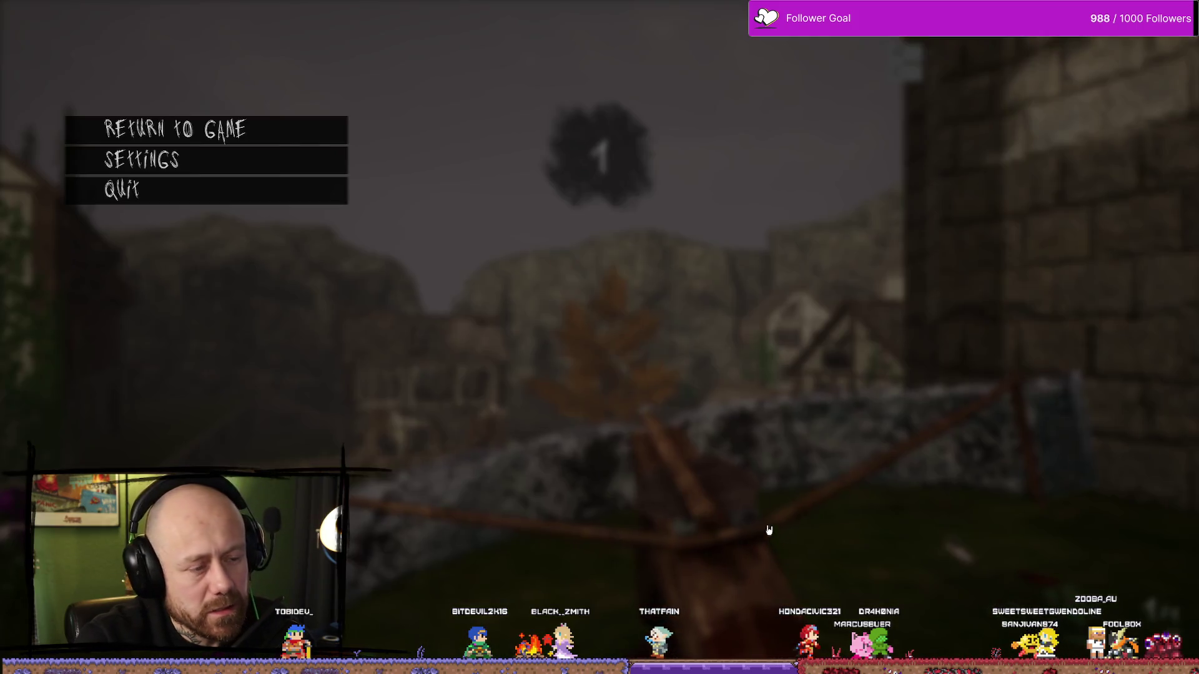
{"action": "left_click", "coordinate": [190, 193]}
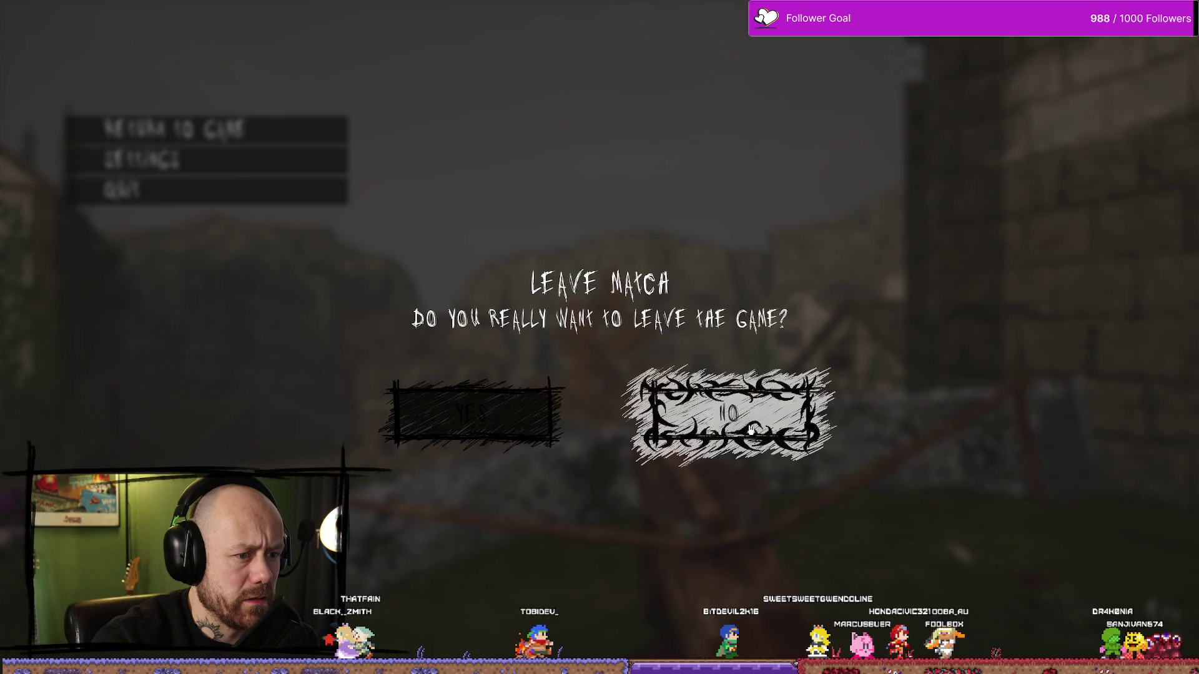
{"action": "key", "text": "Escape"}
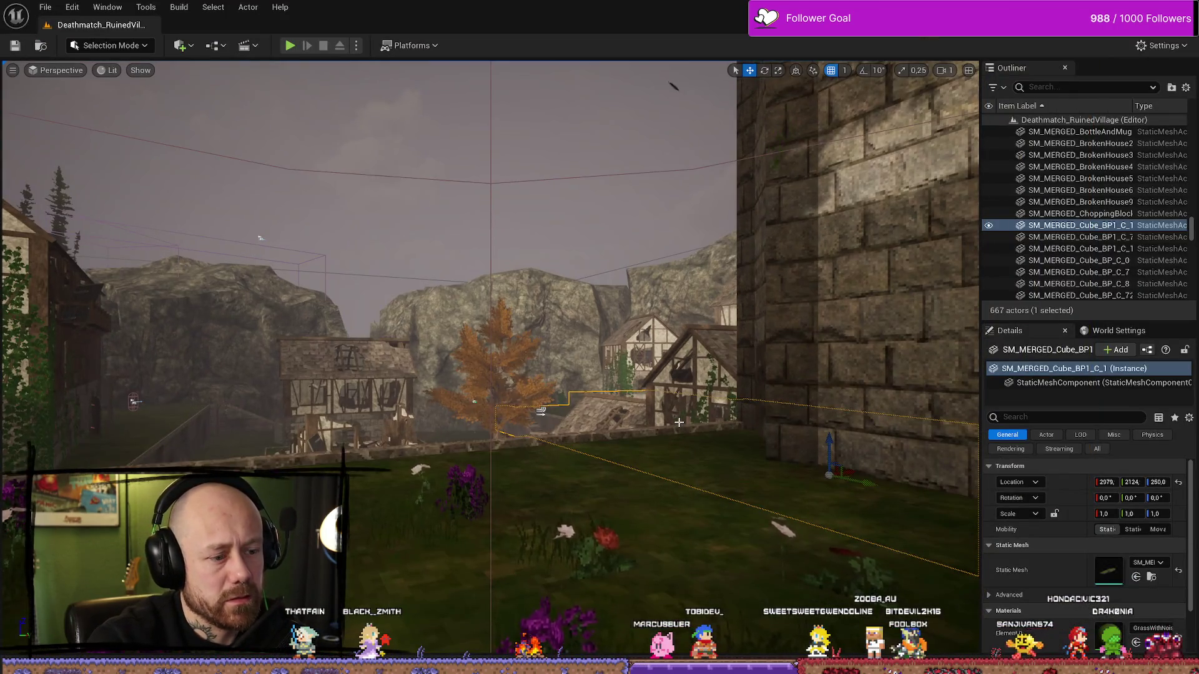
Return to the event graph and reposition the two Set Color and Opacity nodes.
{"action": "key", "text": "ctrl+space"}
{"action": "key", "text": "ctrl+space"}
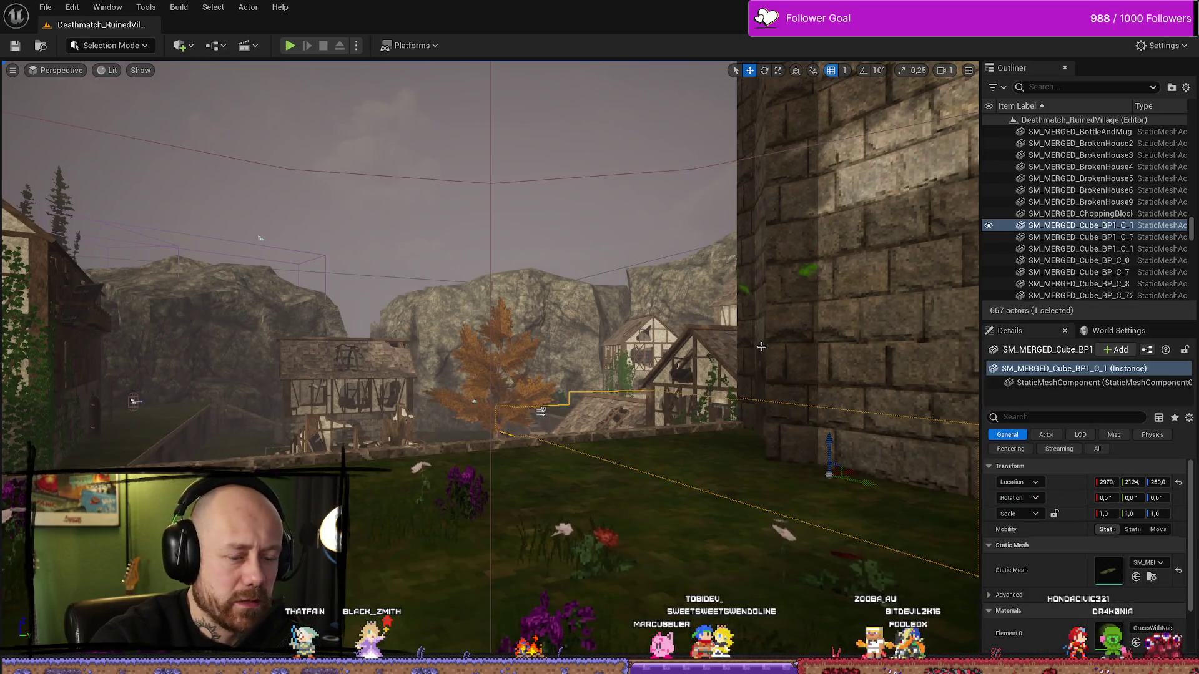
{"action": "key", "text": "ctrl+space"}
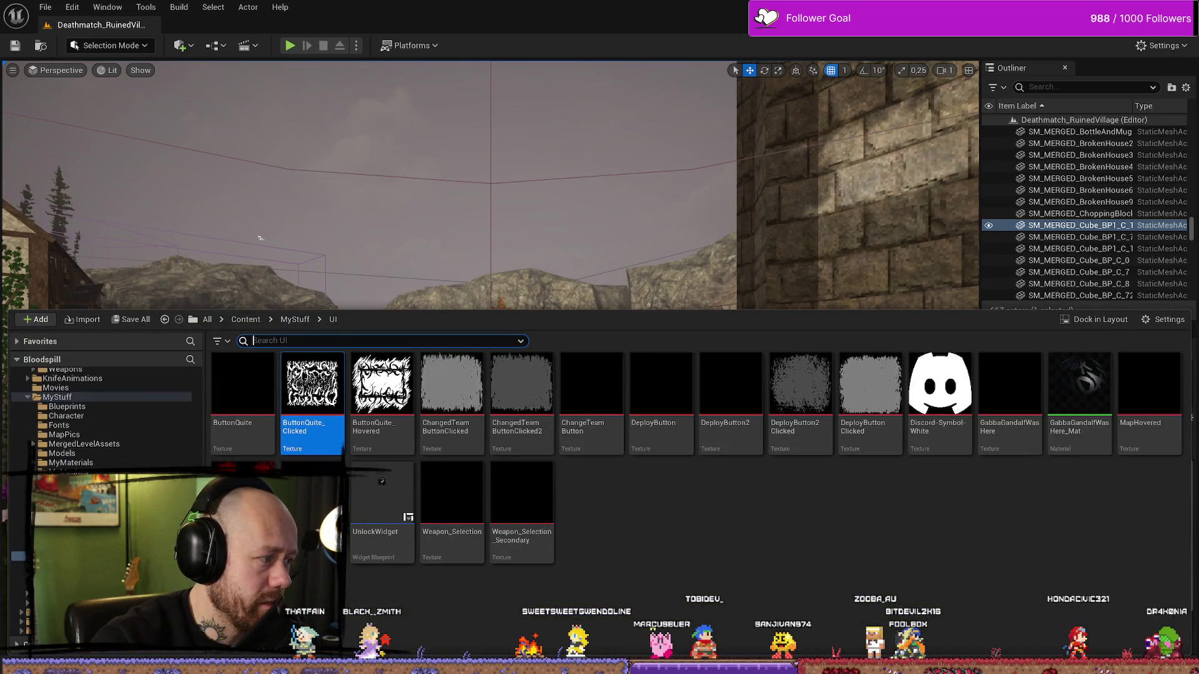
{"action": "key", "text": "alt+Tab"}
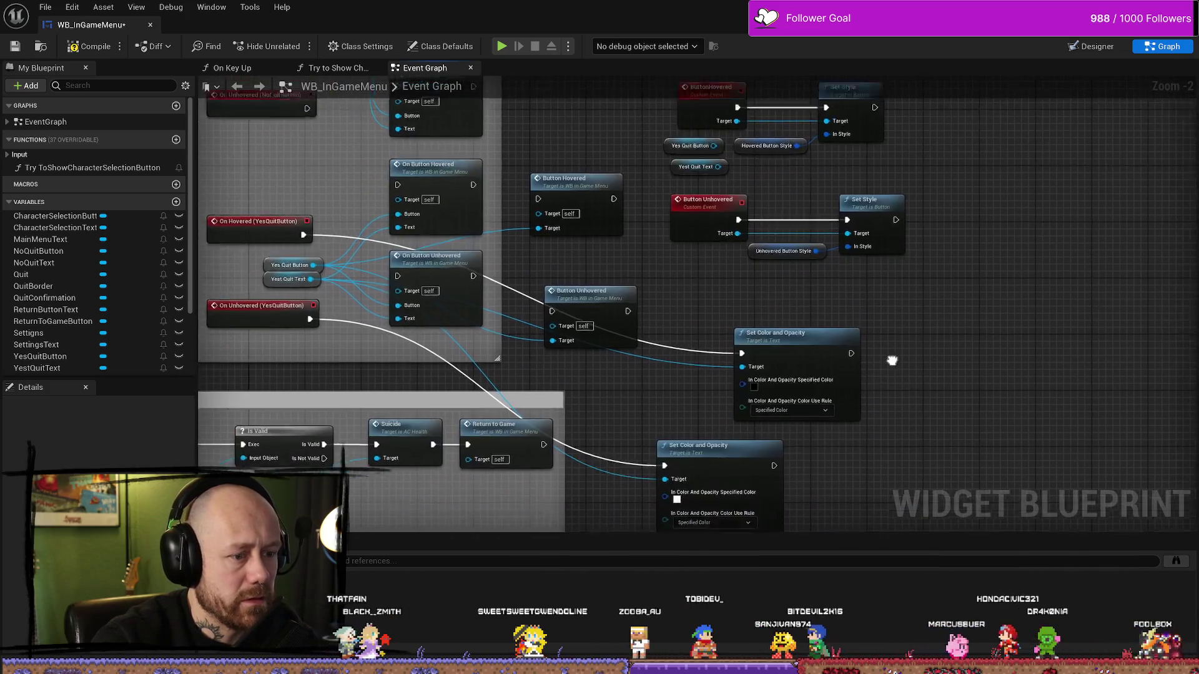
{"action": "mouse_move", "coordinate": [869, 506]}
{"action": "left_mouse_down"}
{"action": "mouse_move", "coordinate": [811, 368]}
{"action": "mouse_move", "coordinate": [749, 368]}
{"action": "left_mouse_up"}
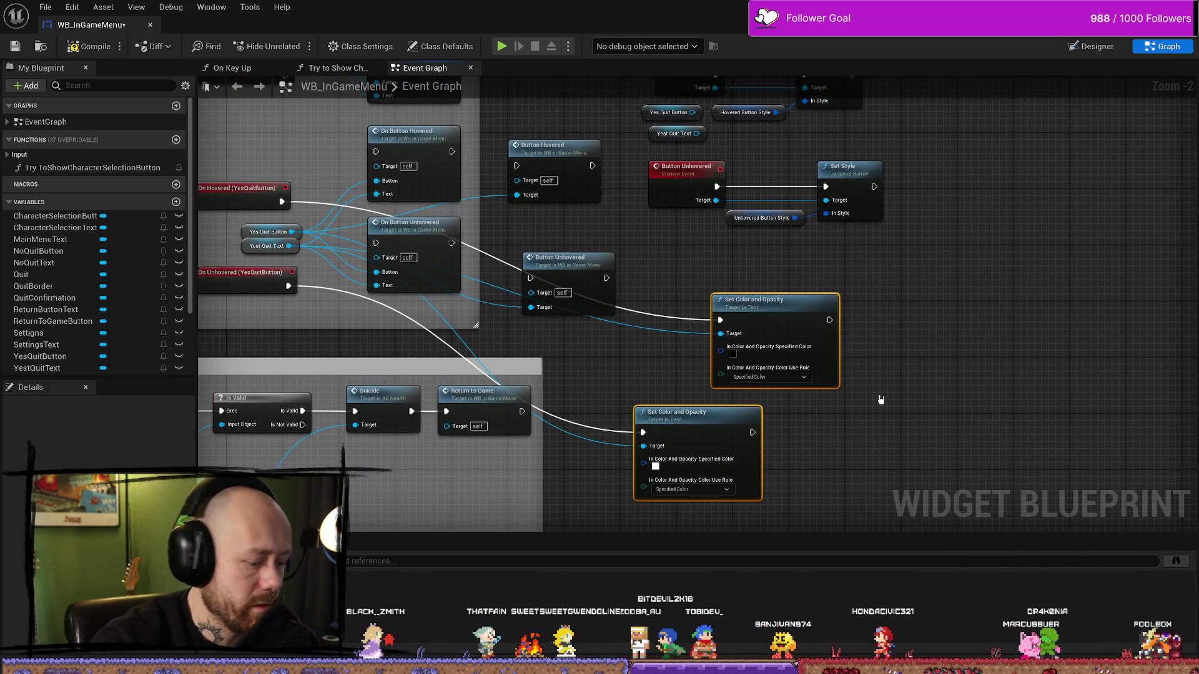
{"action": "mouse_move", "coordinate": [930, 389]}
{"action": "left_mouse_down"}
{"action": "mouse_move", "coordinate": [722, 235]}
{"action": "mouse_move", "coordinate": [701, 259]}
{"action": "mouse_move", "coordinate": [733, 246]}
{"action": "mouse_move", "coordinate": [679, 246]}
{"action": "left_mouse_up"}
{"action": "left_click", "coordinate": [743, 247]}
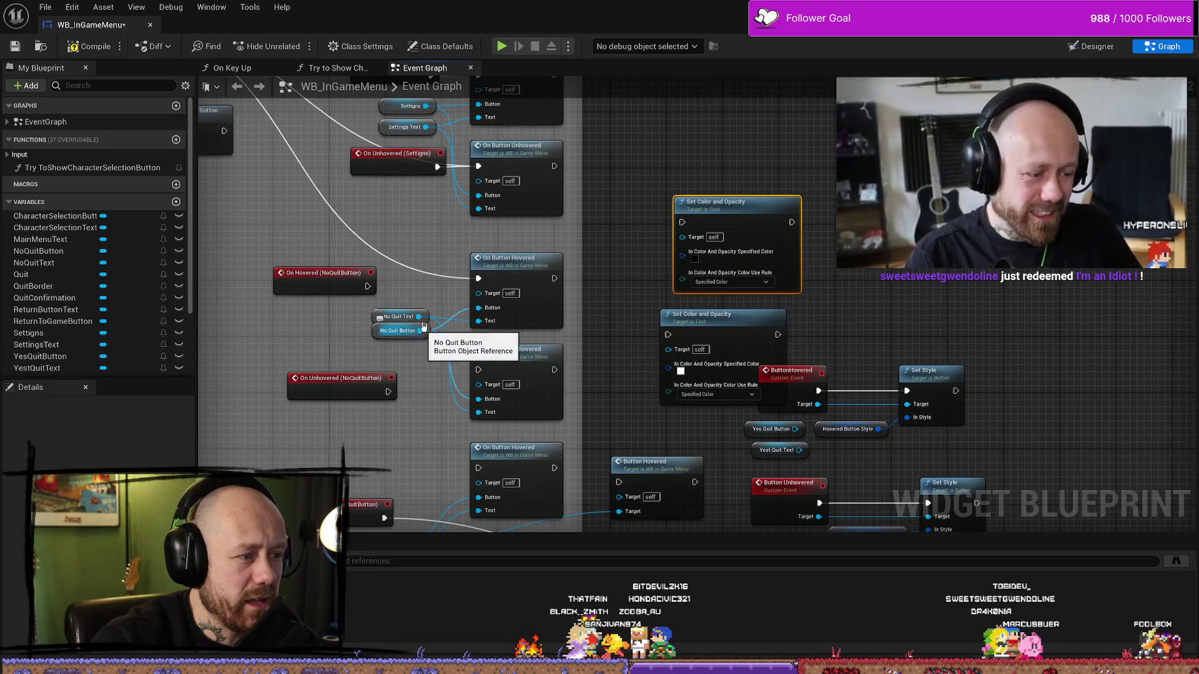
Target both colour nodes at No Quit Text, wire NO's hover and unhover events, and compile.
{"action": "mouse_move", "coordinate": [420, 317]}
{"action": "left_mouse_down"}
{"action": "mouse_move", "coordinate": [689, 249]}
{"action": "mouse_move", "coordinate": [682, 236]}
{"action": "left_mouse_up"}
{"action": "left_click_drag", "start_coordinate": [419, 317], "coordinate": [669, 348]}
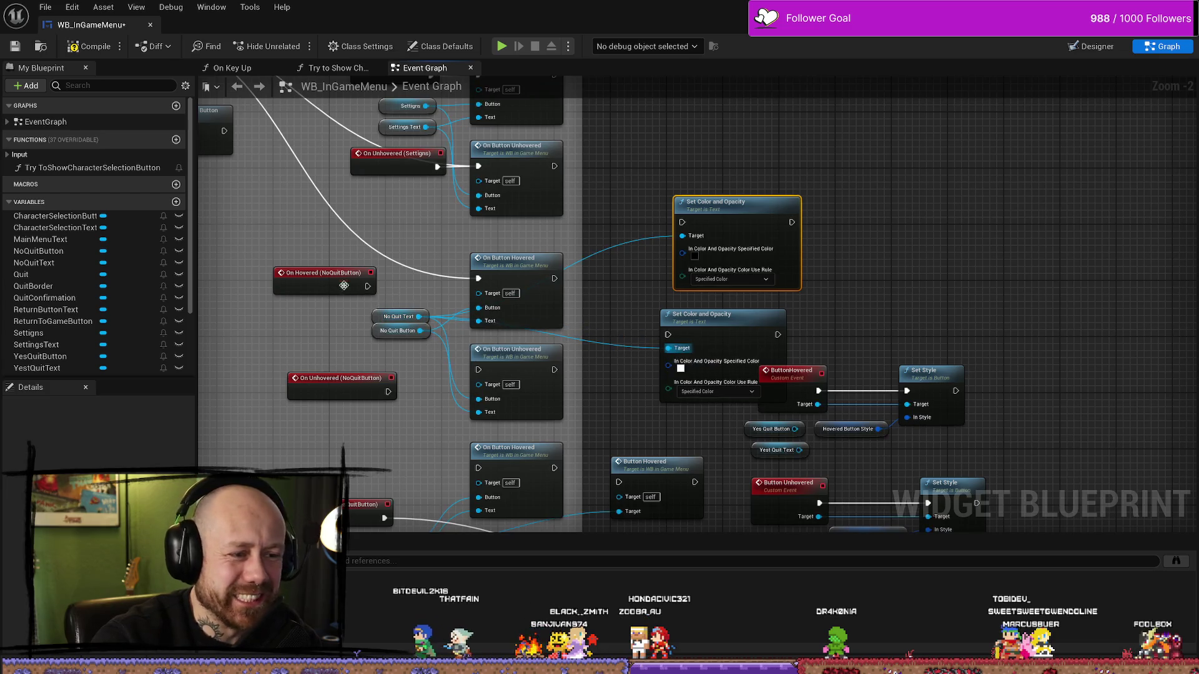
{"action": "left_click_drag", "start_coordinate": [371, 292], "coordinate": [684, 223]}
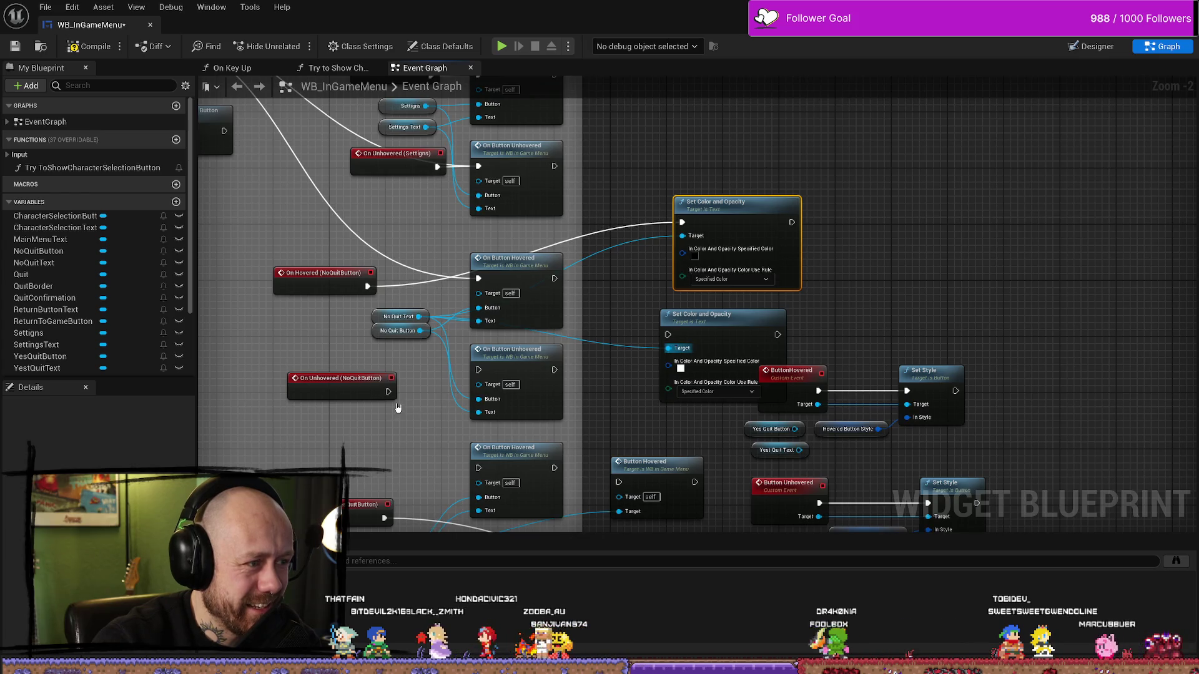
{"action": "left_click_drag", "start_coordinate": [387, 391], "coordinate": [668, 335]}
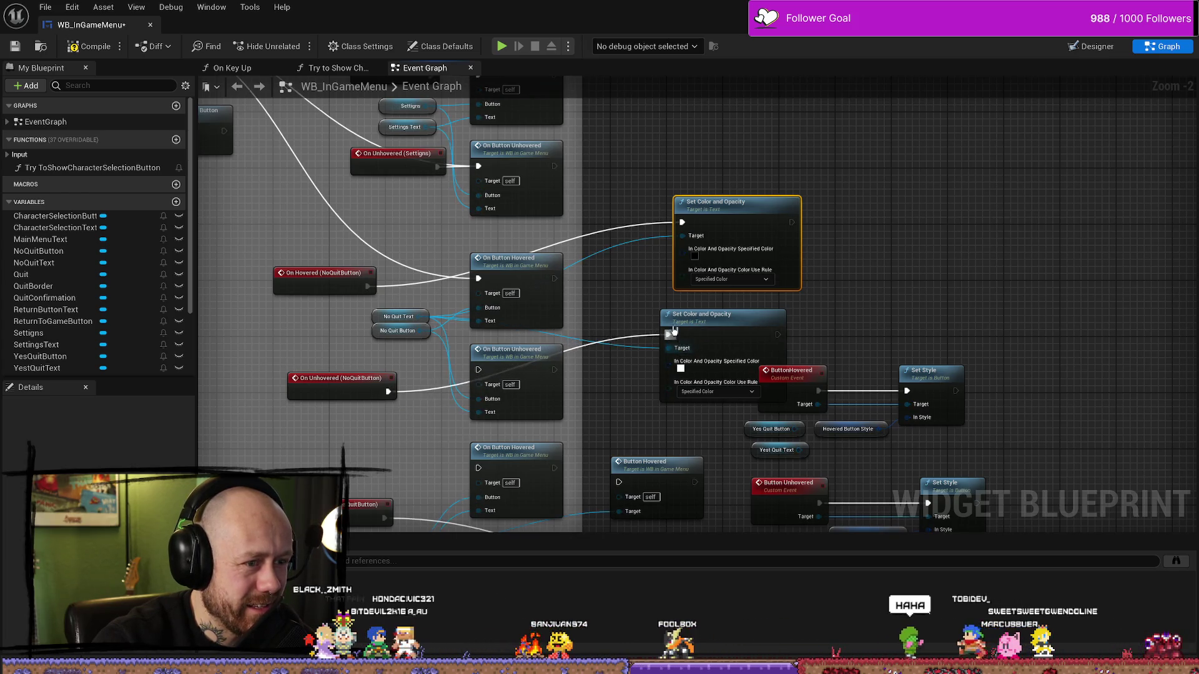
{"action": "left_click", "coordinate": [89, 46]}
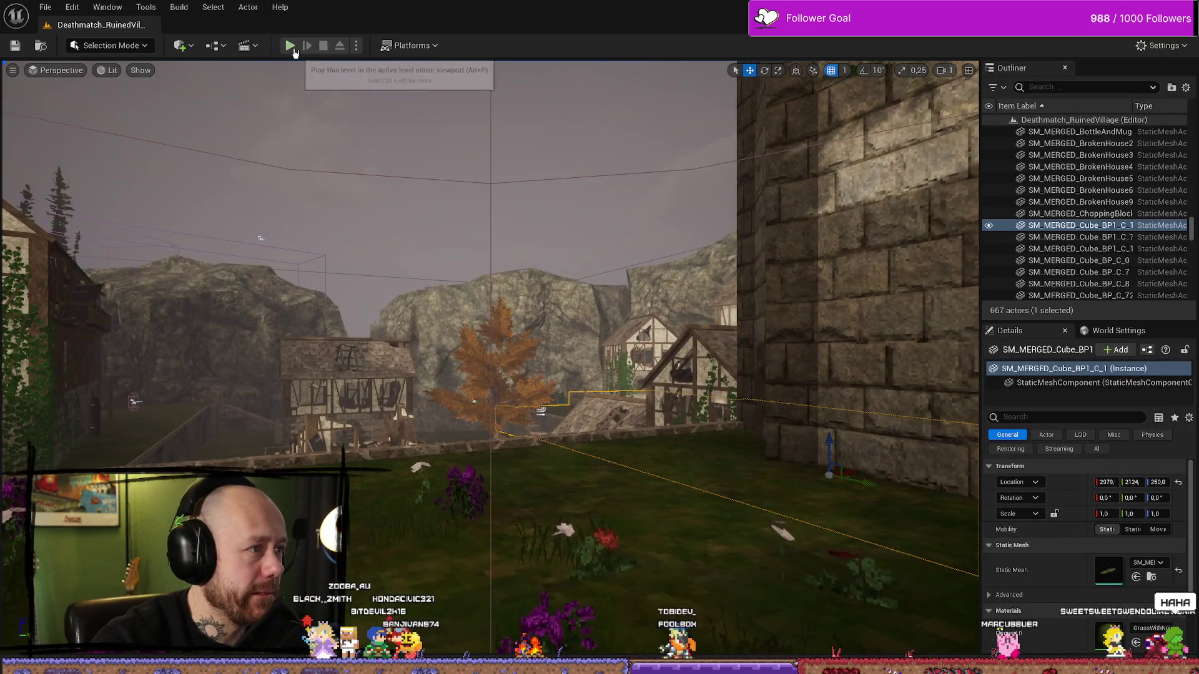
Start a play test and open the Leave Match confirmation from the pause menu.
{"action": "left_click", "coordinate": [290, 46]}
{"action": "key", "text": "Escape"}
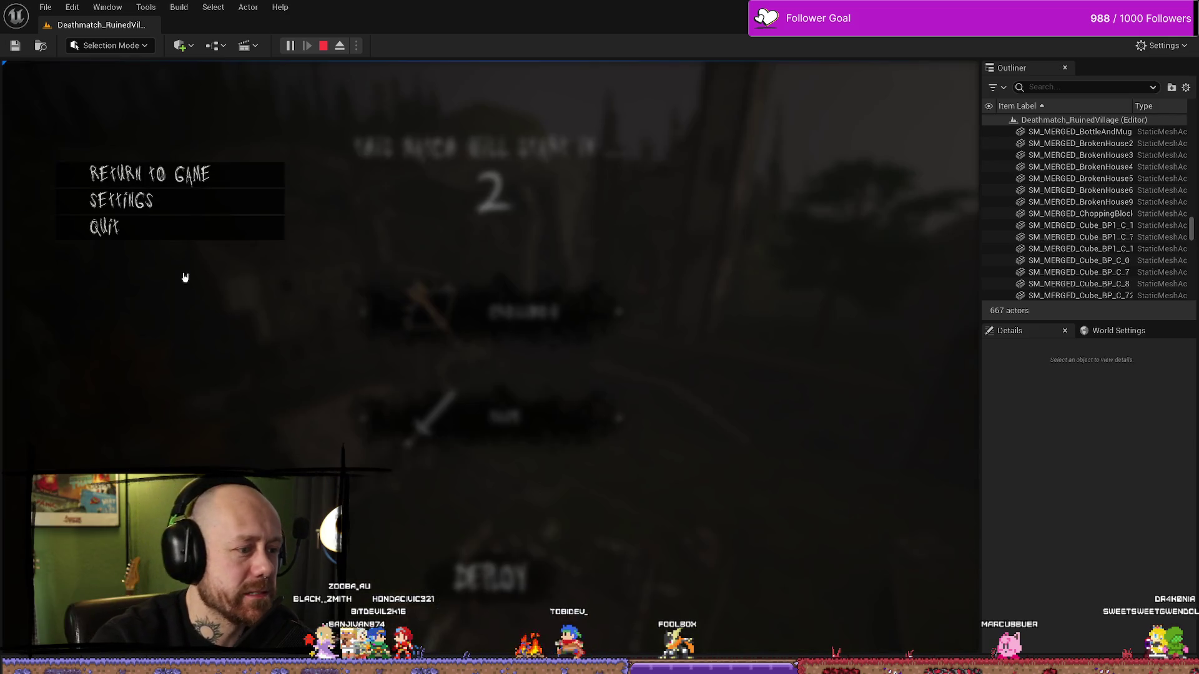
{"action": "left_click", "coordinate": [171, 237]}
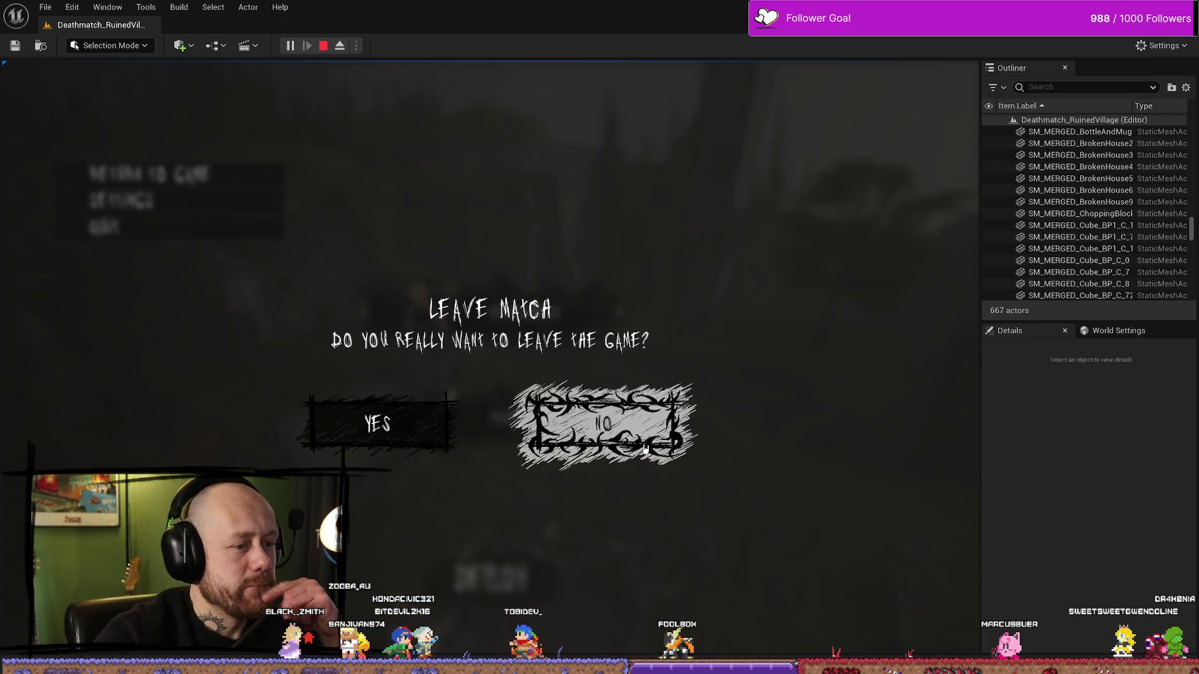
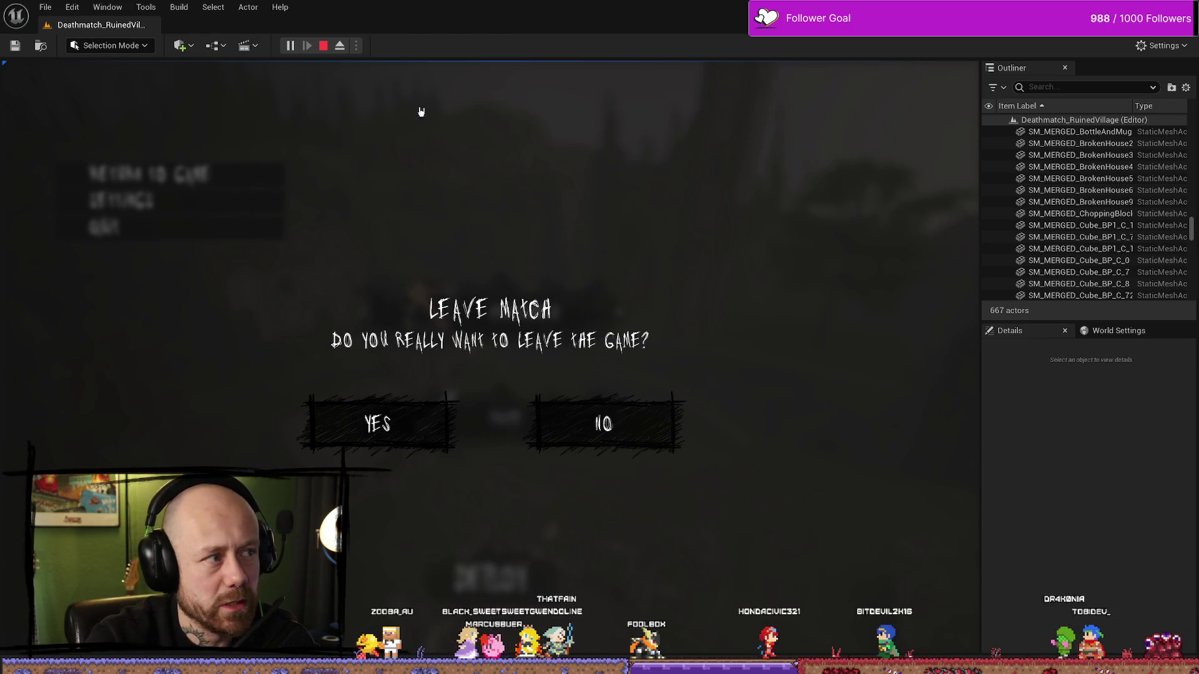
Restart Play-in-Editor in an immersive full-screen viewport, reaching the countdown with Crossbow and Knife loadouts.
{"action": "key", "text": "Escape"}
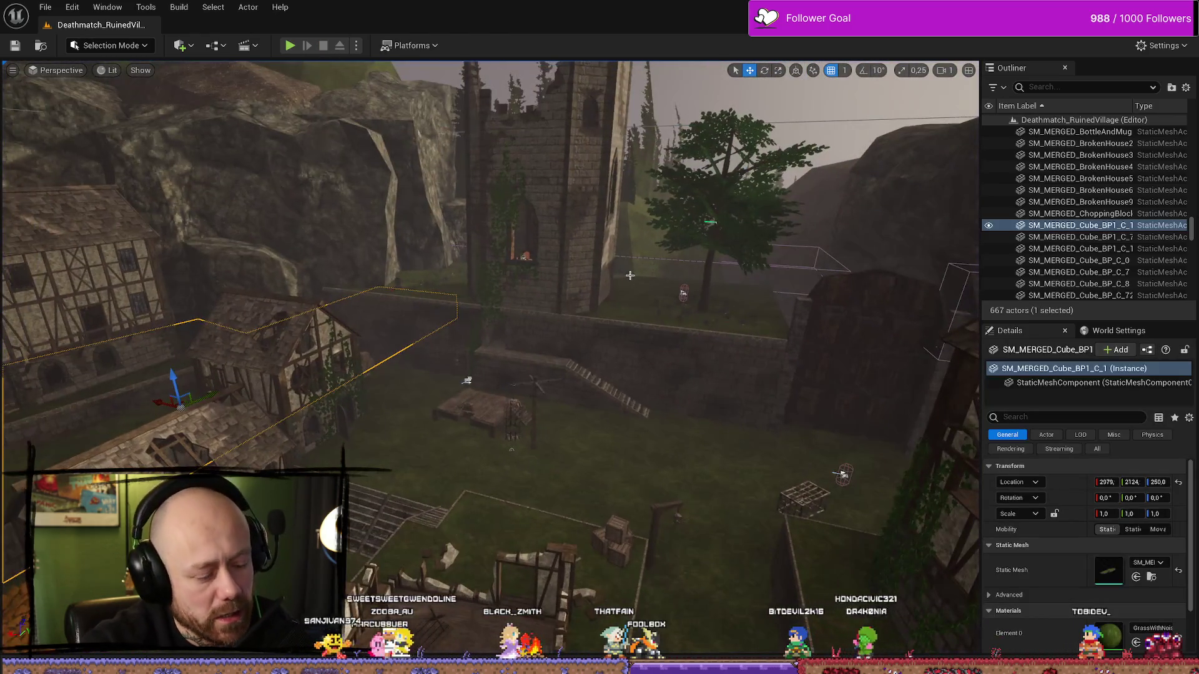
{"action": "key", "text": "F11"}
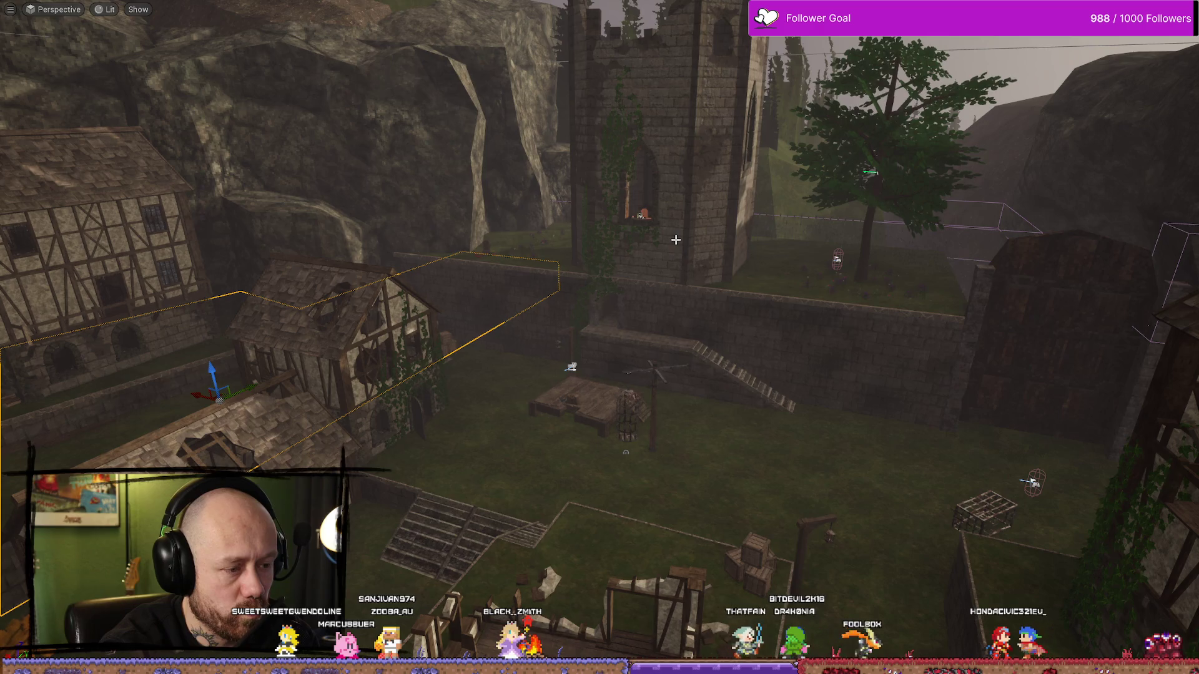
{"action": "key", "text": "alt+p"}
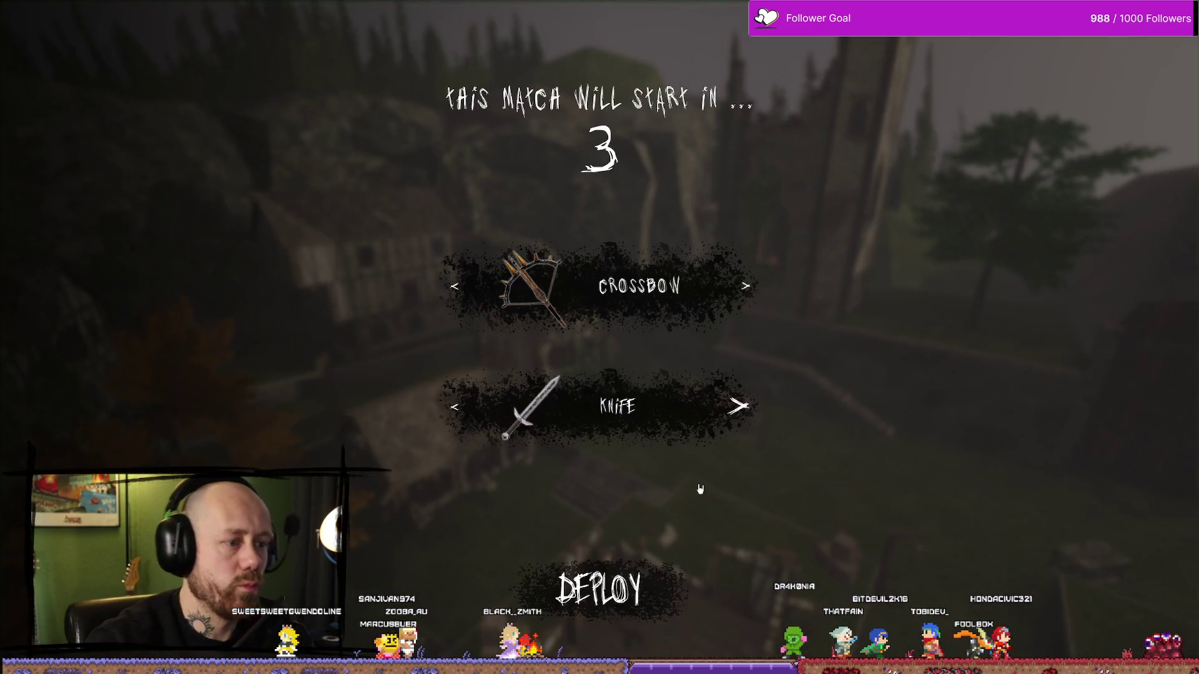
Deploy with the crossbow, then choose Quit from the pause menu to reach Leave Match.
{"action": "left_click", "coordinate": [603, 585]}
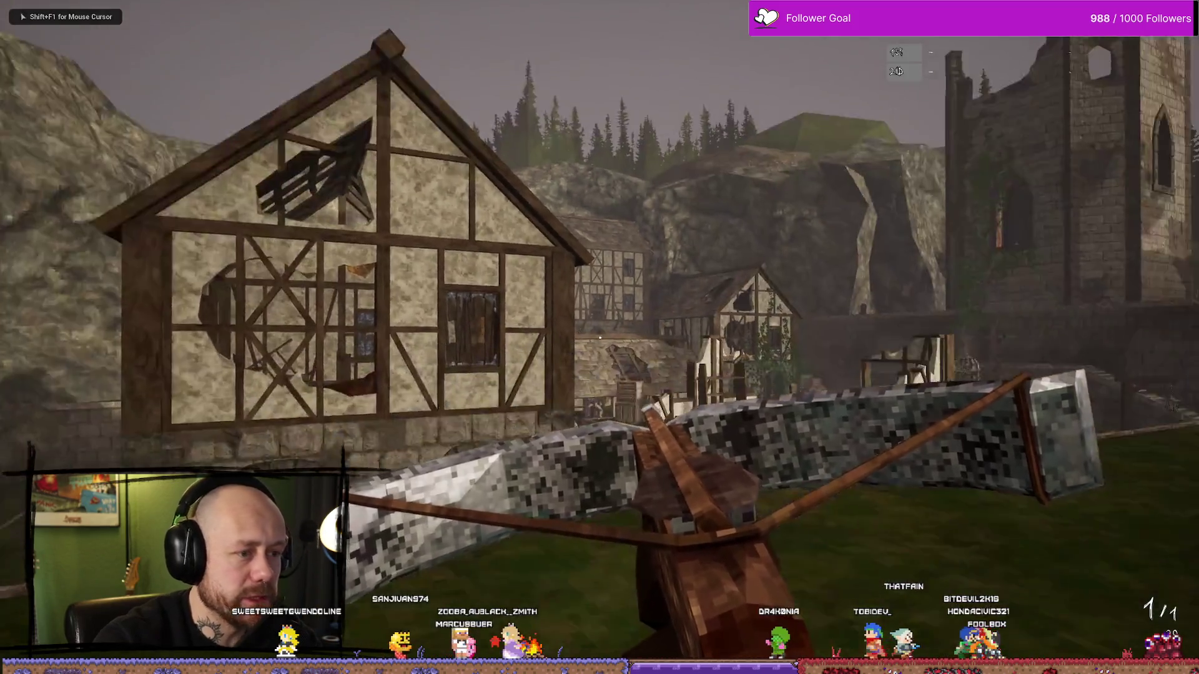
{"action": "key", "text": "Escape"}
{"action": "left_click", "coordinate": [177, 221]}
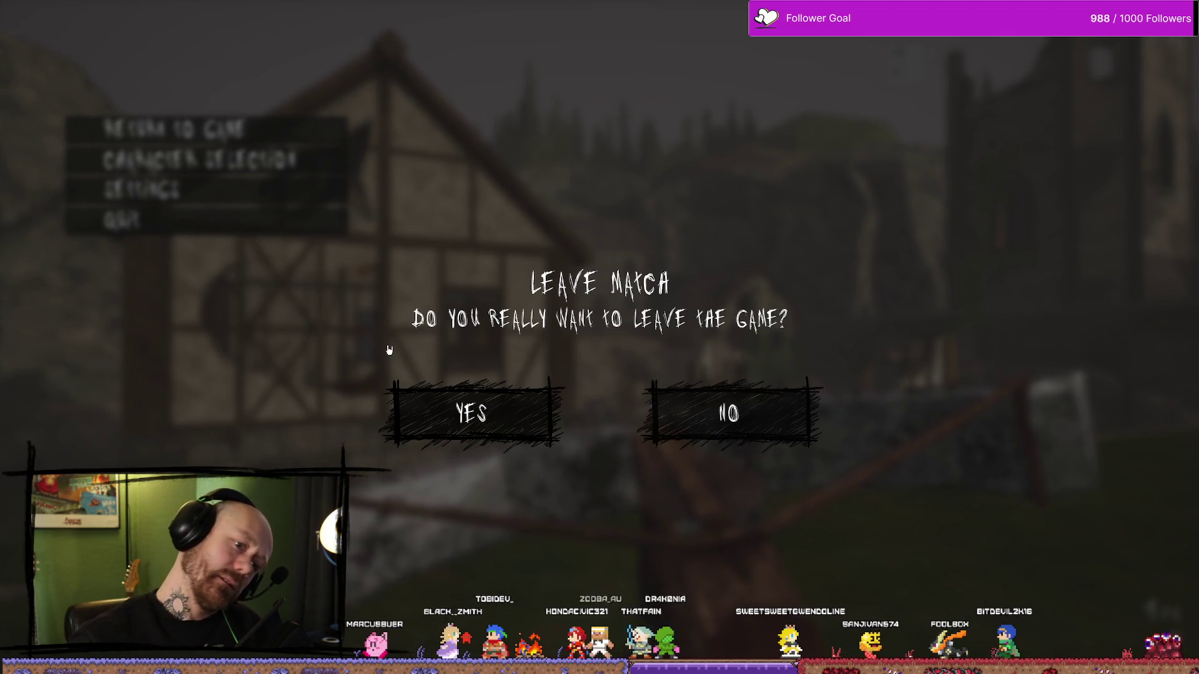
Cancel leaving and resume, then check the Audio and Video & Graphics settings before returning to play.
{"action": "left_click", "coordinate": [729, 413]}
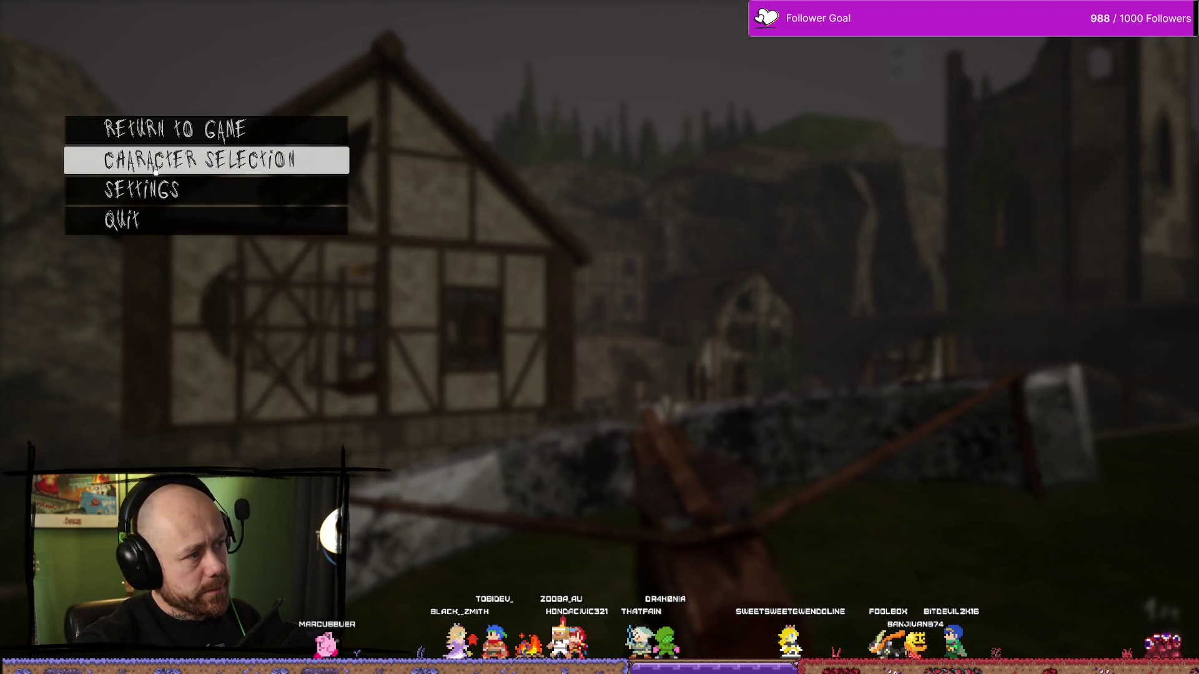
{"action": "left_click", "coordinate": [175, 129]}
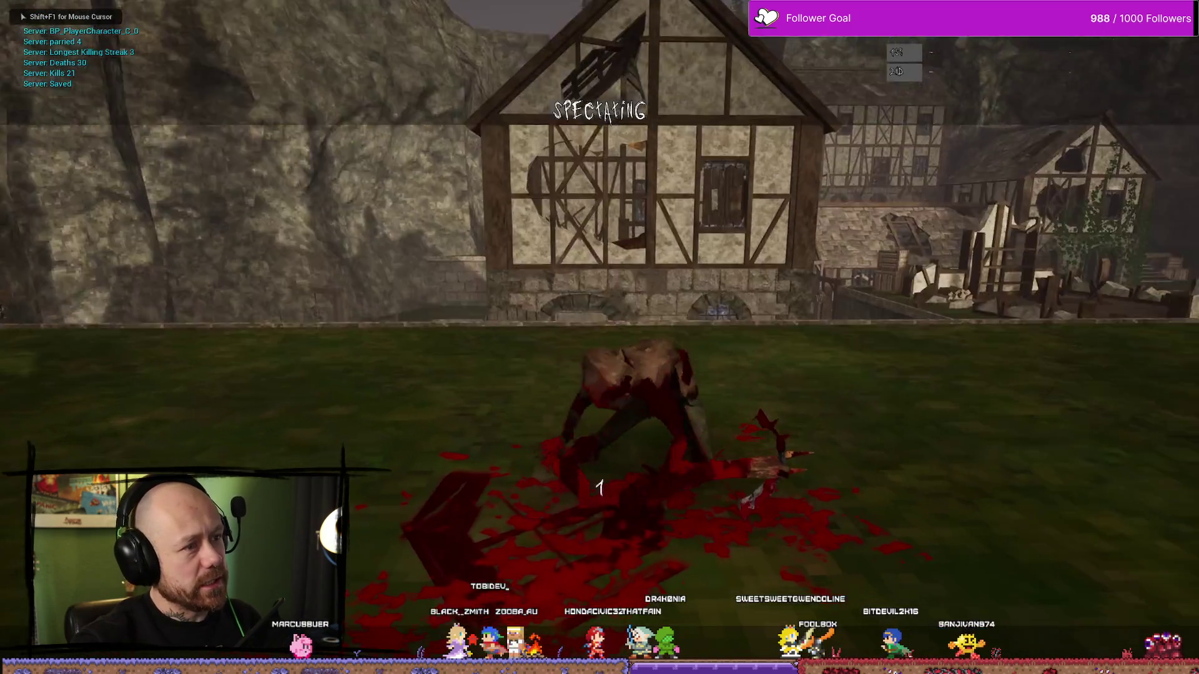
{"action": "key", "text": "Escape"}
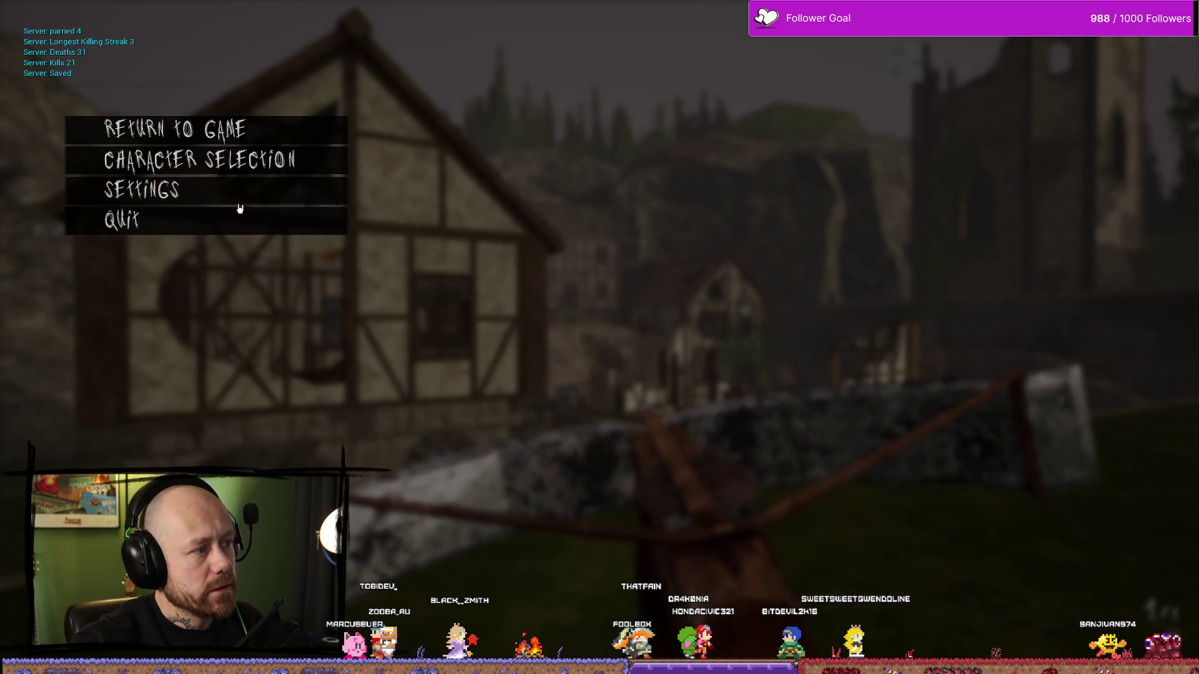
{"action": "left_click", "coordinate": [212, 193]}
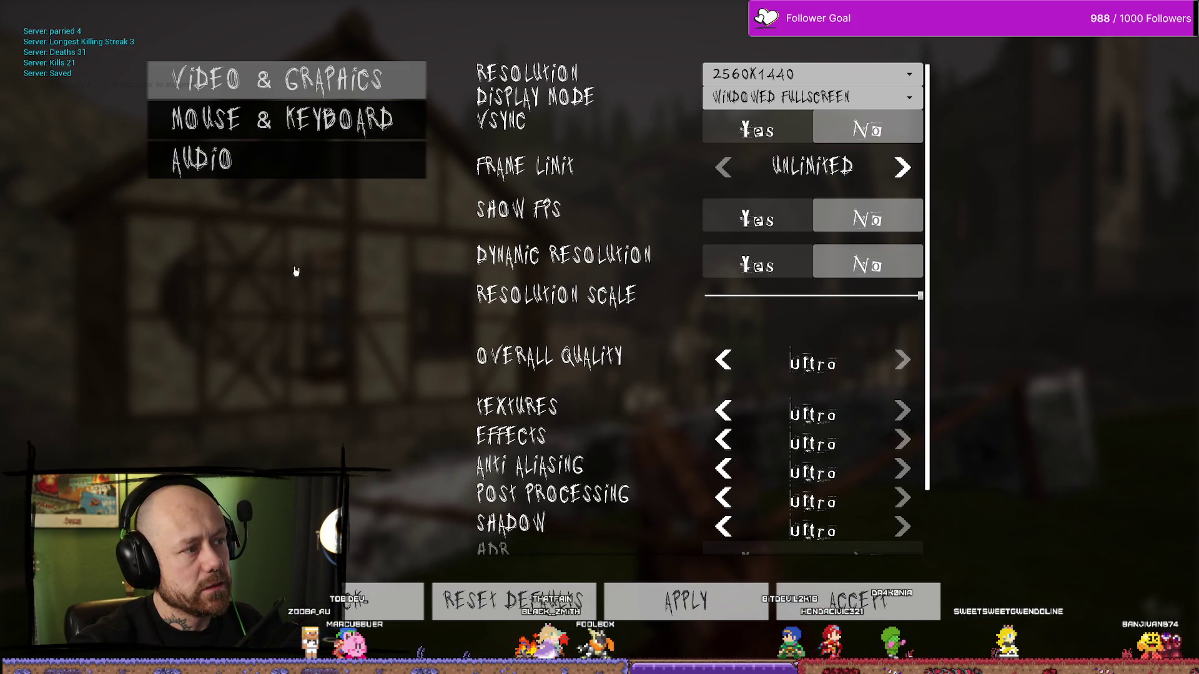
{"action": "left_click", "coordinate": [324, 164]}
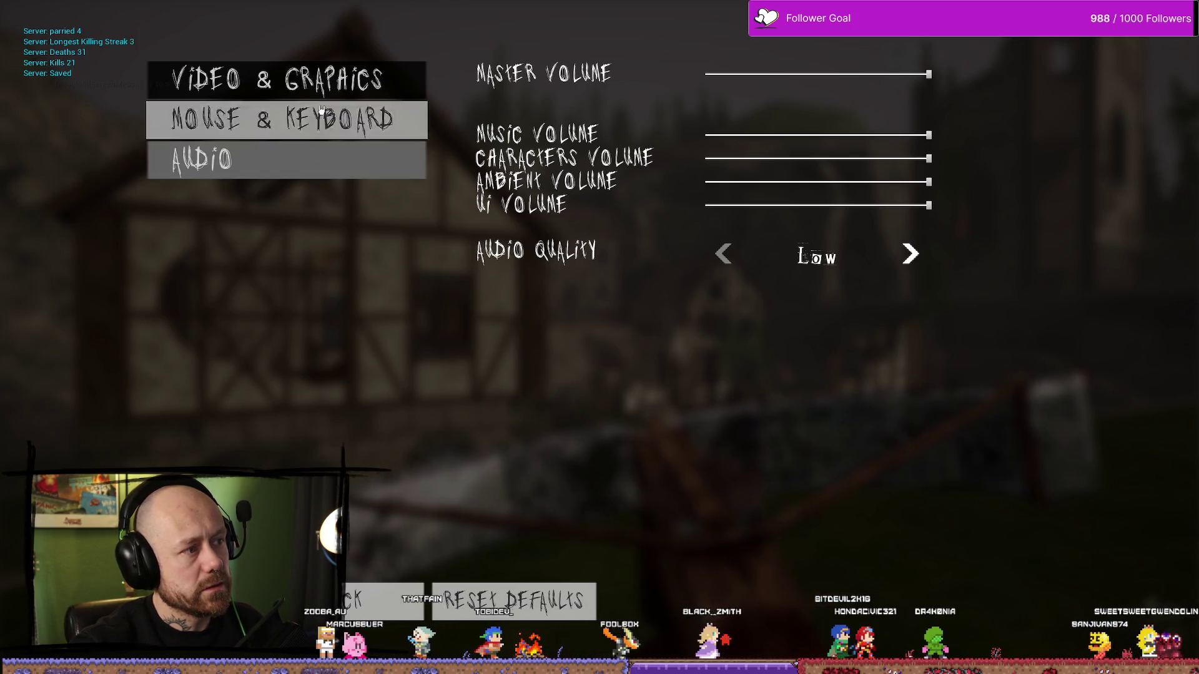
{"action": "left_click", "coordinate": [262, 80]}
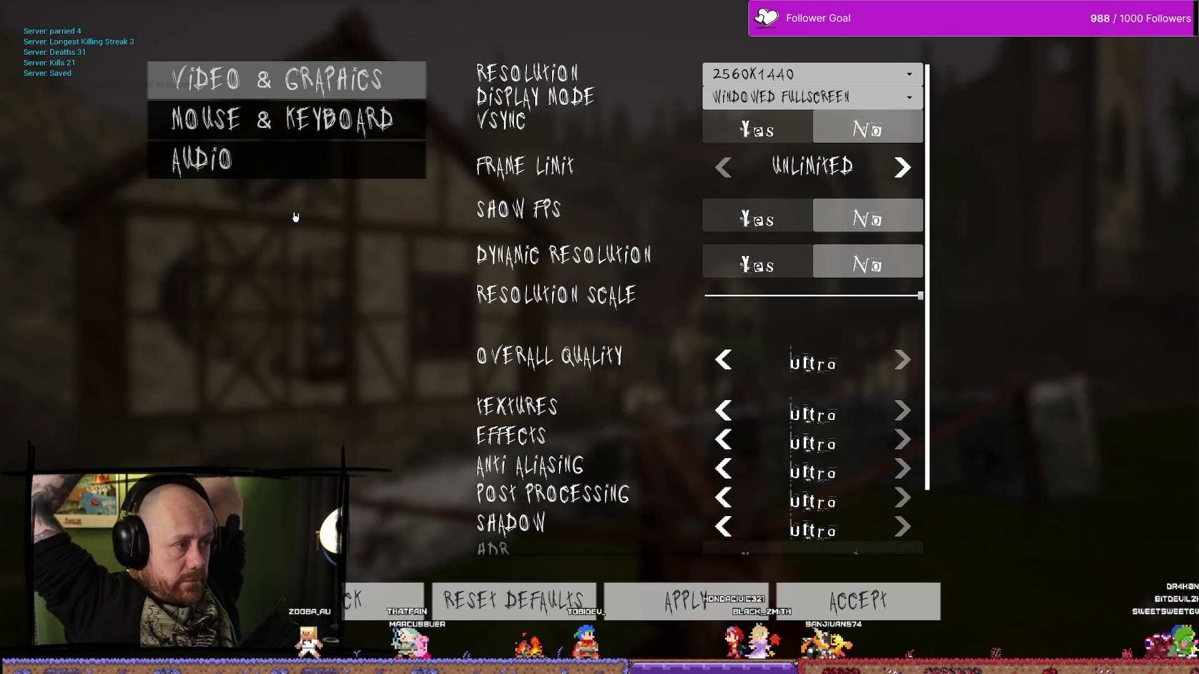
{"action": "left_click", "coordinate": [369, 615]}
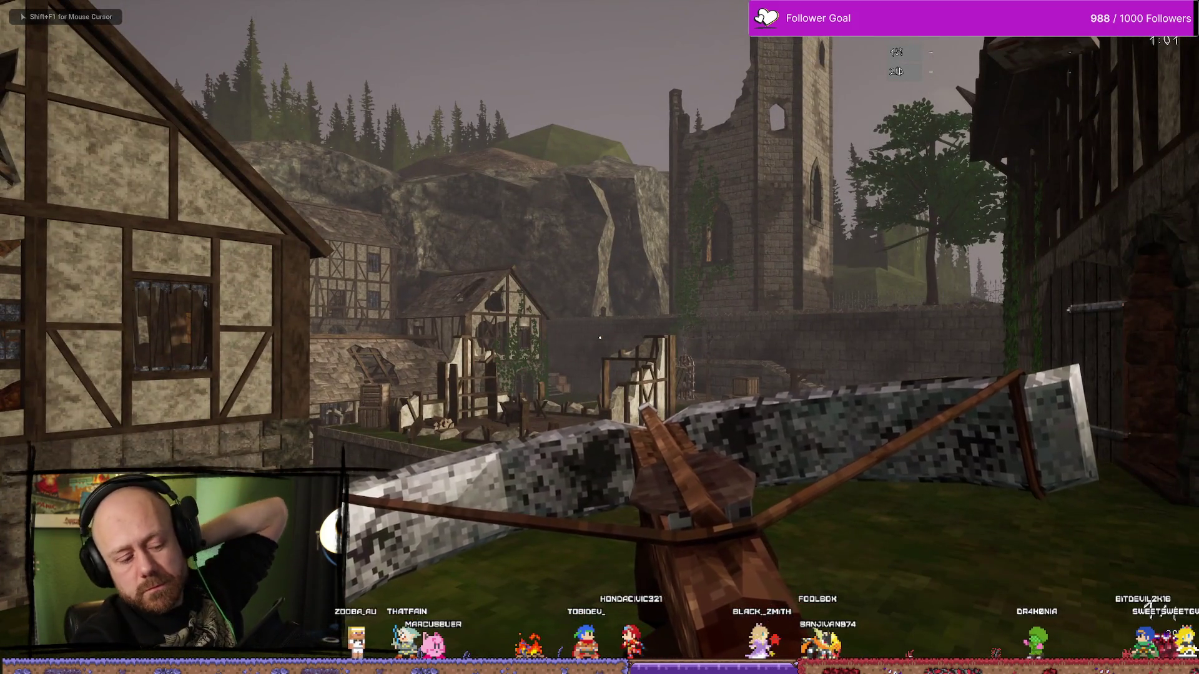
Quit from the pause menu and inspect the thorny-framed Leave Match buttons, confirming with Yes.
{"action": "key", "text": "Escape"}
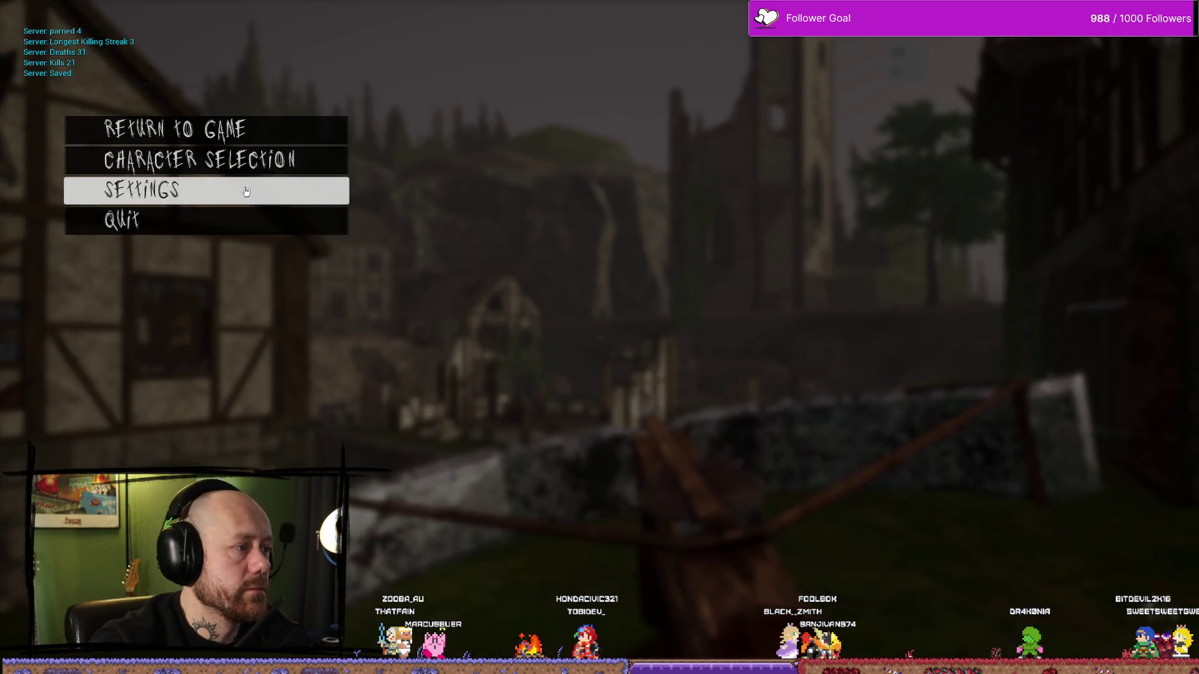
{"action": "left_click", "coordinate": [230, 229]}
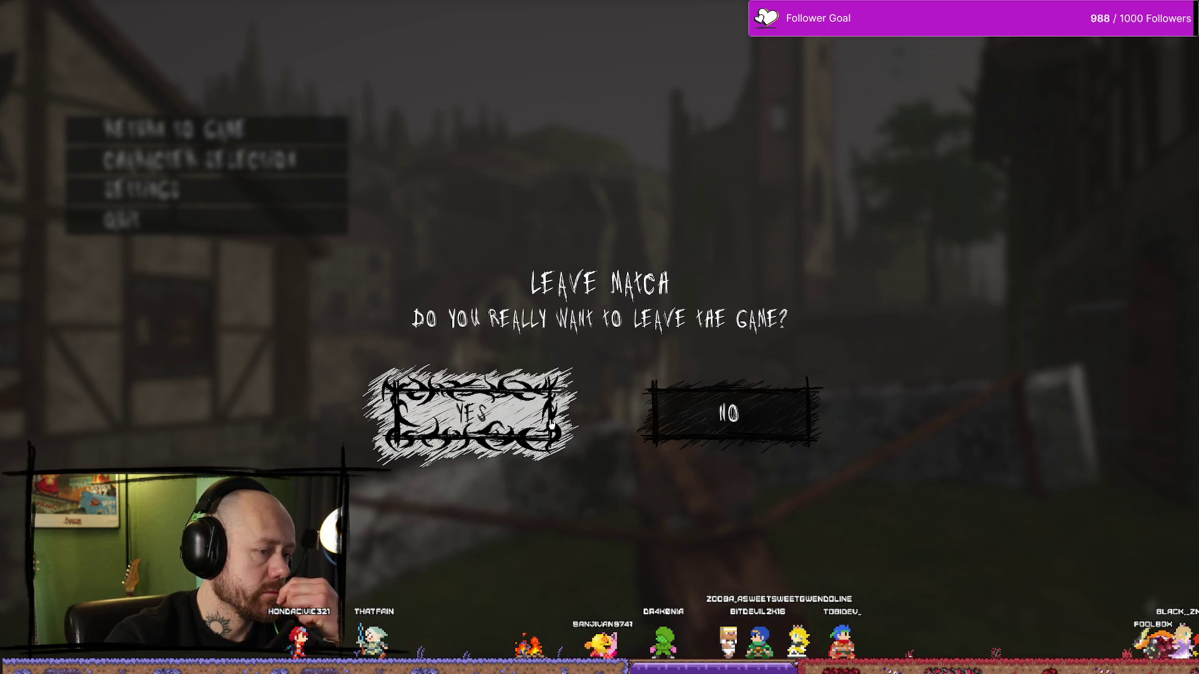
{"action": "left_click", "coordinate": [551, 425]}
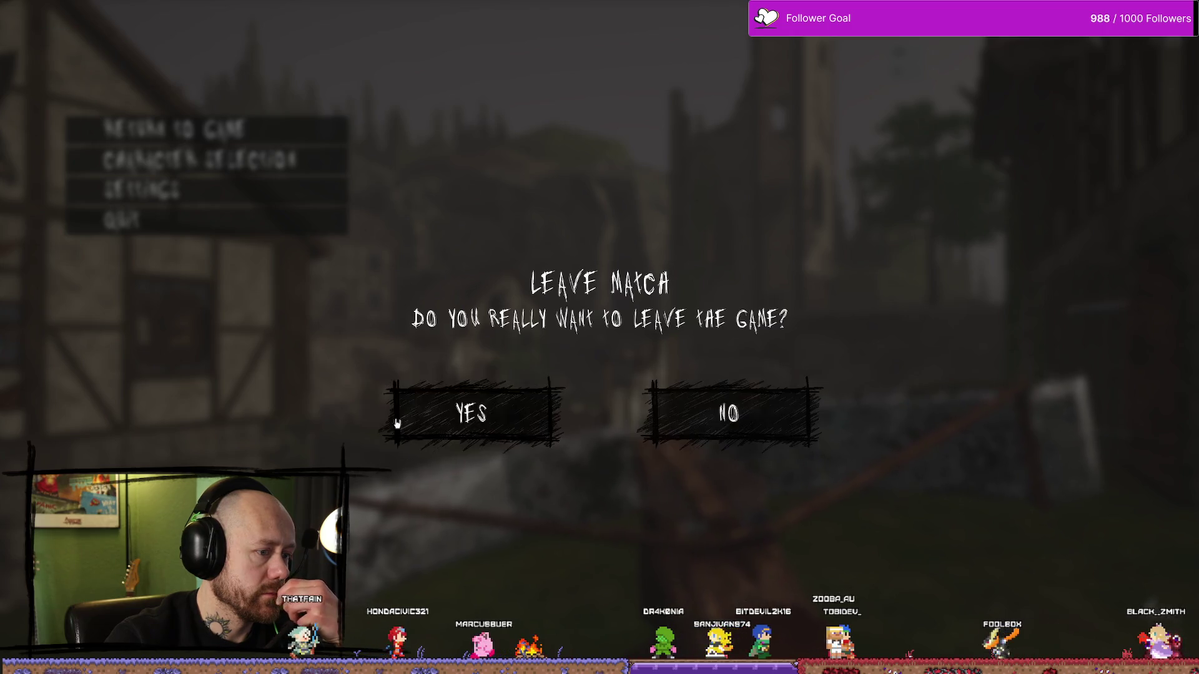
{"action": "left_click", "coordinate": [471, 412]}
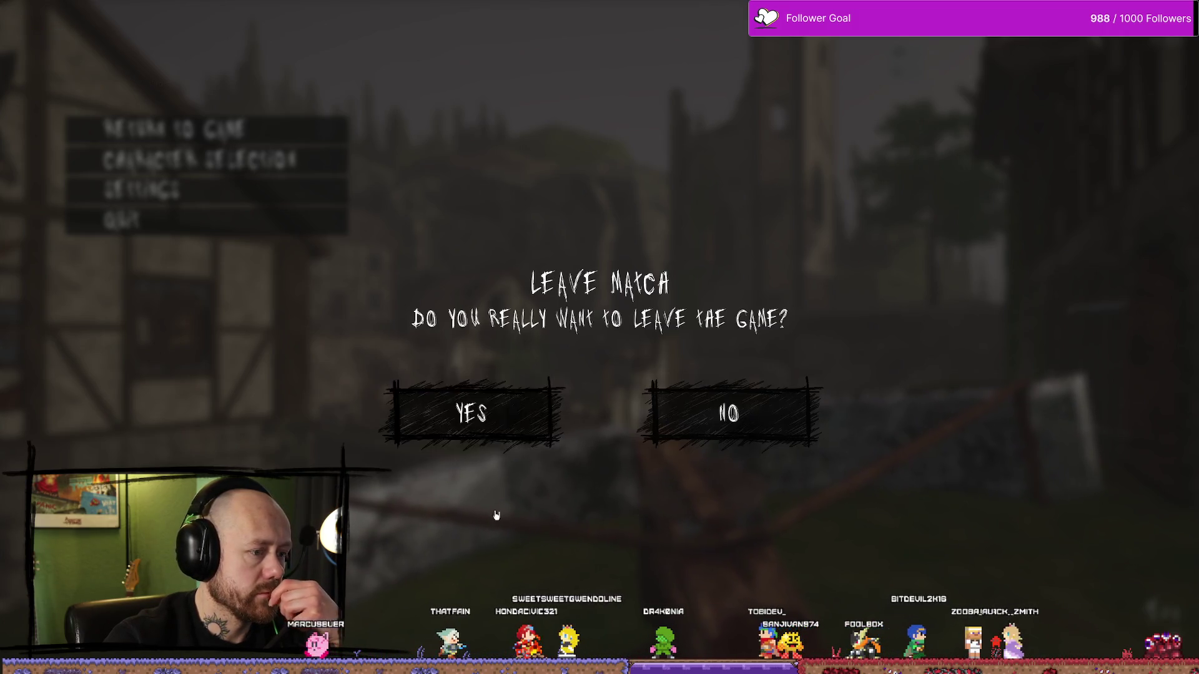
{"action": "left_click", "coordinate": [427, 430]}
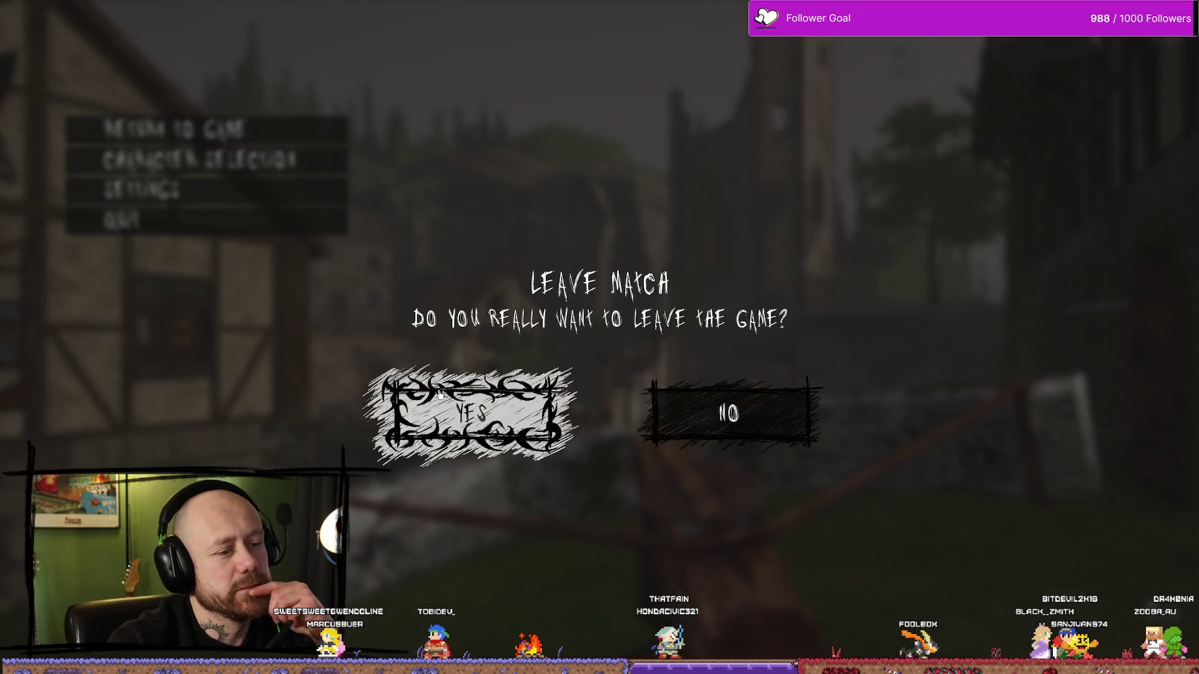
{"action": "left_click", "coordinate": [472, 413]}
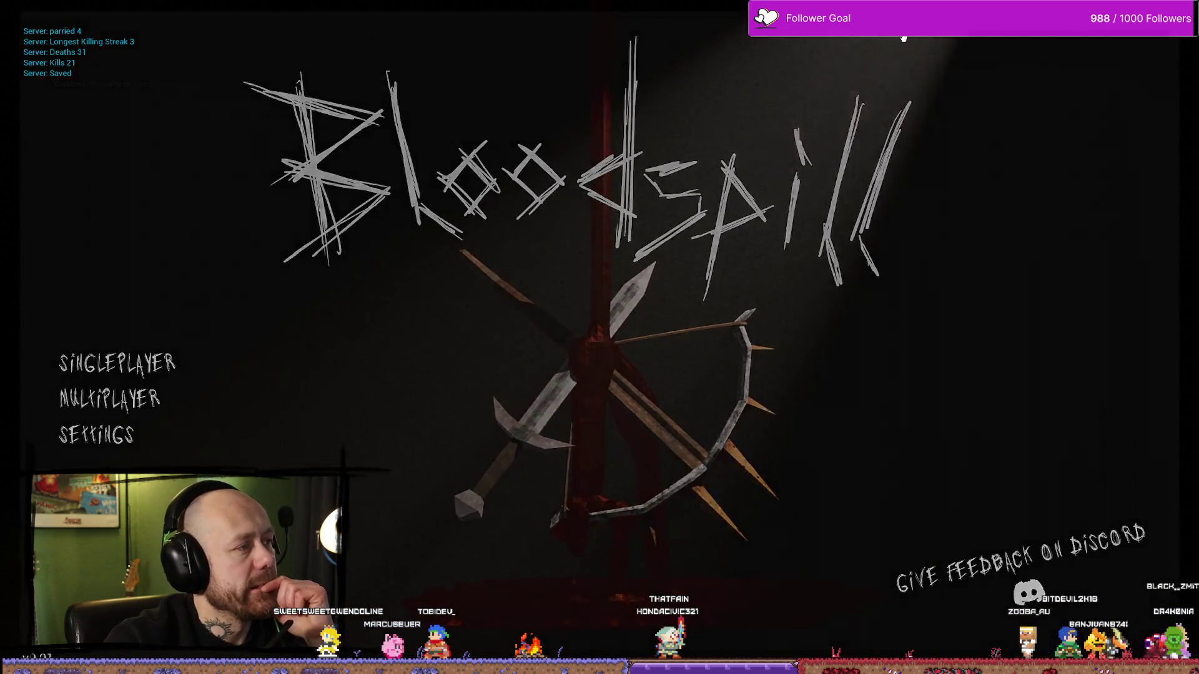
Stop the play session and orbit the viewport toward the stone tower and hanging cage.
{"action": "key", "text": "Escape"}
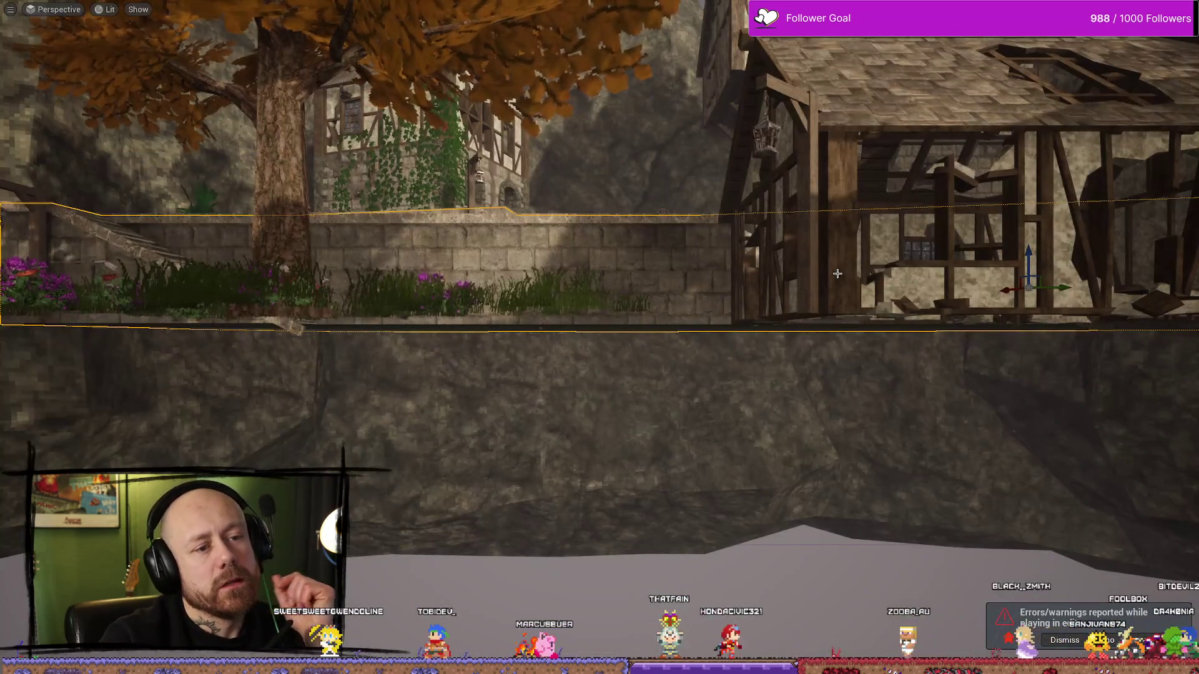
{"action": "mouse_move", "coordinate": [837, 274]}
{"action": "left_mouse_down"}
{"action": "mouse_move", "coordinate": [1030, 263]}
{"action": "mouse_move", "coordinate": [1061, 206]}
{"action": "left_mouse_up"}
{"action": "mouse_move", "coordinate": [599, 338]}
{"action": "left_mouse_down"}
{"action": "mouse_move", "coordinate": [561, 375]}
{"action": "mouse_move", "coordinate": [487, 388]}
{"action": "left_mouse_up"}
Browse the Shader, MyTextures and MyMeshes folders in the Content Drawer.
{"action": "key", "text": "ctrl+space"}
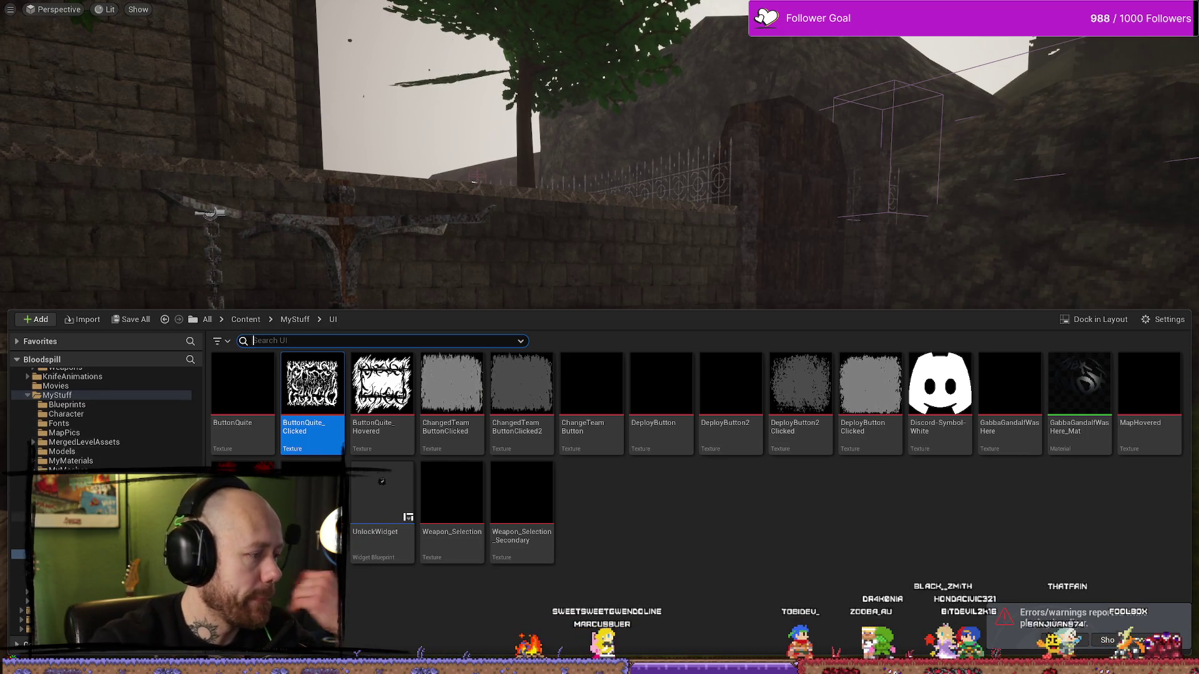
{"action": "left_click", "coordinate": [62, 525]}
{"action": "left_click", "coordinate": [62, 479]}
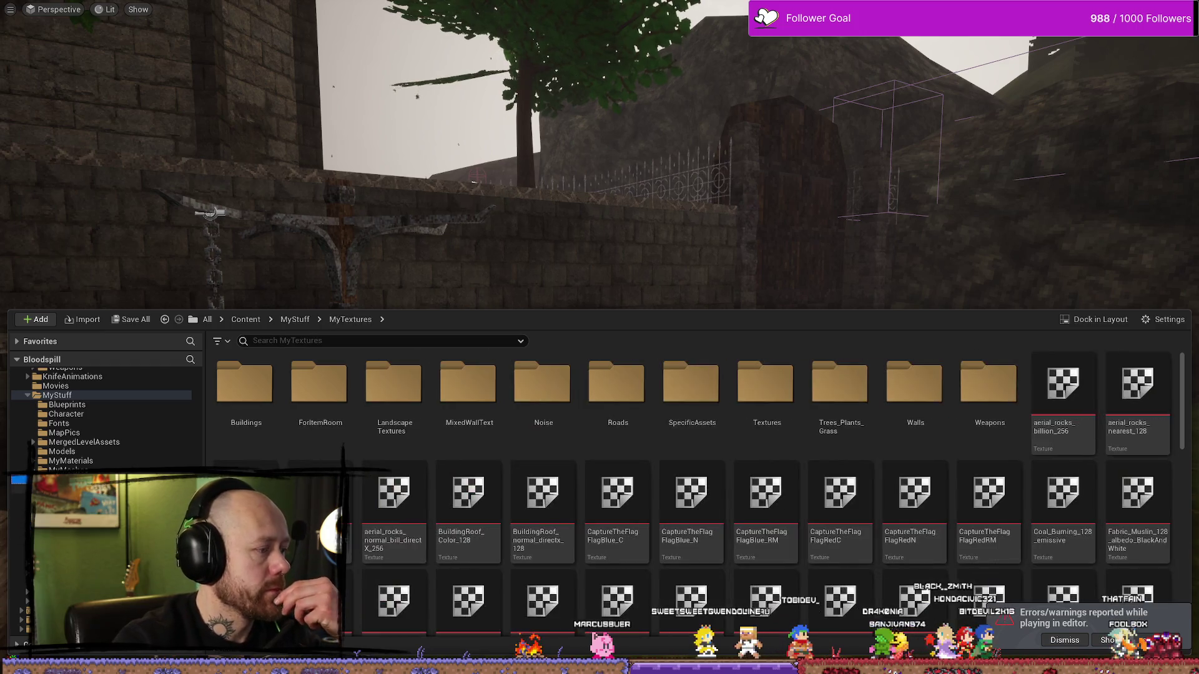
{"action": "left_click", "coordinate": [63, 452]}
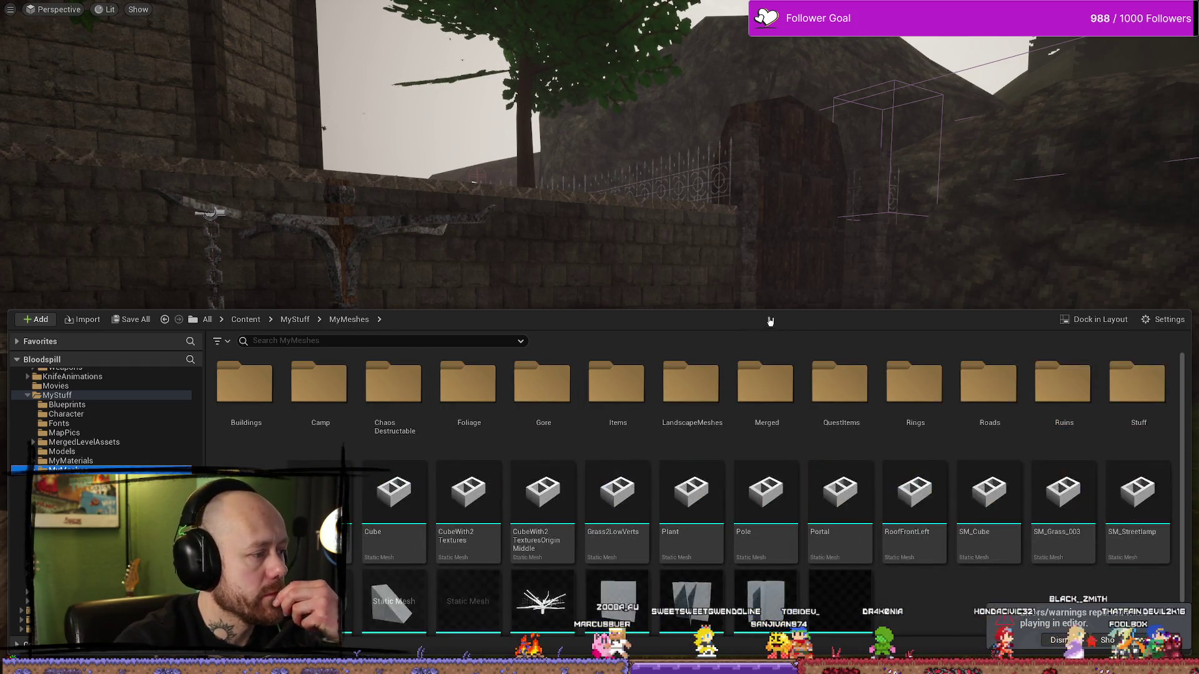
Pull the camera back from the crate, then peek into MyMeshes' Chaos Destructable folder.
{"action": "key", "text": "ctrl+space"}
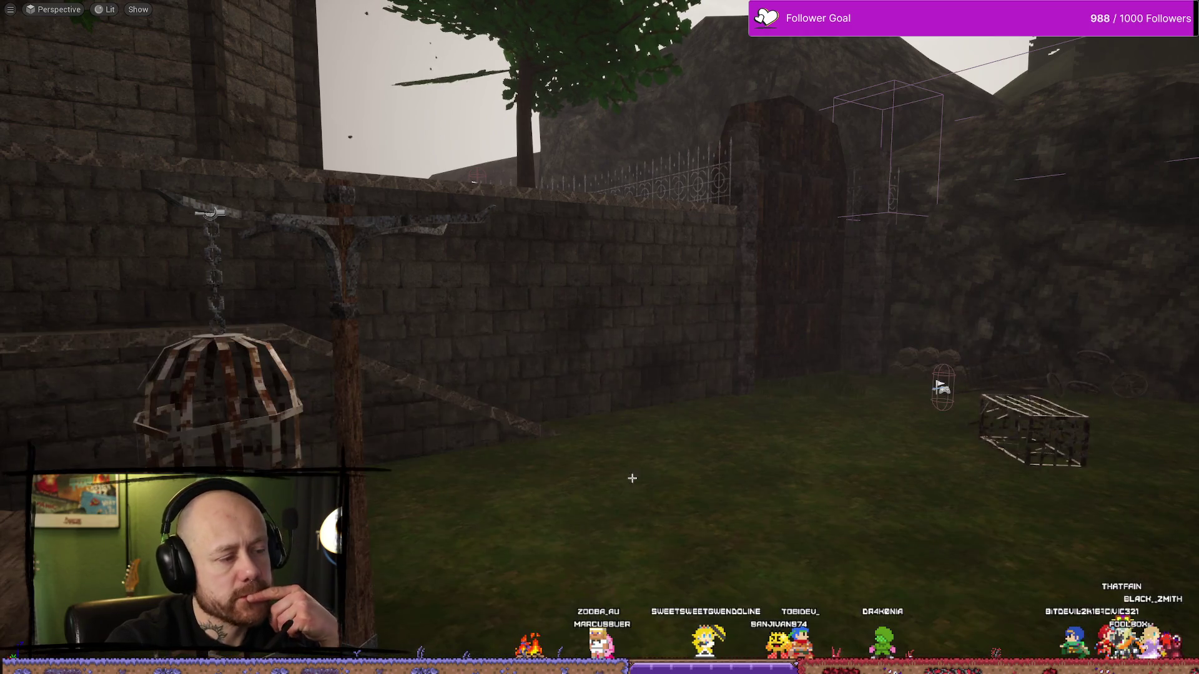
{"action": "left_click_drag", "start_coordinate": [631, 478], "coordinate": [653, 486]}
{"action": "key", "text": "ctrl+space"}
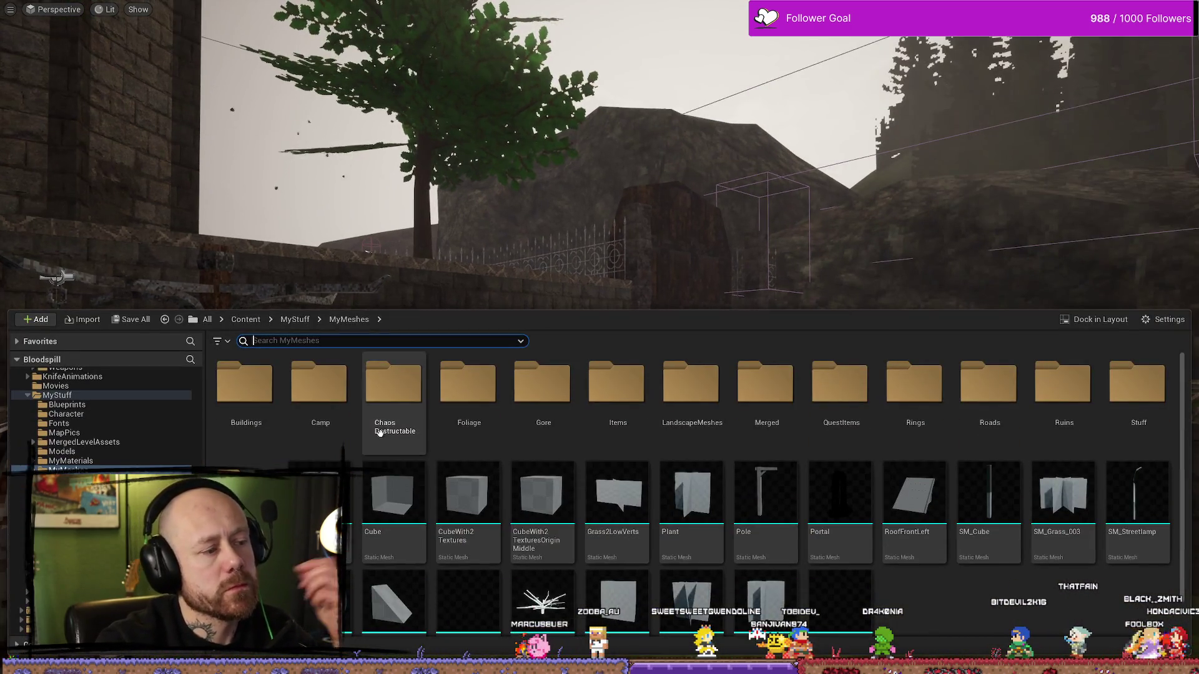
{"action": "double_click", "coordinate": [387, 412]}
{"action": "key", "text": "alt+Left"}
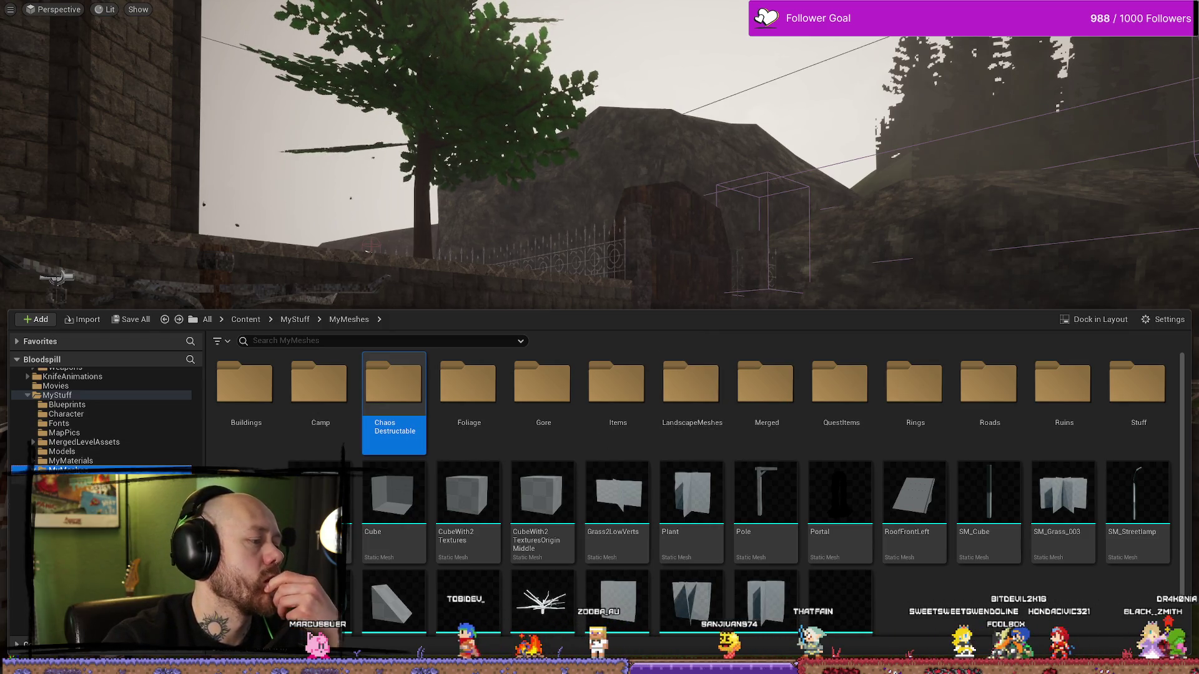
Check the Buildings folder, then return through MyMeshes to show MyStuff's contents.
{"action": "left_click", "coordinate": [69, 480]}
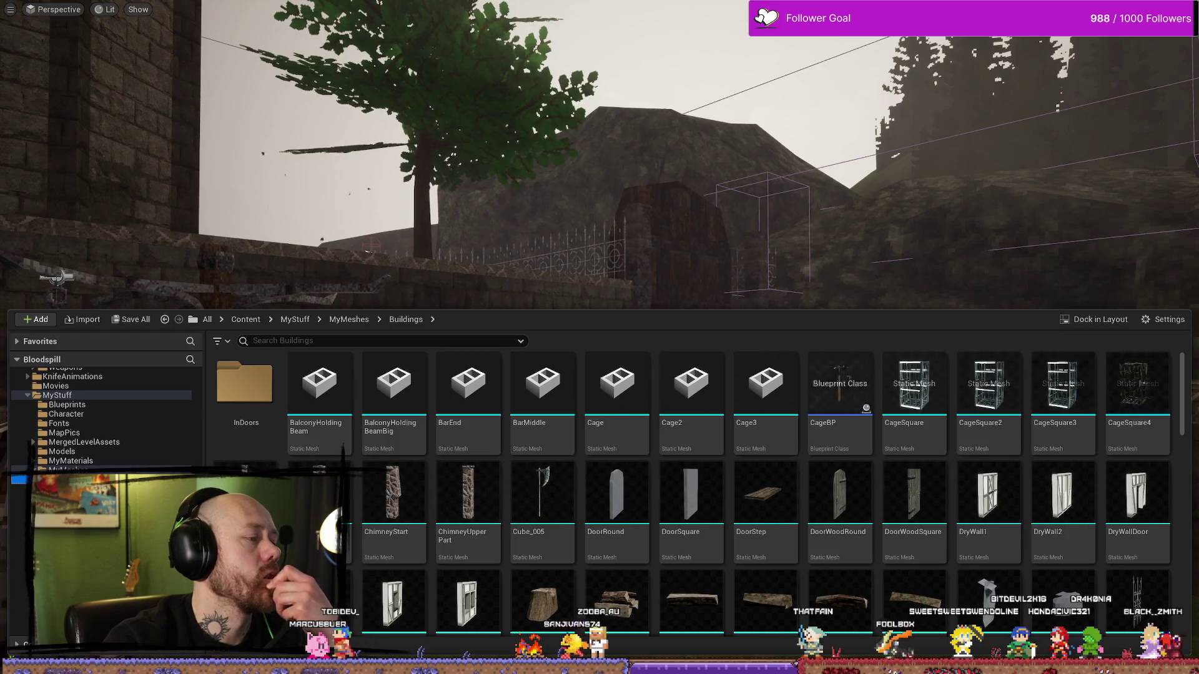
{"action": "left_click", "coordinate": [65, 470]}
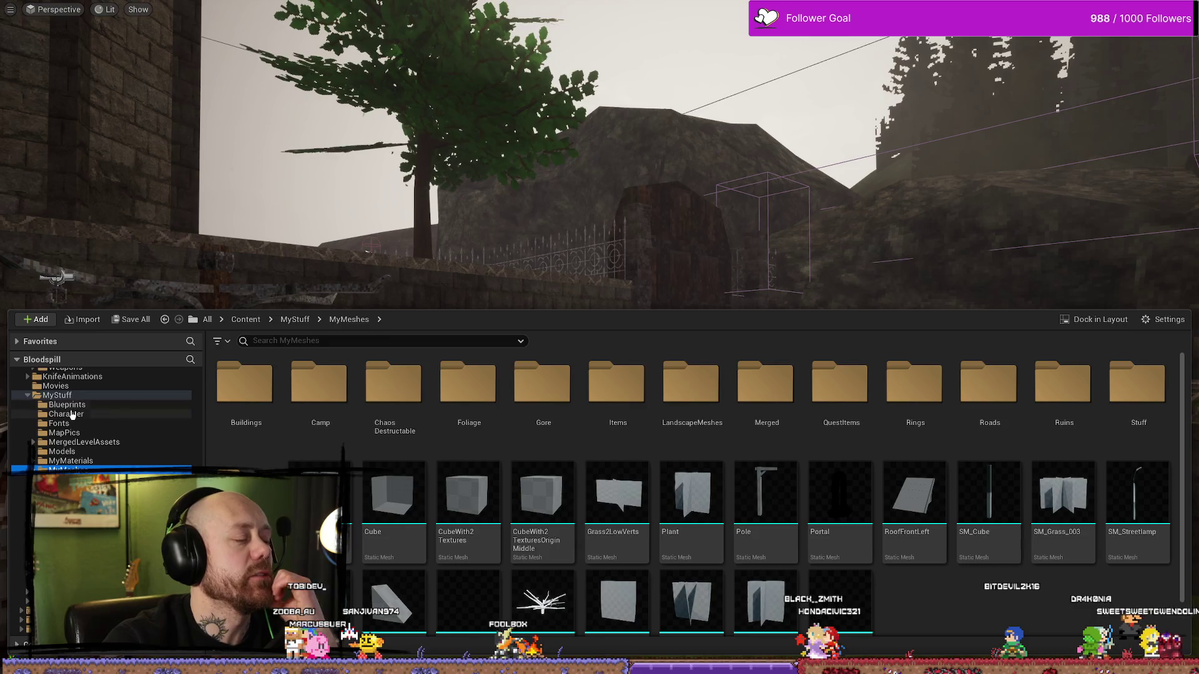
{"action": "left_click", "coordinate": [26, 397]}
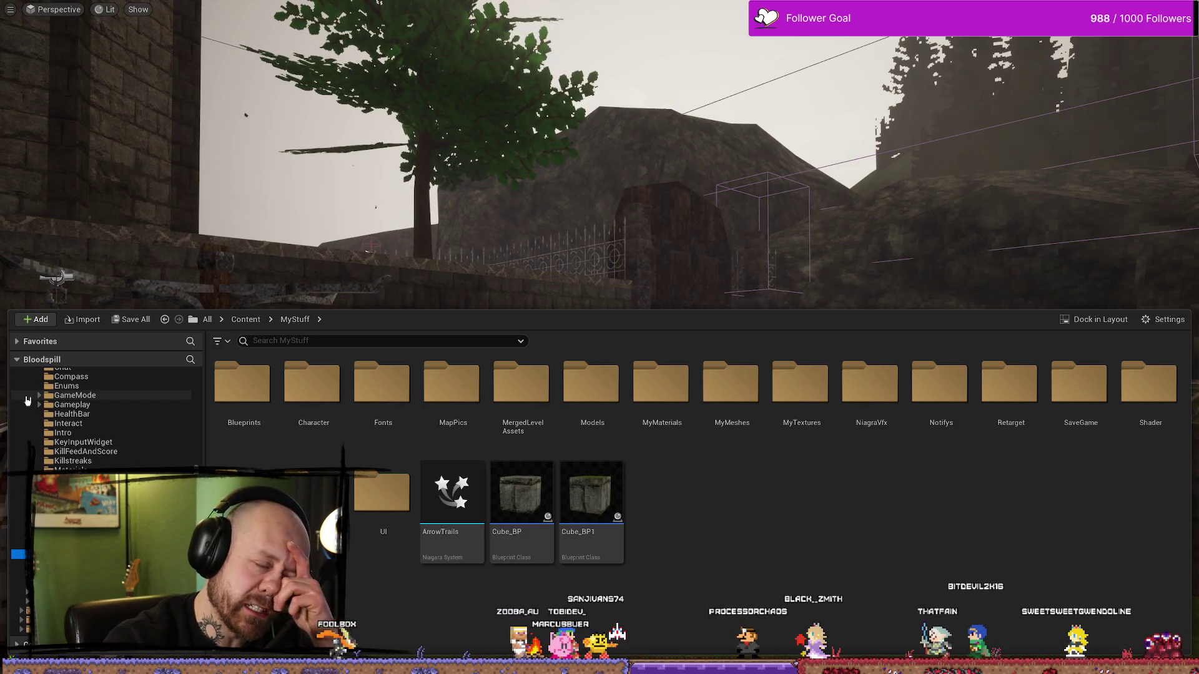
Open the FPS folder's Maps and then the Menus levels folder.
{"action": "scroll", "coordinate": [36, 419], "scroll_direction": "up", "scroll_amount": 10}
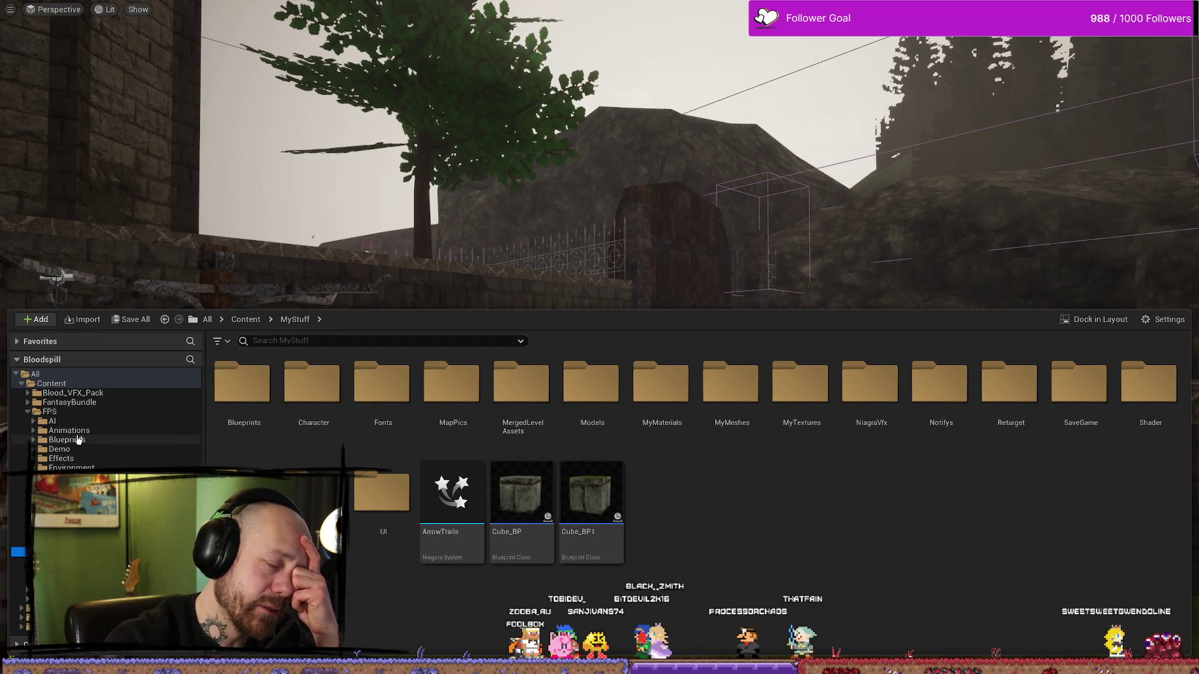
{"action": "left_click", "coordinate": [80, 413]}
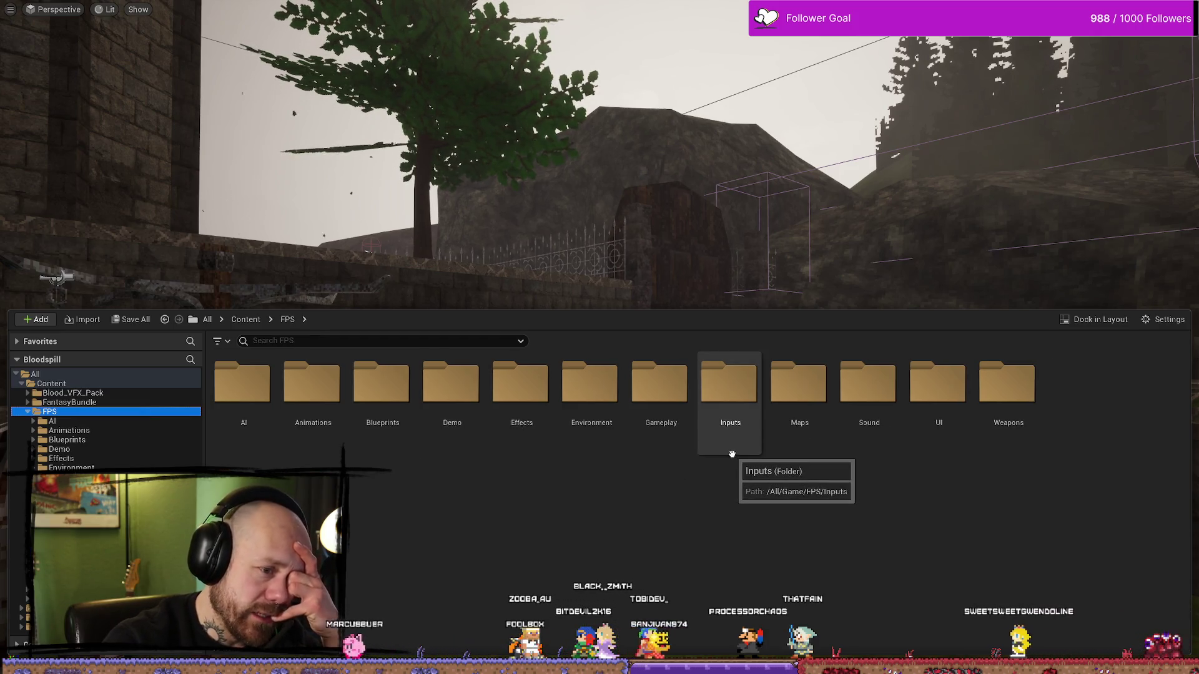
{"action": "double_click", "coordinate": [798, 422]}
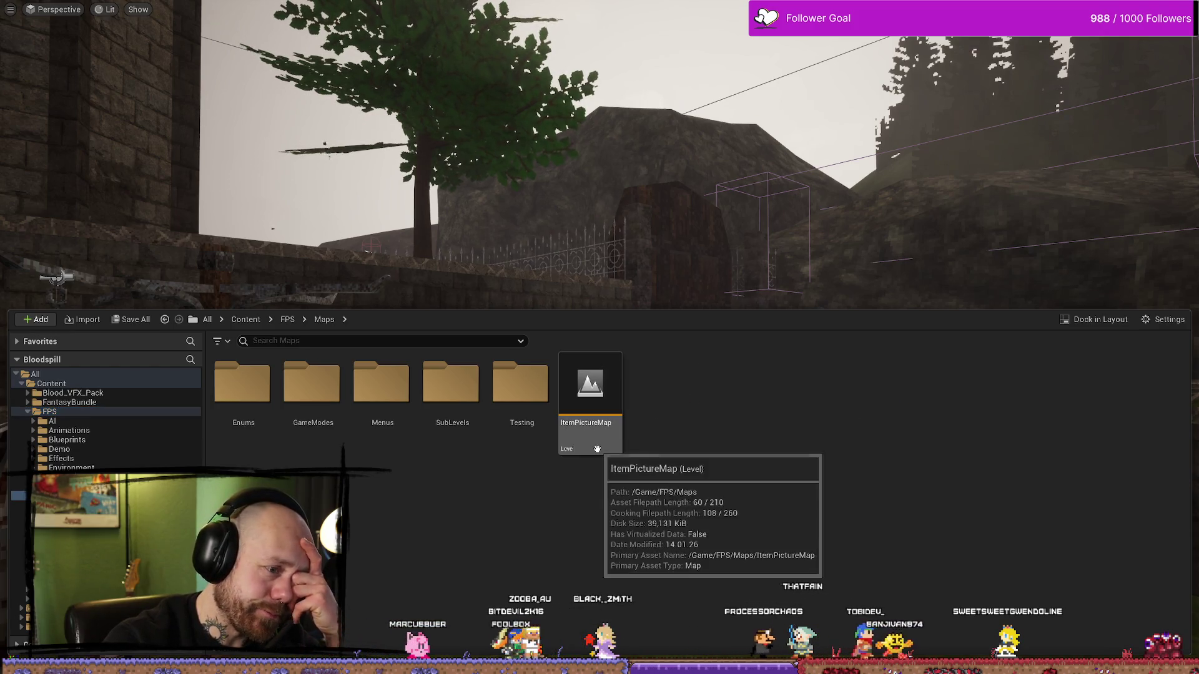
{"action": "left_click", "coordinate": [362, 389]}
{"action": "double_click", "coordinate": [362, 390]}
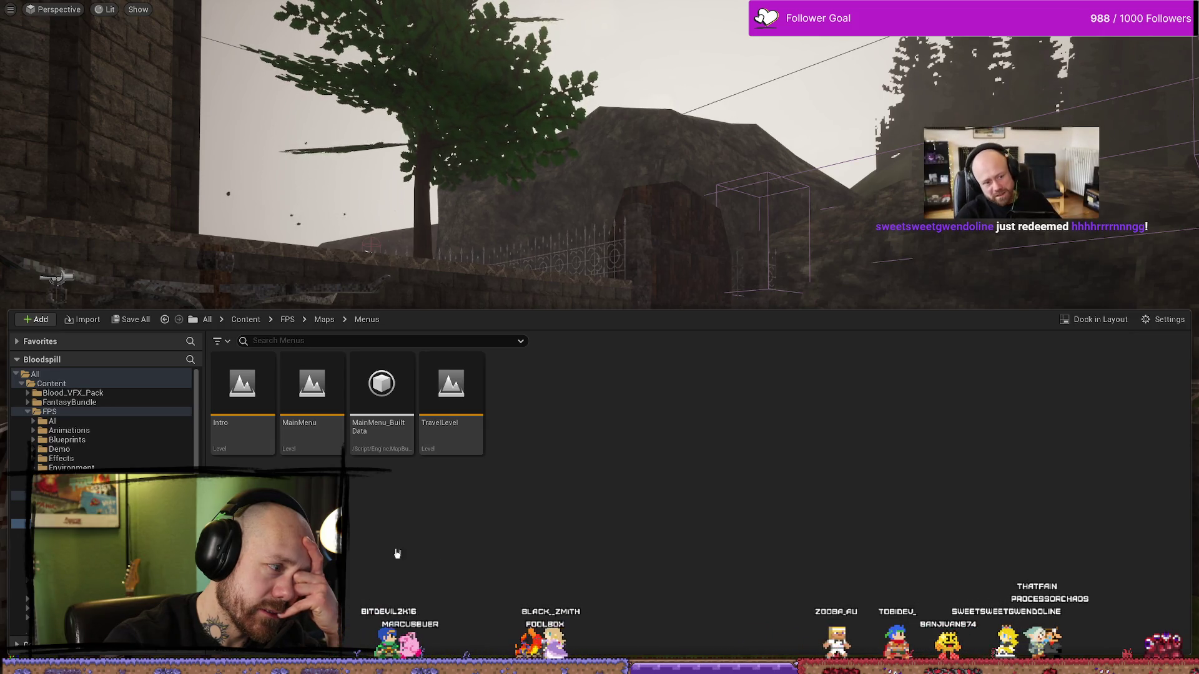
View the FPS UI folder, then open the UI folder inside MyStuff.
{"action": "scroll", "coordinate": [100, 419], "scroll_direction": "down", "scroll_amount": 2}
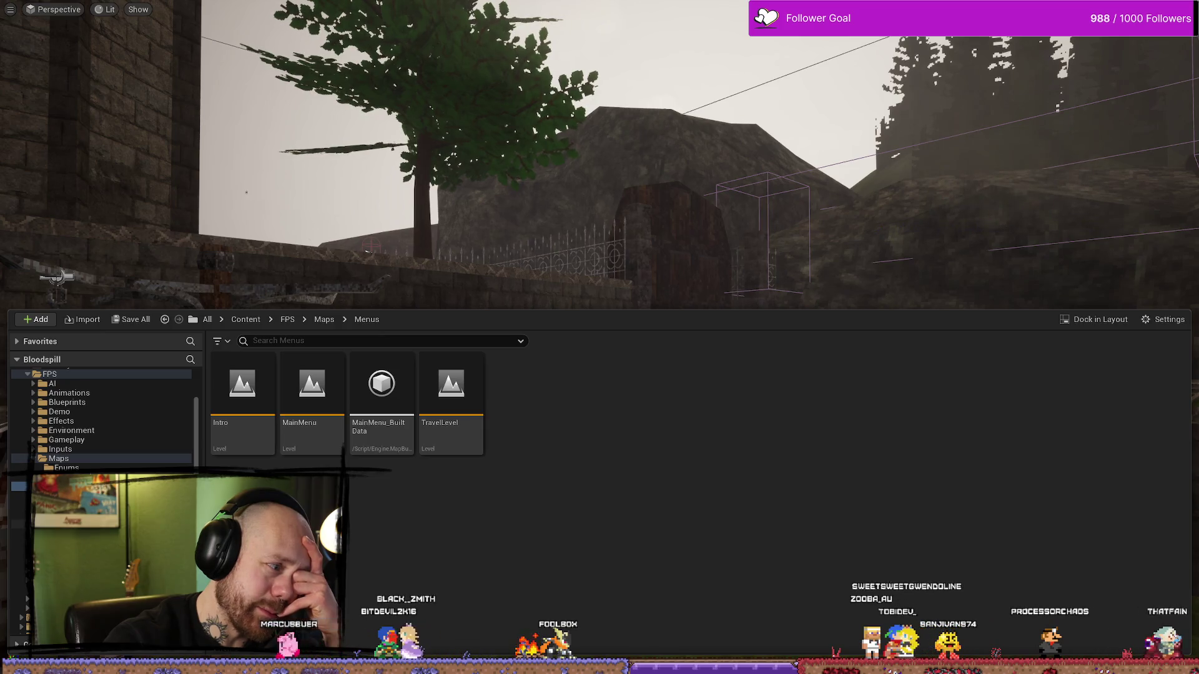
{"action": "left_click", "coordinate": [19, 524]}
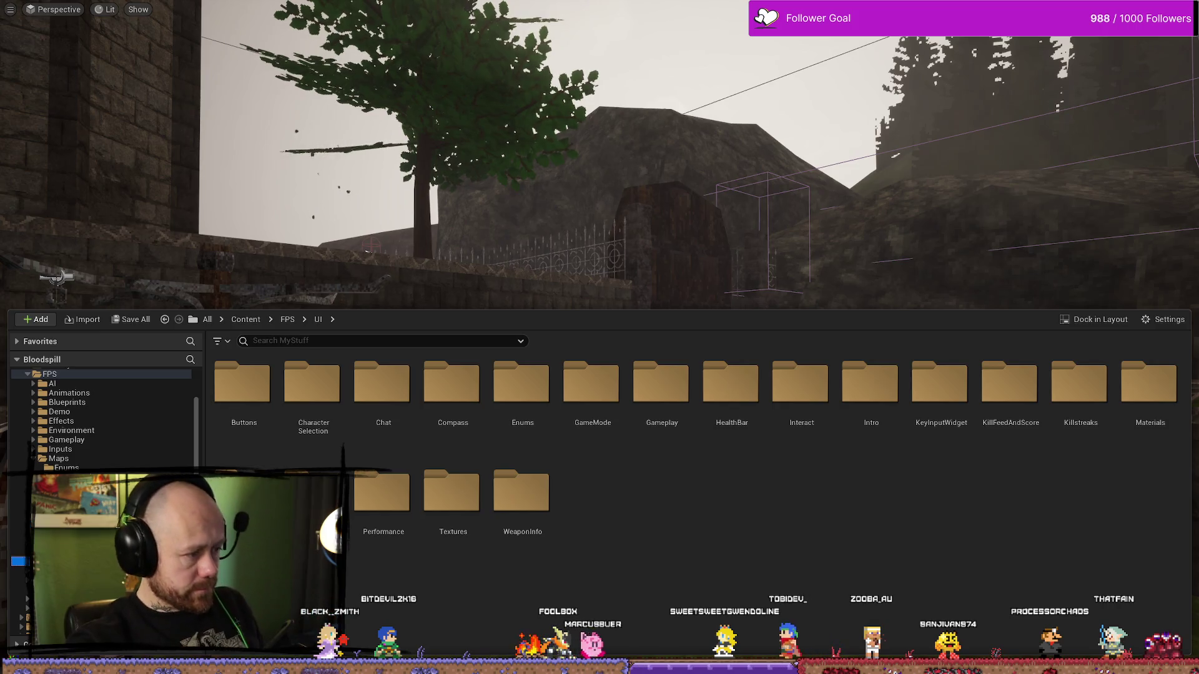
{"action": "left_click", "coordinate": [19, 561]}
{"action": "double_click", "coordinate": [381, 493]}
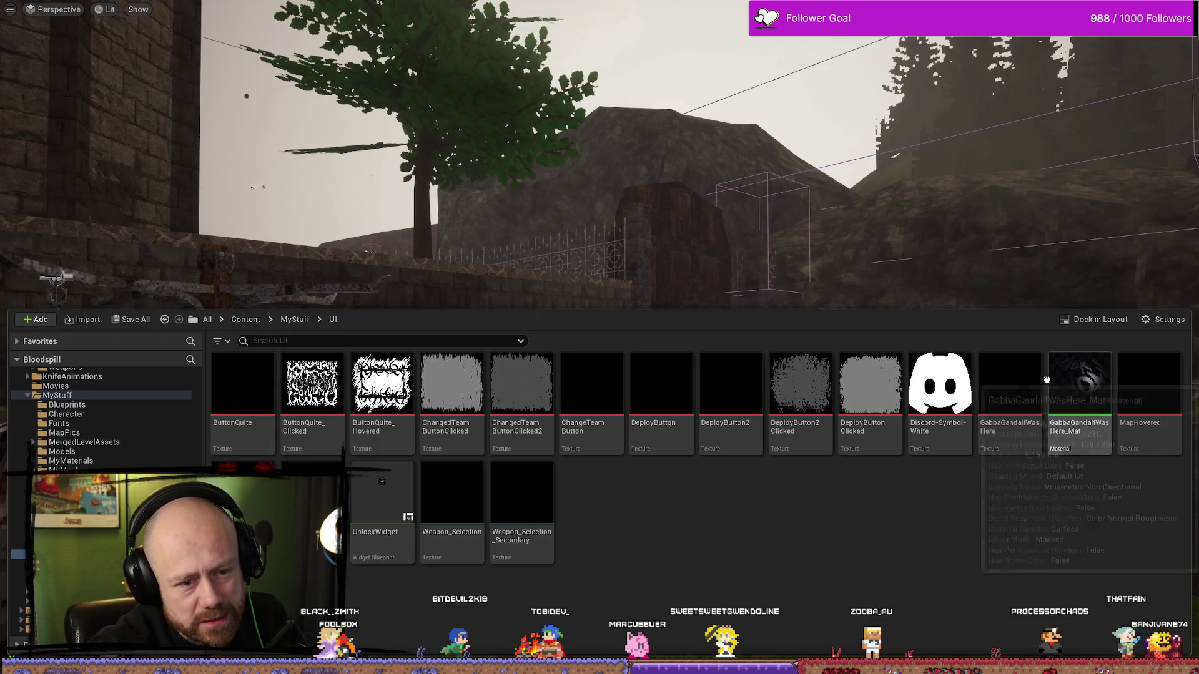
Click through the MyStuff UI button textures, then open the UnlockWidget widget blueprint.
{"action": "left_click", "coordinate": [460, 510]}
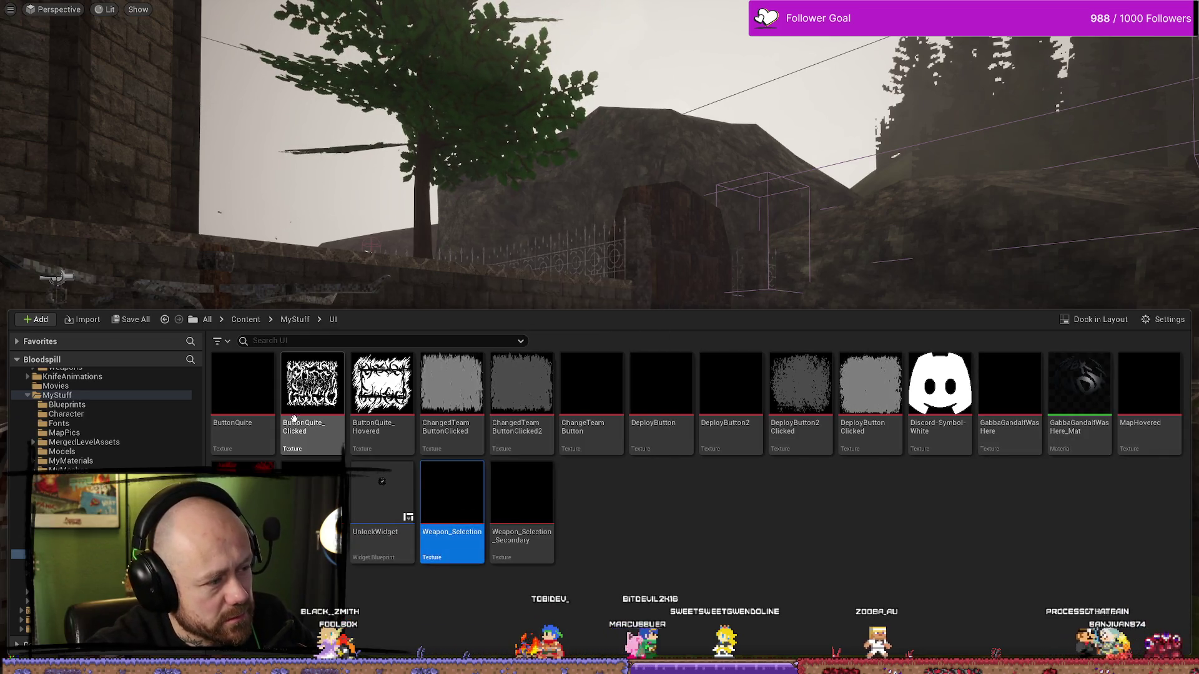
{"action": "left_click", "coordinate": [939, 387]}
{"action": "left_click", "coordinate": [996, 505]}
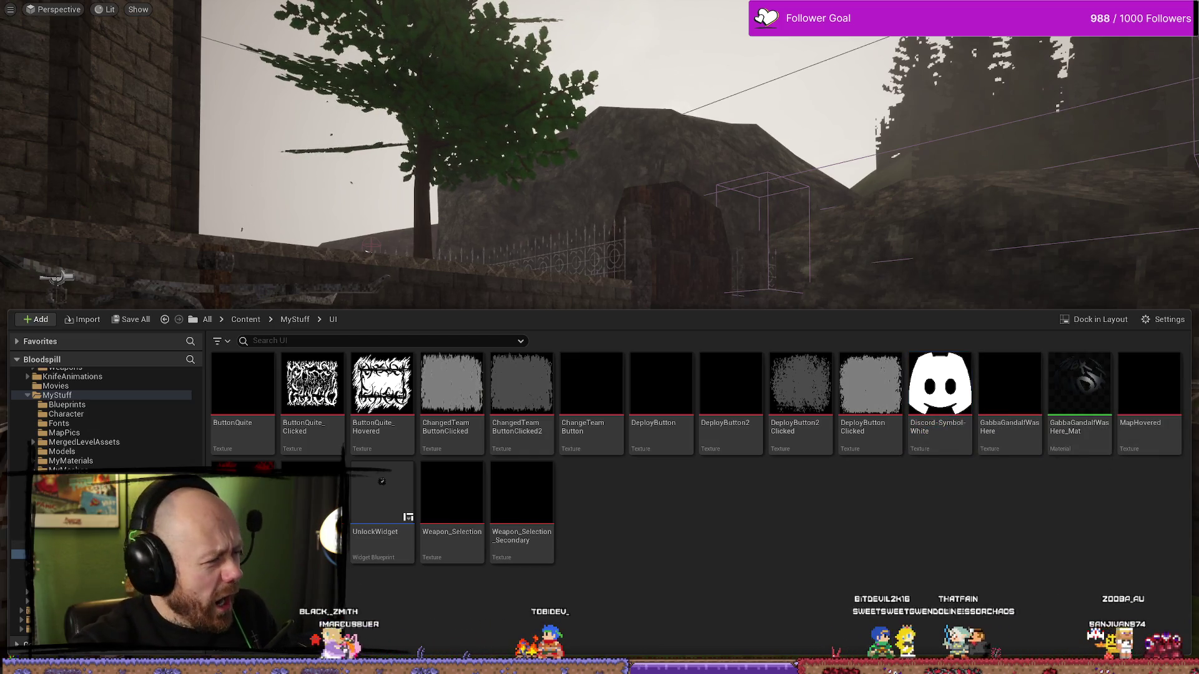
{"action": "mouse_move", "coordinate": [250, 493]}
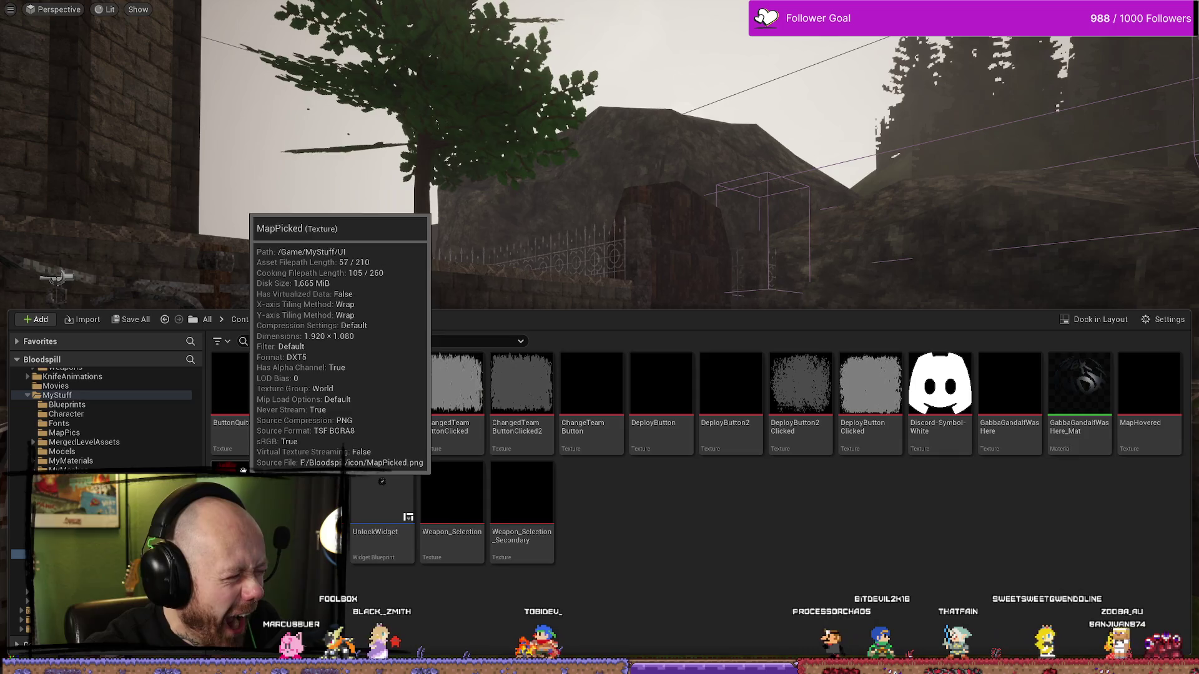
{"action": "double_click", "coordinate": [394, 500]}
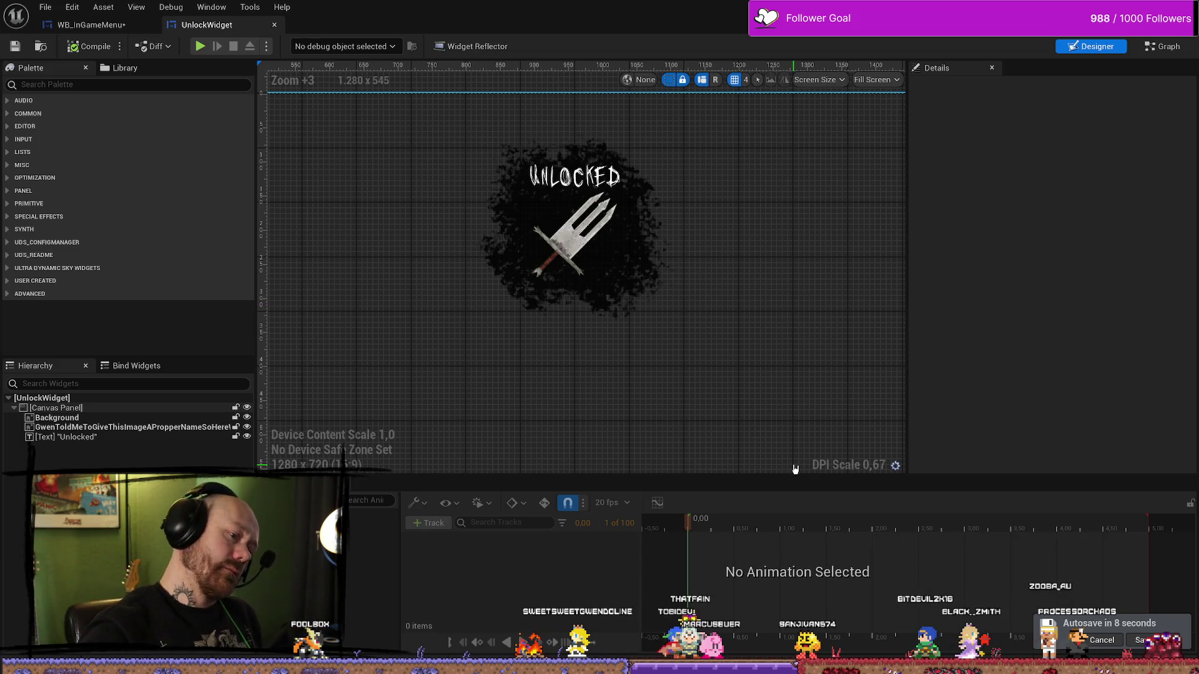
Select the Unlocked animation in UnlockWidget and play its preview.
{"action": "left_click", "coordinate": [372, 514]}
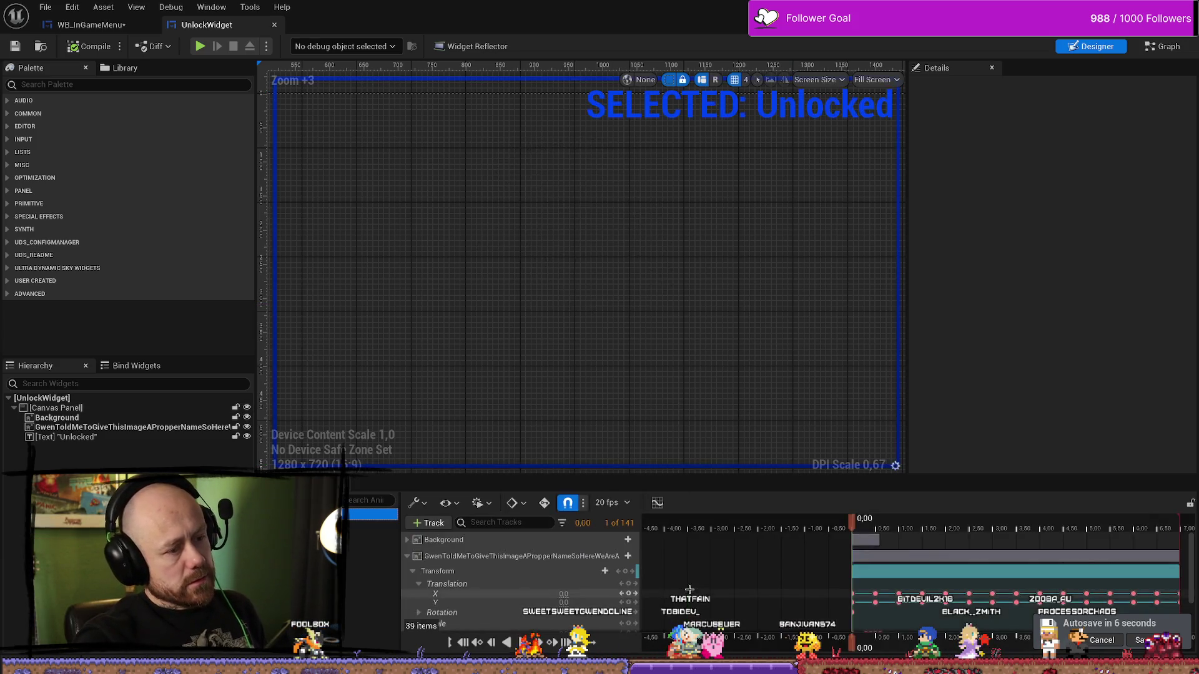
{"action": "scroll", "coordinate": [684, 336], "scroll_direction": "up", "scroll_amount": 1}
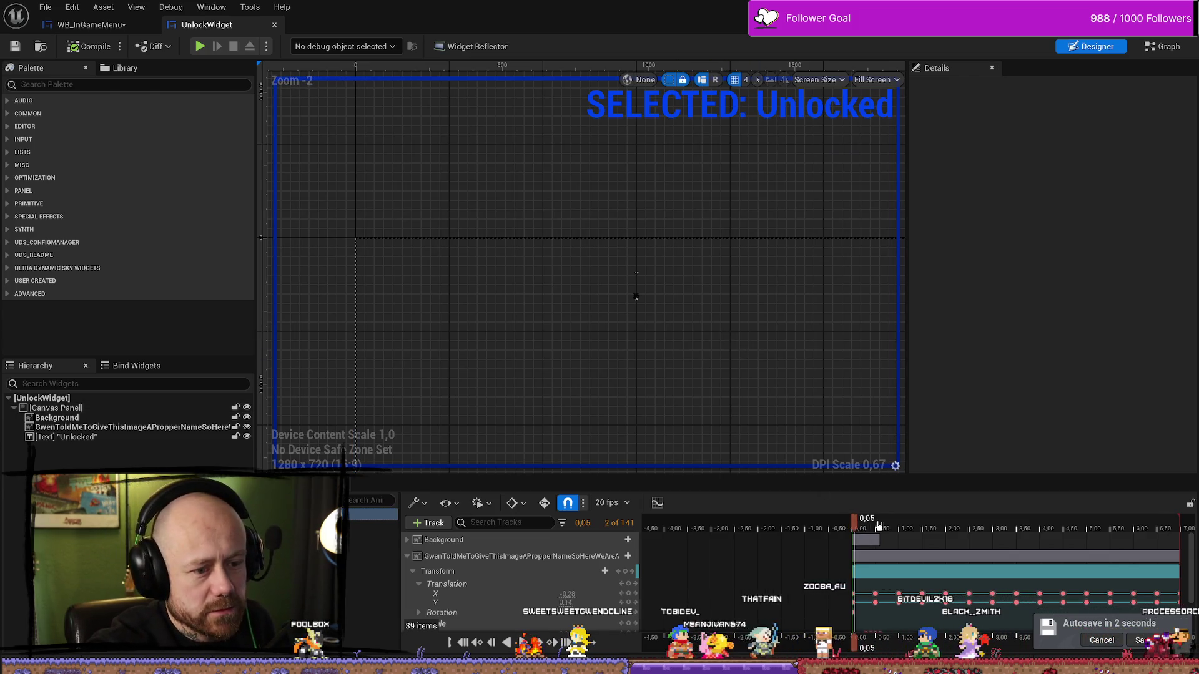
{"action": "key", "text": "space"}
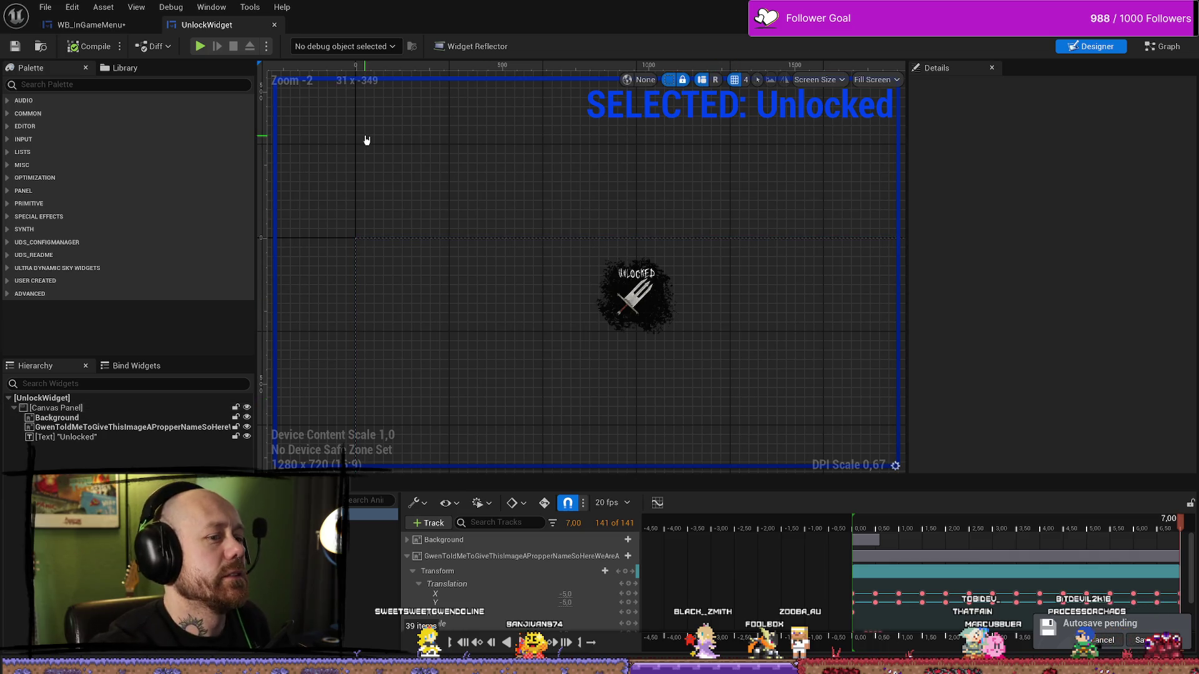
Close the UnlockWidget editor and orbit the level viewport around the castle courtyard.
{"action": "left_click", "coordinate": [274, 25]}
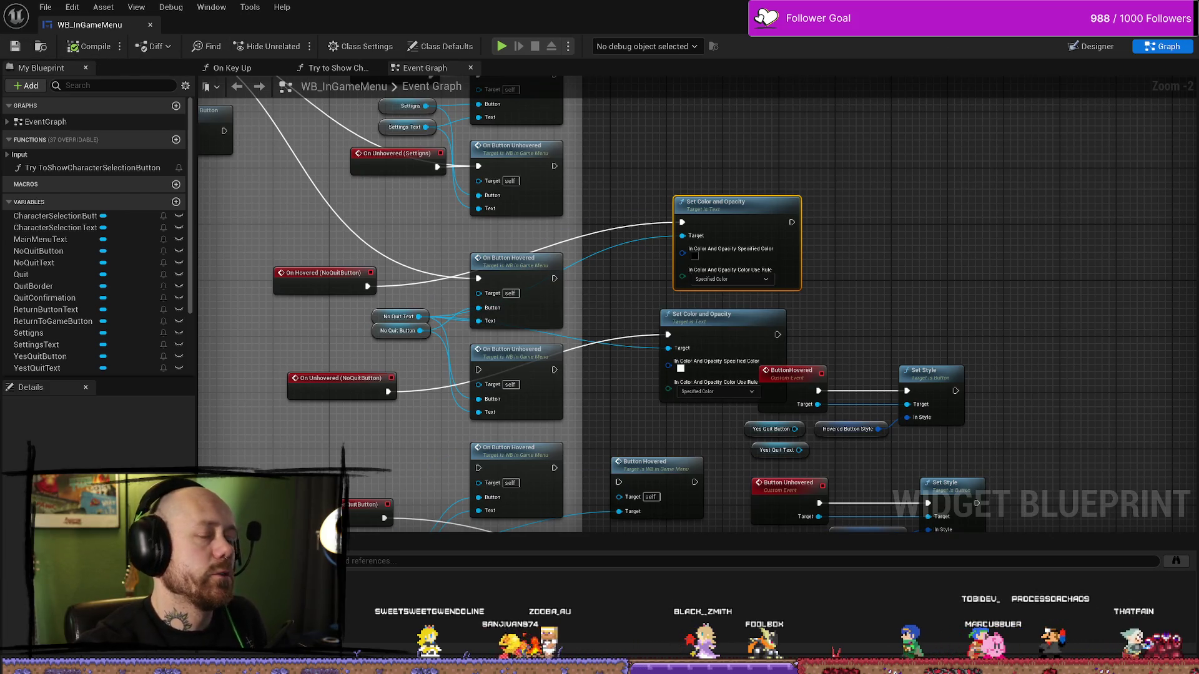
{"action": "key", "text": "alt+Tab"}
{"action": "left_click_drag", "start_coordinate": [836, 253], "coordinate": [811, 293]}
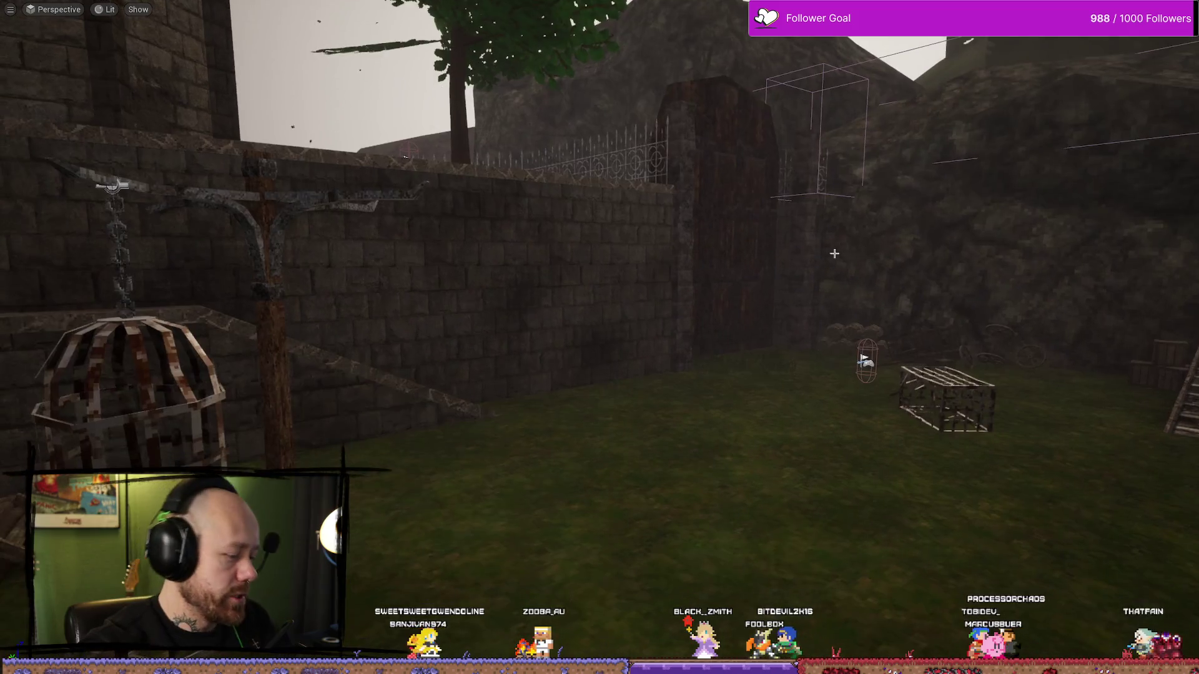
Play-test again, deploy into the match, and quit via the pause menu to Leave Match.
{"action": "key", "text": "alt+p"}
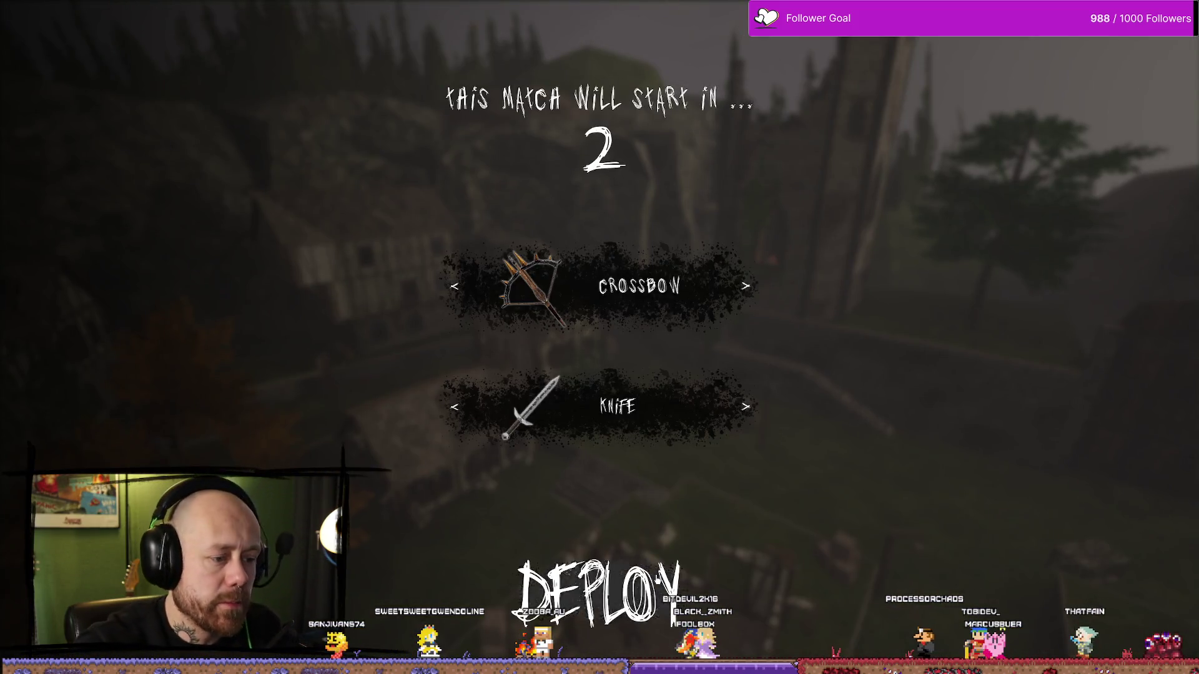
{"action": "left_click", "coordinate": [596, 593]}
{"action": "key", "text": "Escape"}
{"action": "left_click", "coordinate": [125, 190]}
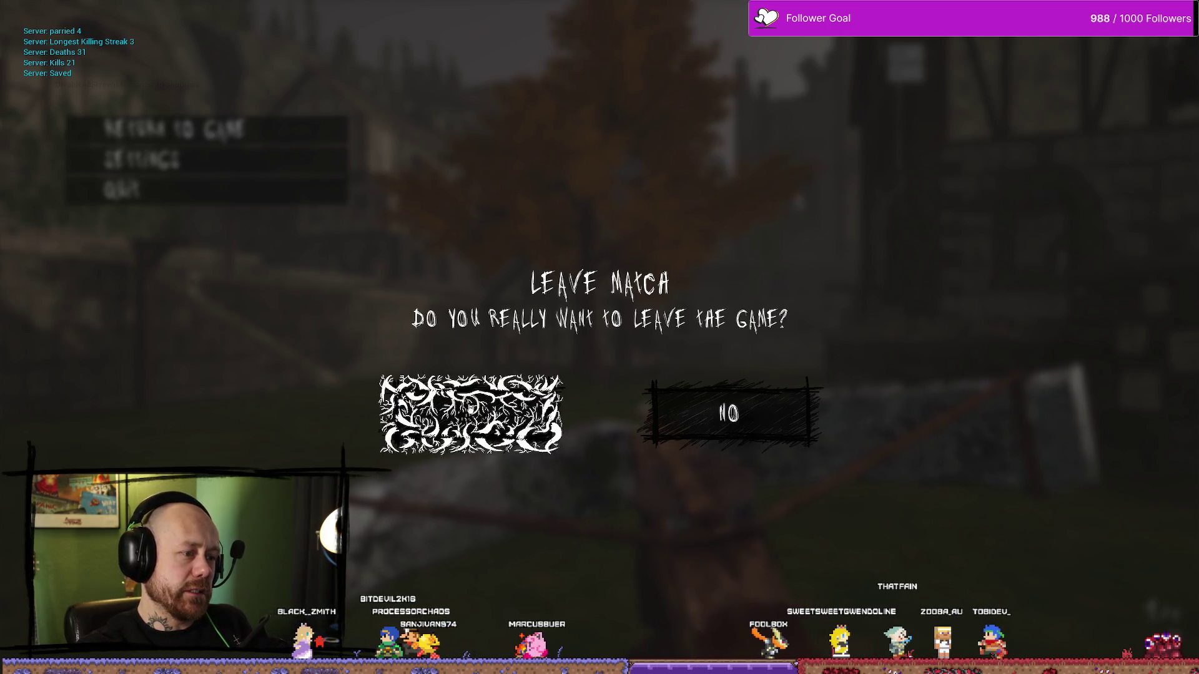
Confirm YES to reach the Bloodspill main menu, then switch to ButtonQuiteBiggerBest in Affinity Photo.
{"action": "left_click", "coordinate": [471, 414]}
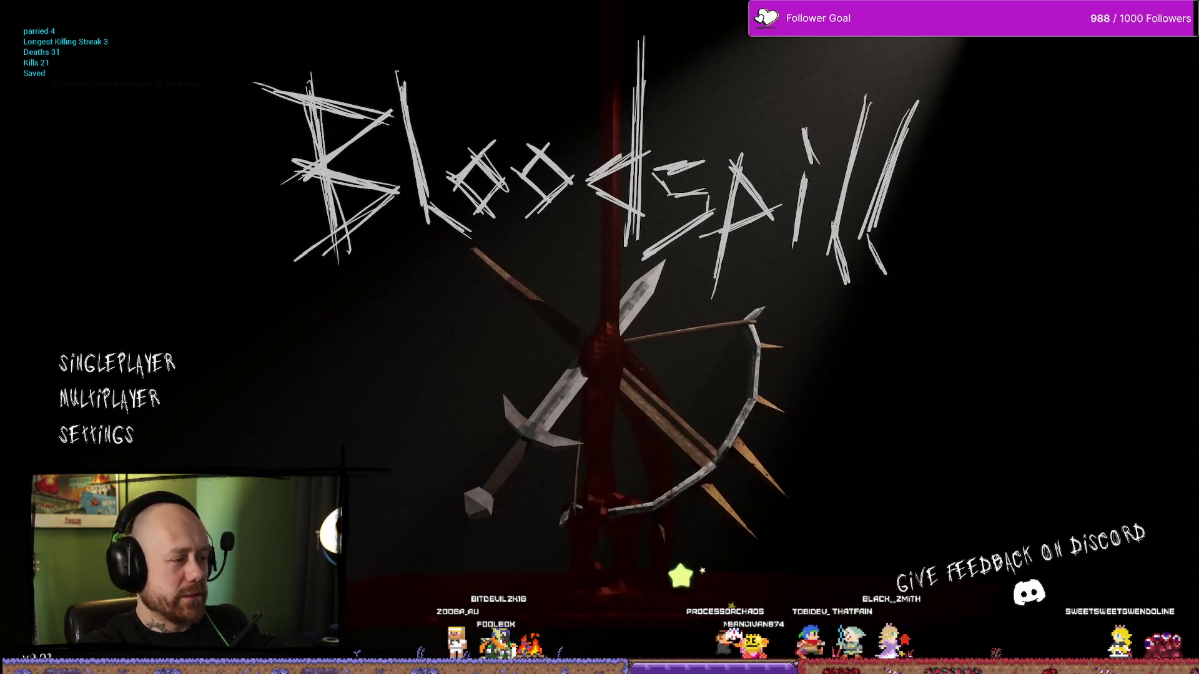
{"action": "key", "text": "alt+Tab"}
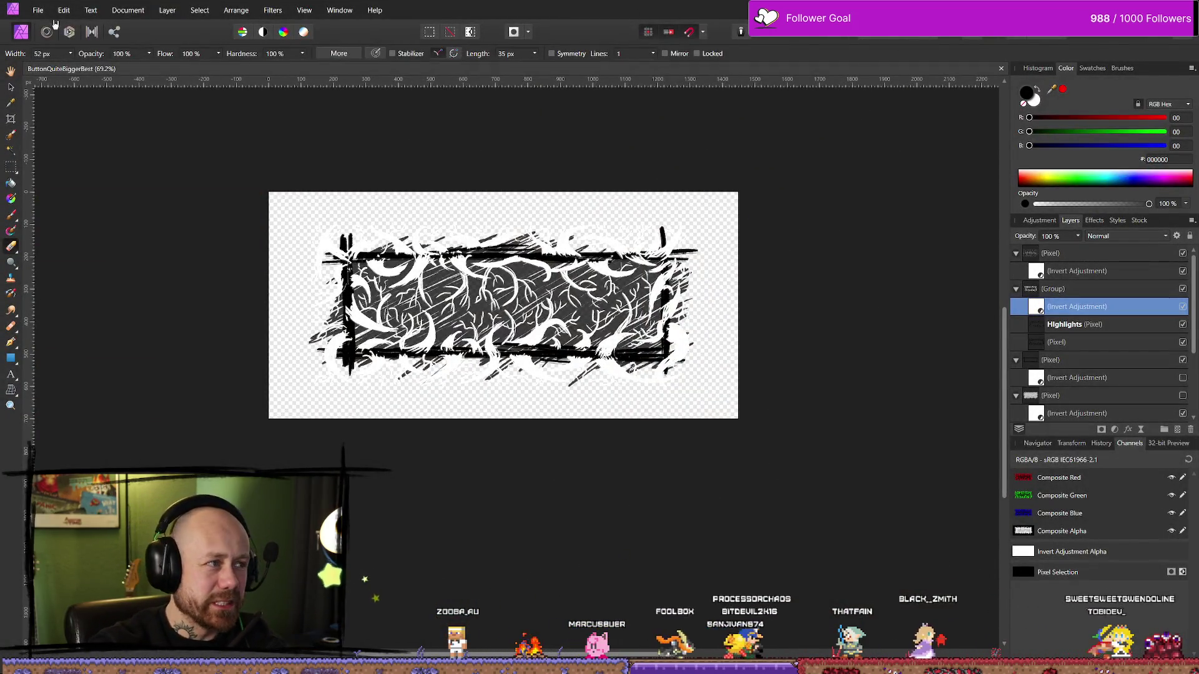
Create a new blank 2560 × 1440 WQHD document from the Web presets.
{"action": "left_click", "coordinate": [38, 10]}
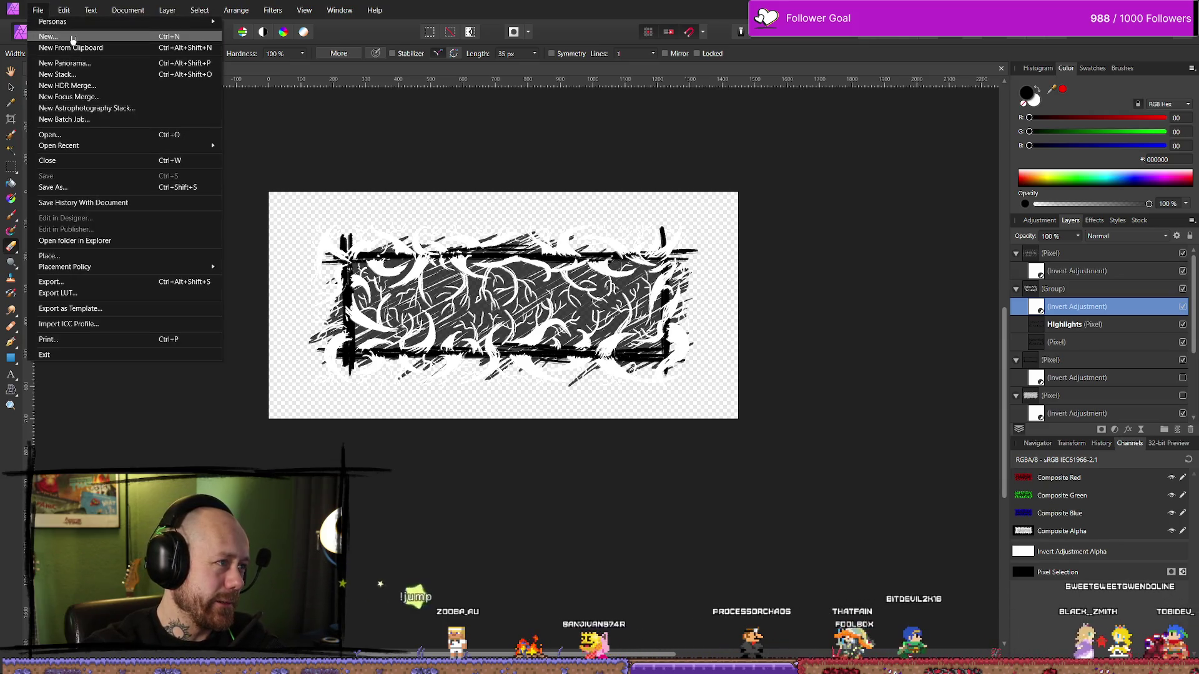
{"action": "left_click", "coordinate": [49, 36]}
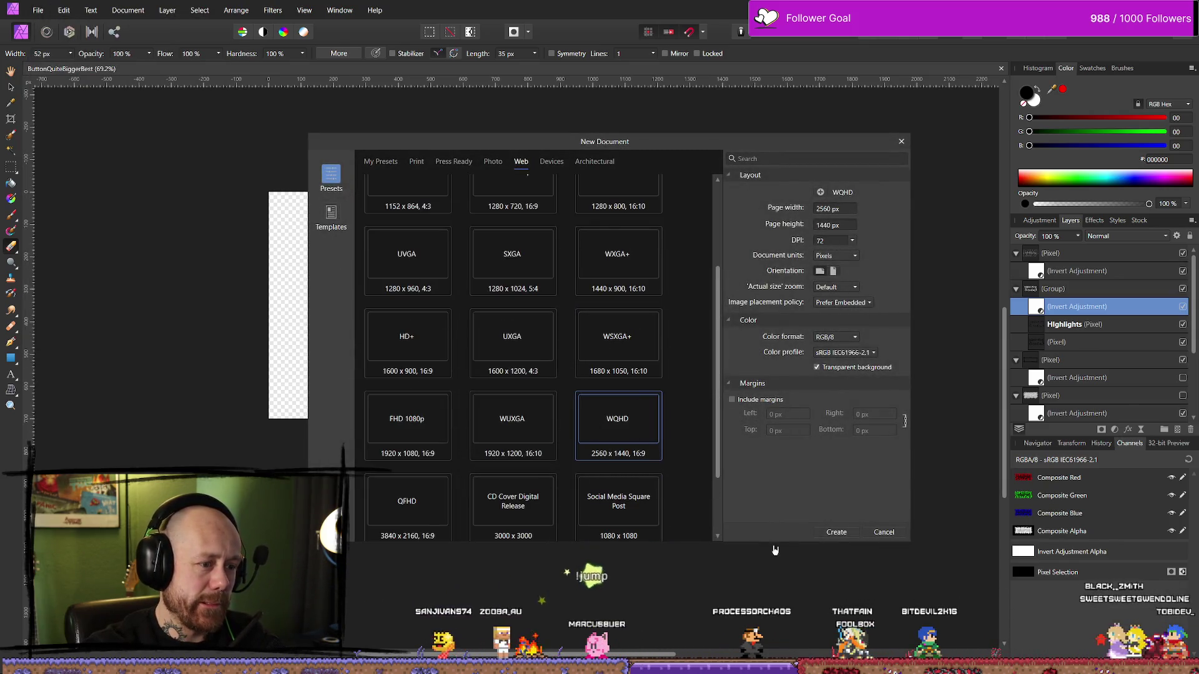
{"action": "left_click", "coordinate": [838, 532]}
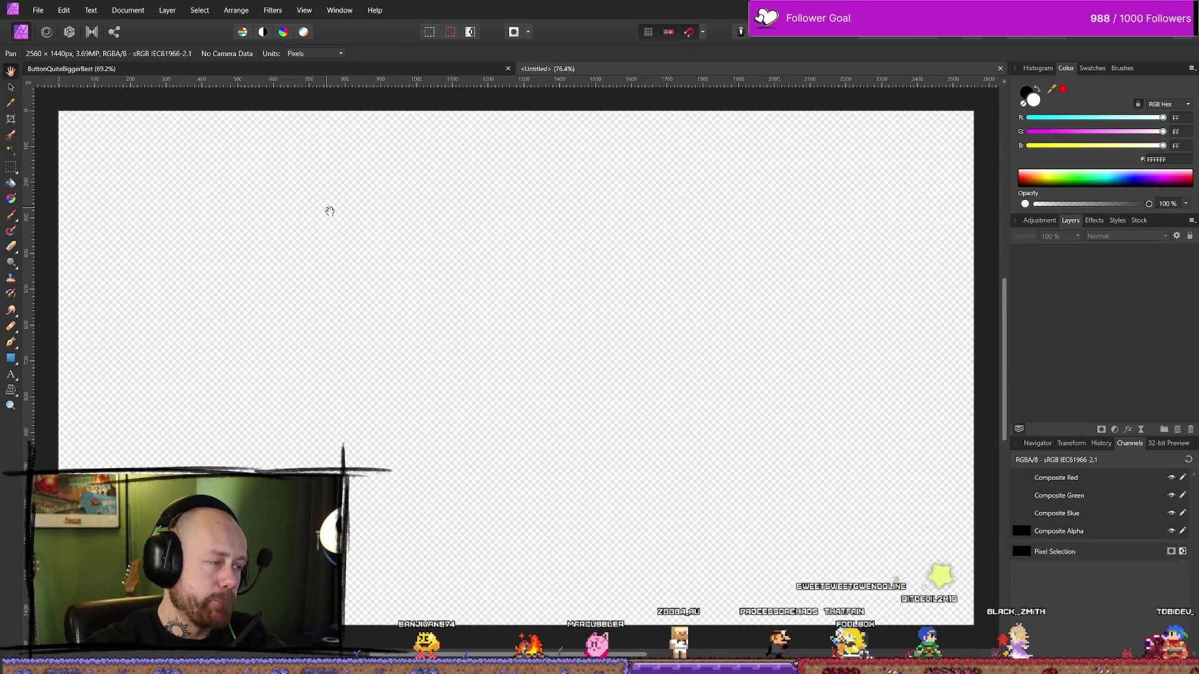
{"action": "scroll", "coordinate": [329, 211], "scroll_direction": "down", "scroll_amount": 2}
{"action": "scroll", "coordinate": [330, 211], "scroll_direction": "up", "scroll_amount": 1}
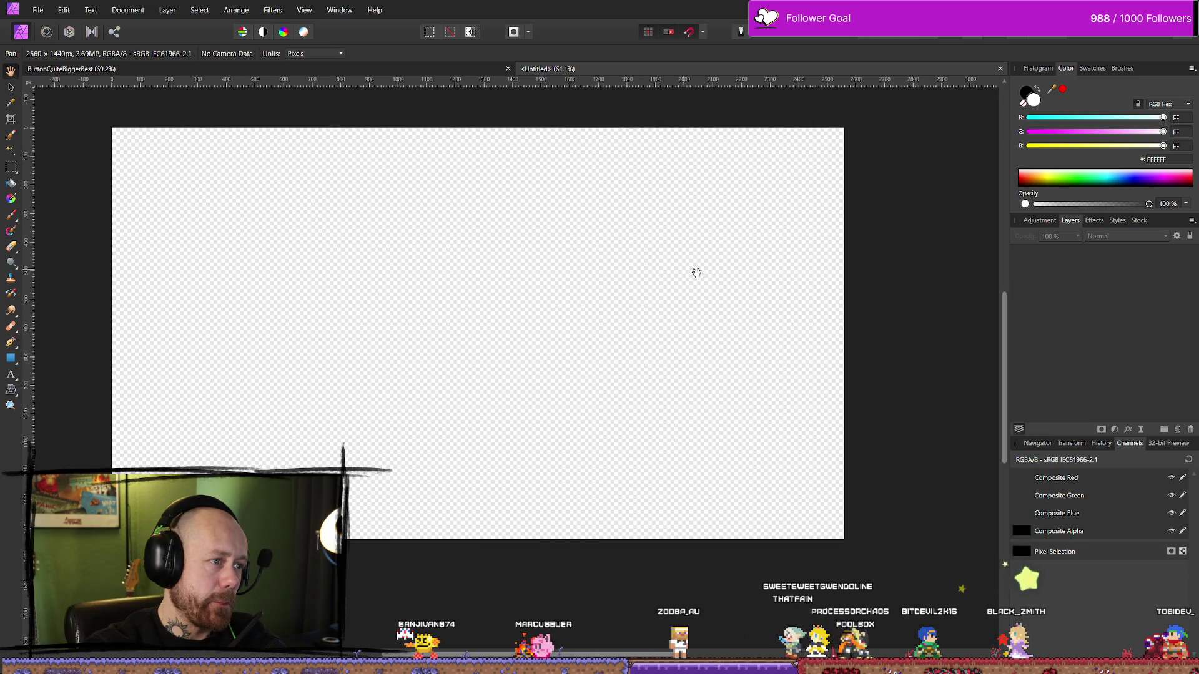
Paint white and black test brush strokes, undo the black one, and return to ButtonQuiteBiggerBest.
{"action": "left_click", "coordinate": [1038, 94]}
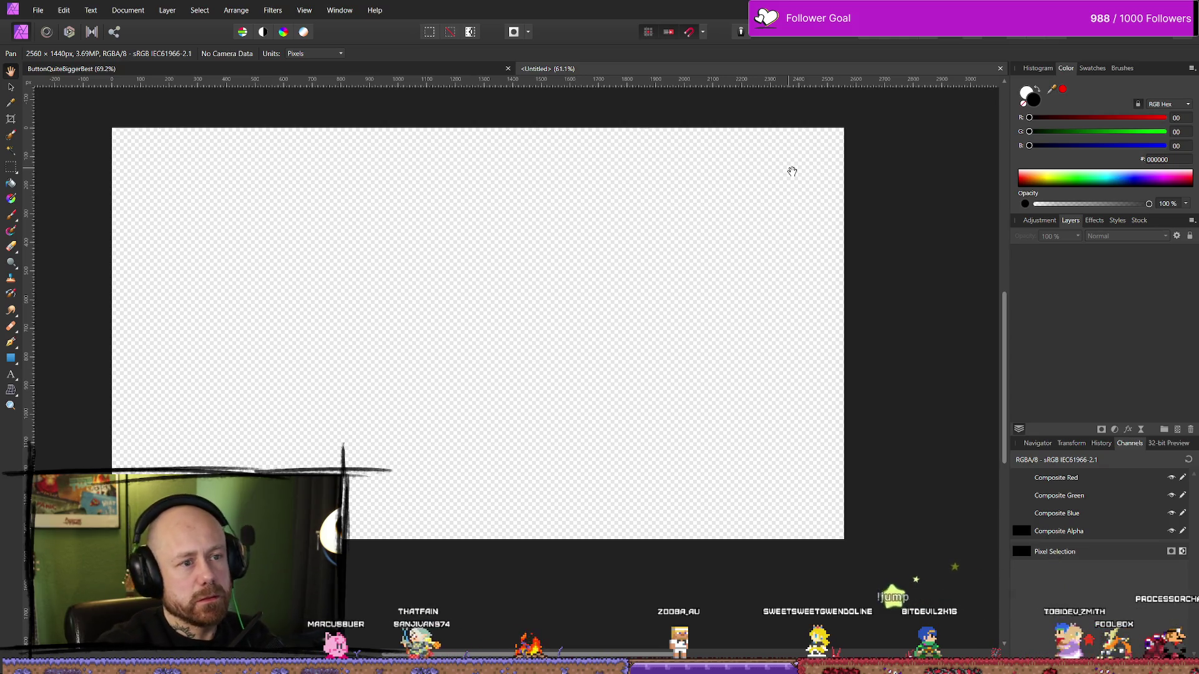
{"action": "key", "text": "b"}
{"action": "key", "text": "x"}
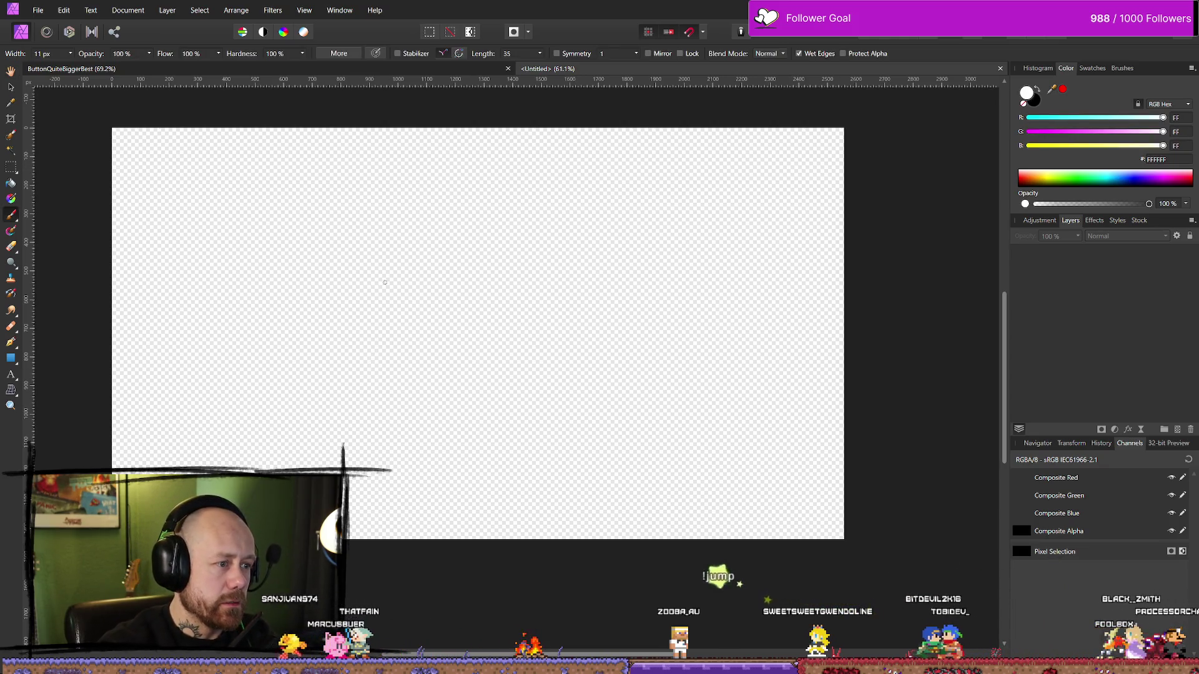
{"action": "left_click_drag", "start_coordinate": [225, 290], "coordinate": [561, 278]}
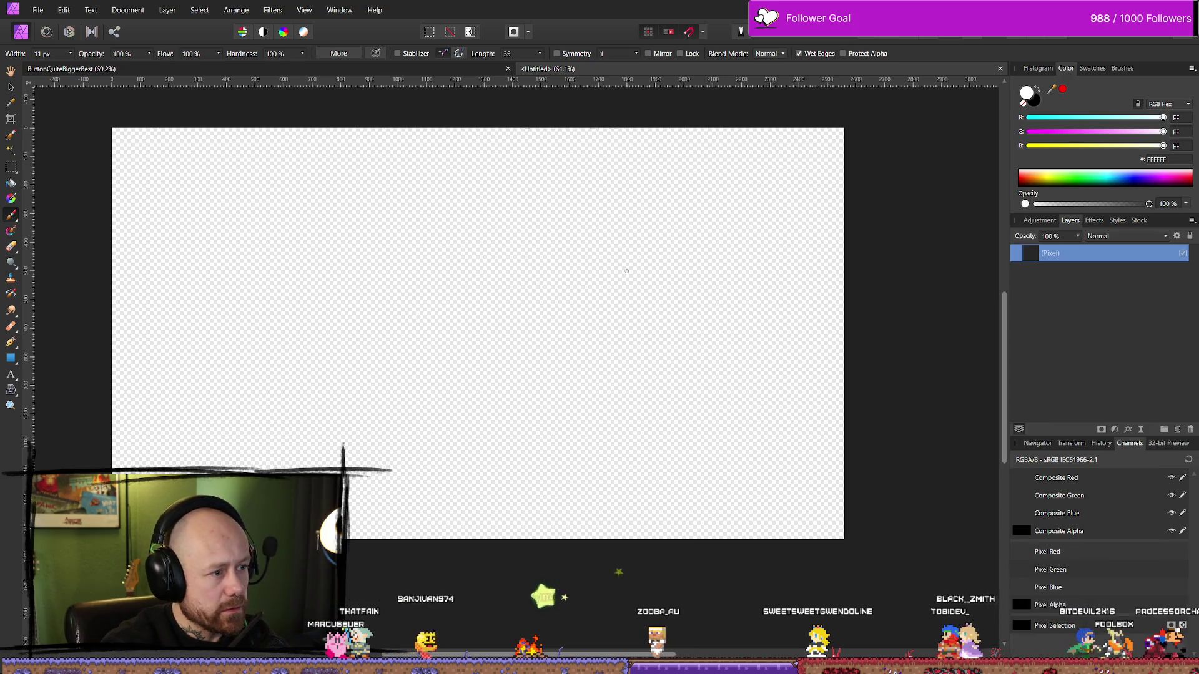
{"action": "left_click_drag", "start_coordinate": [481, 309], "coordinate": [705, 307]}
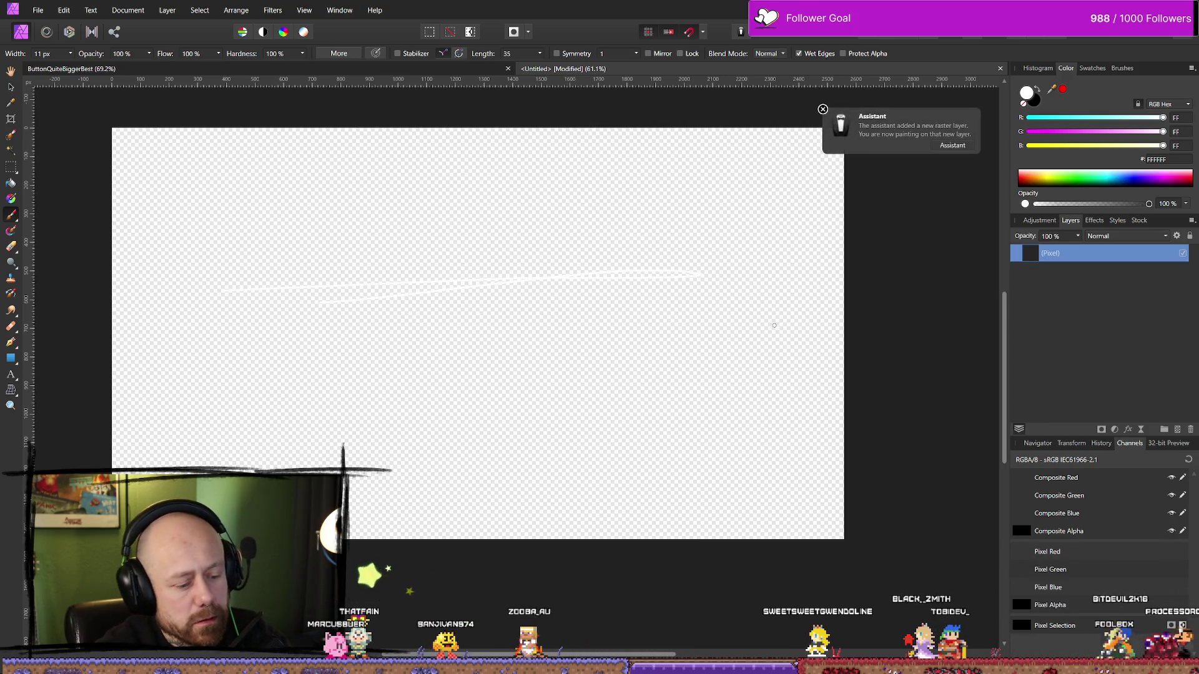
{"action": "left_click", "coordinate": [1026, 109]}
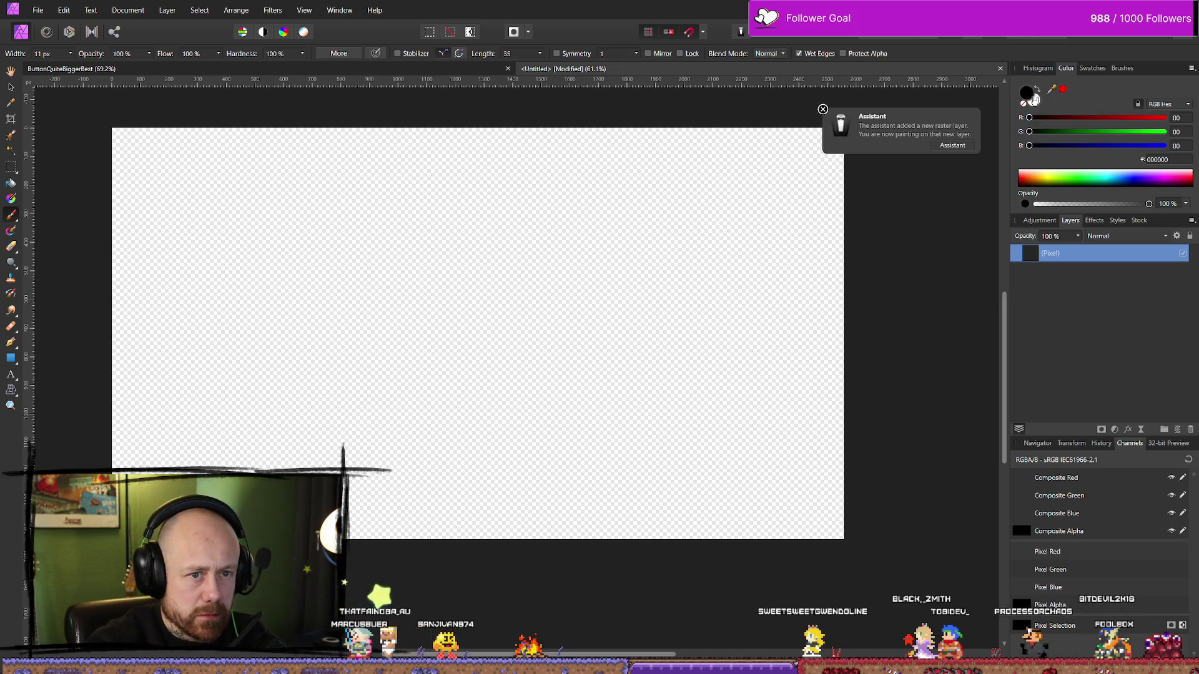
{"action": "left_click_drag", "start_coordinate": [443, 323], "coordinate": [570, 300]}
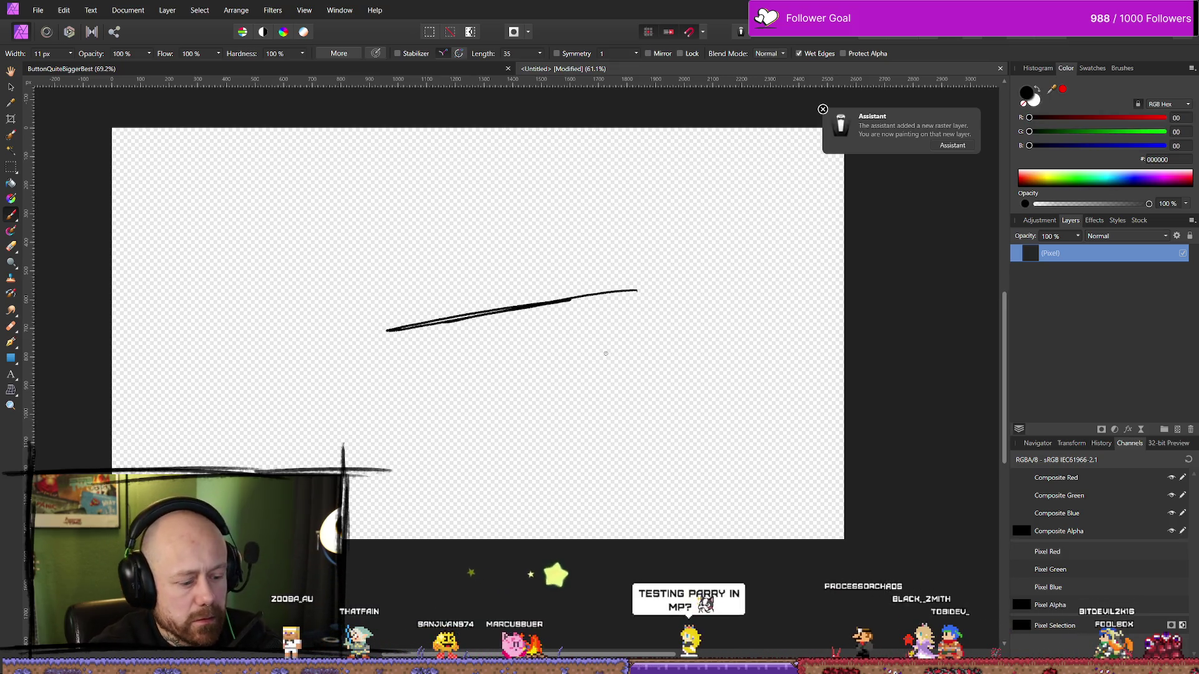
{"action": "key", "text": "ctrl+z"}
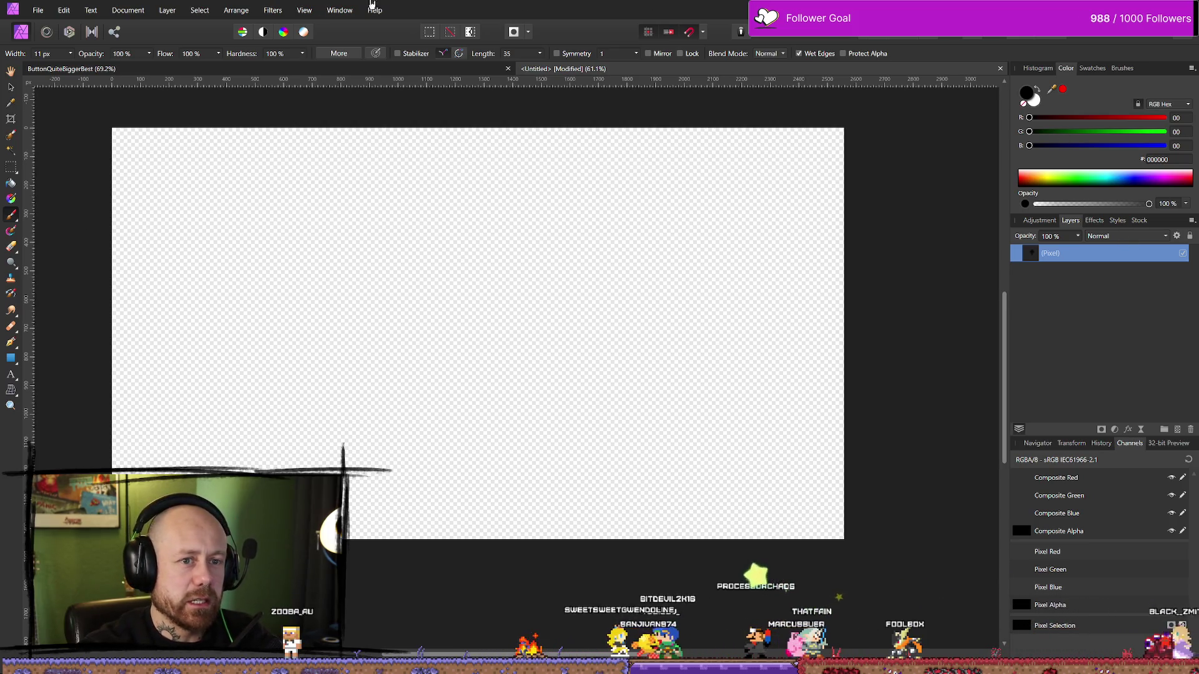
{"action": "left_click", "coordinate": [394, 70]}
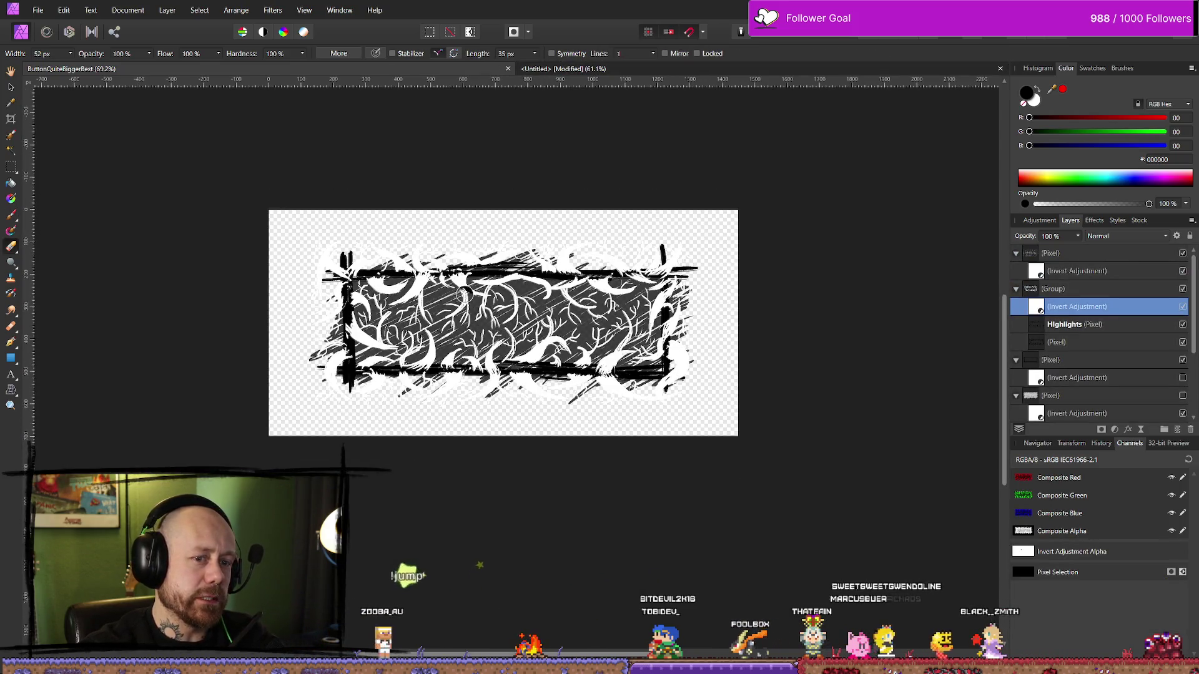
Close the thorny ButtonQuiteBiggerBest artwork document.
{"action": "scroll", "coordinate": [417, 279], "scroll_direction": "up", "scroll_amount": 3}
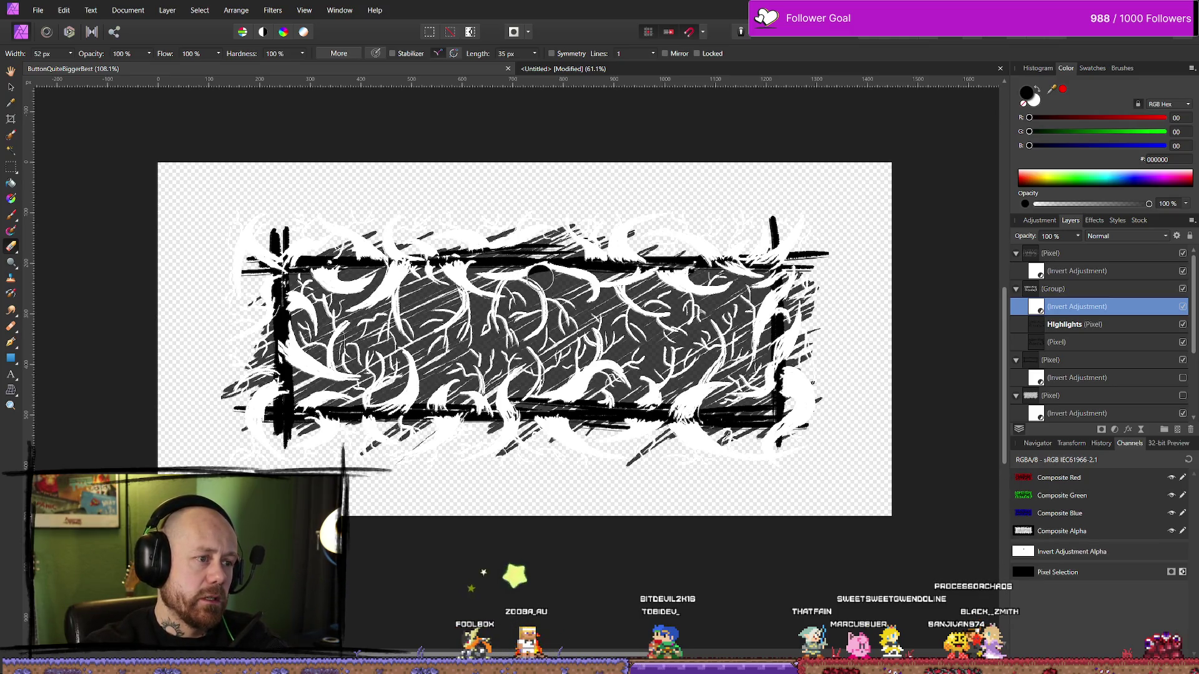
{"action": "left_click", "coordinate": [39, 11]}
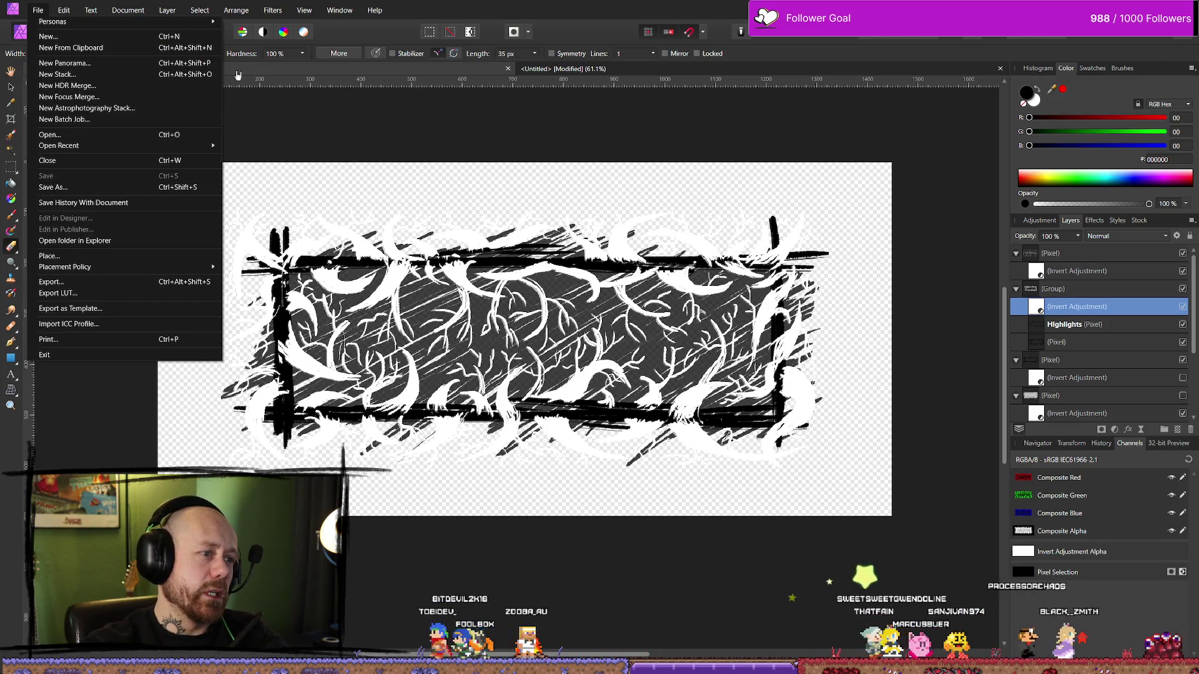
{"action": "left_click", "coordinate": [43, 5]}
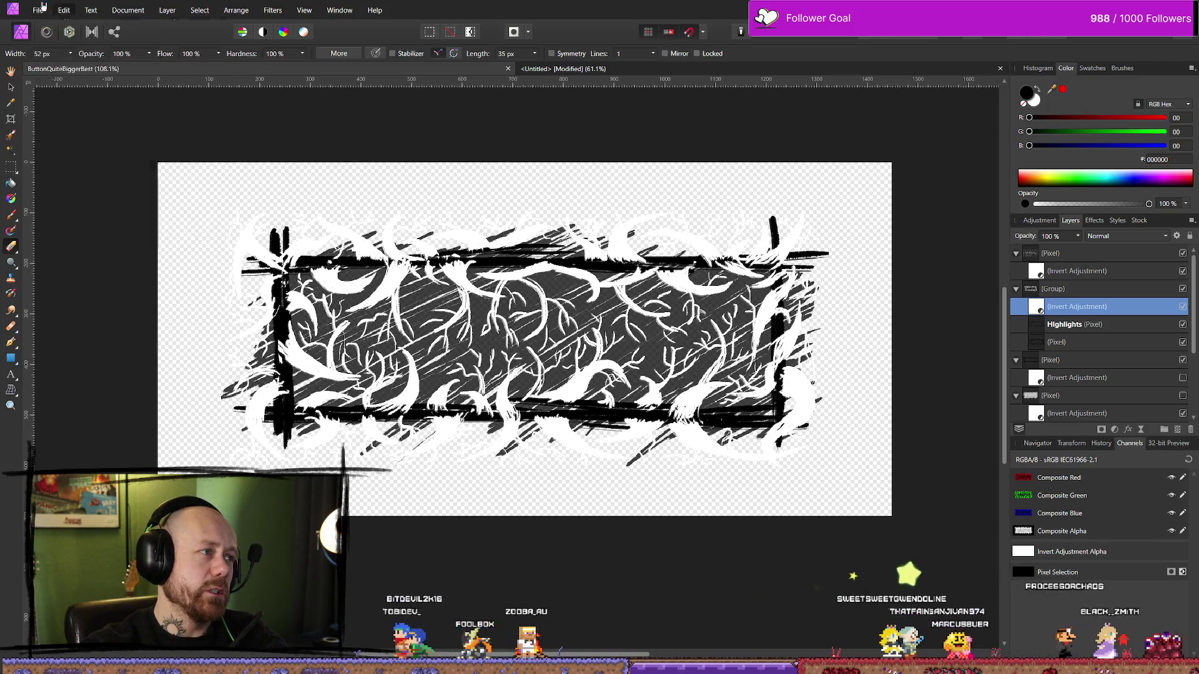
{"action": "left_click", "coordinate": [509, 69]}
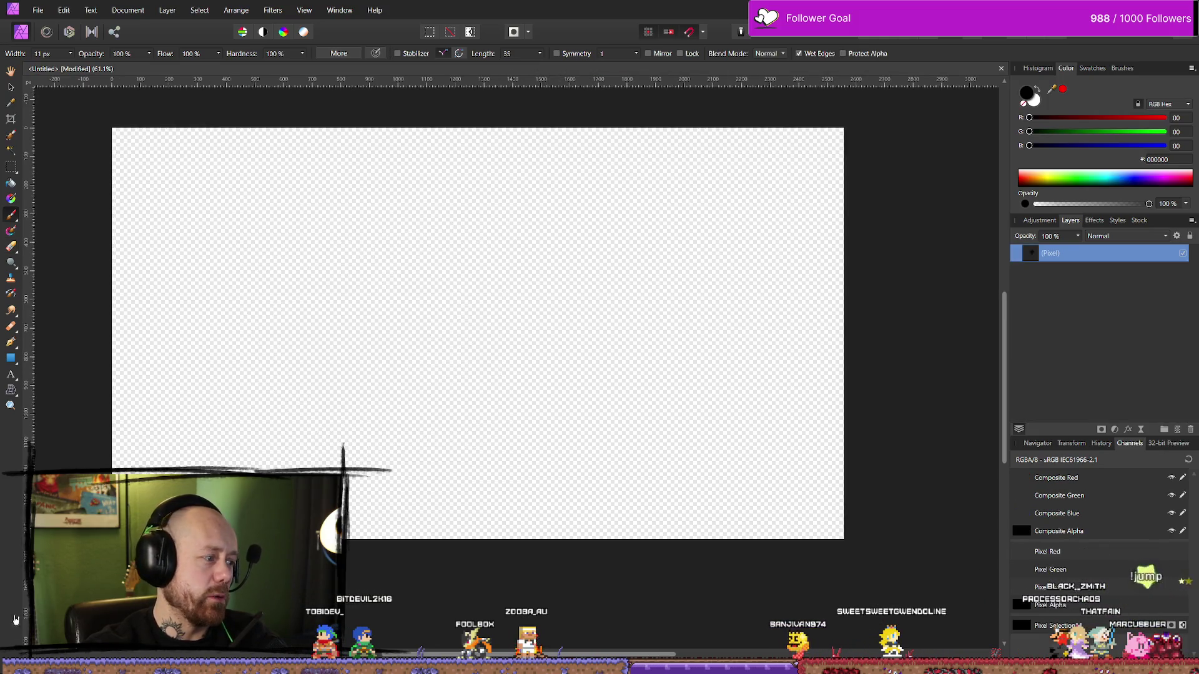
Browse the brush categories (Gouaches, Engraving) and pick a 64 px ink brush.
{"action": "left_click", "coordinate": [1122, 68]}
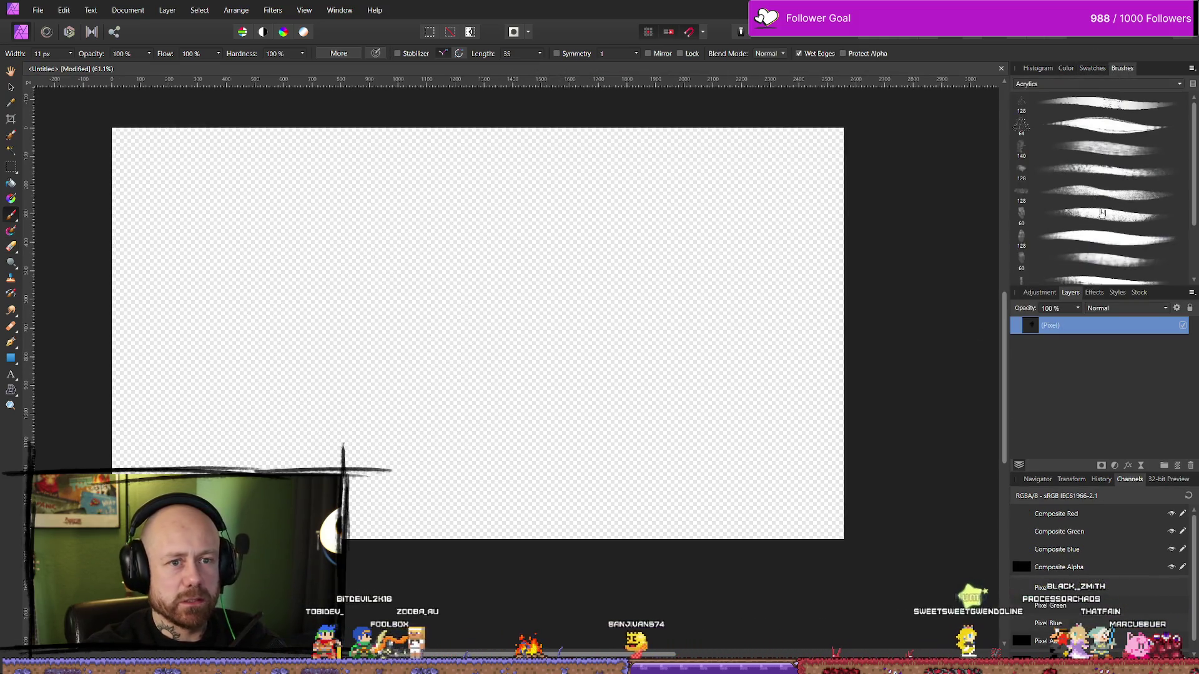
{"action": "scroll", "coordinate": [1092, 200], "scroll_direction": "up", "scroll_amount": 3}
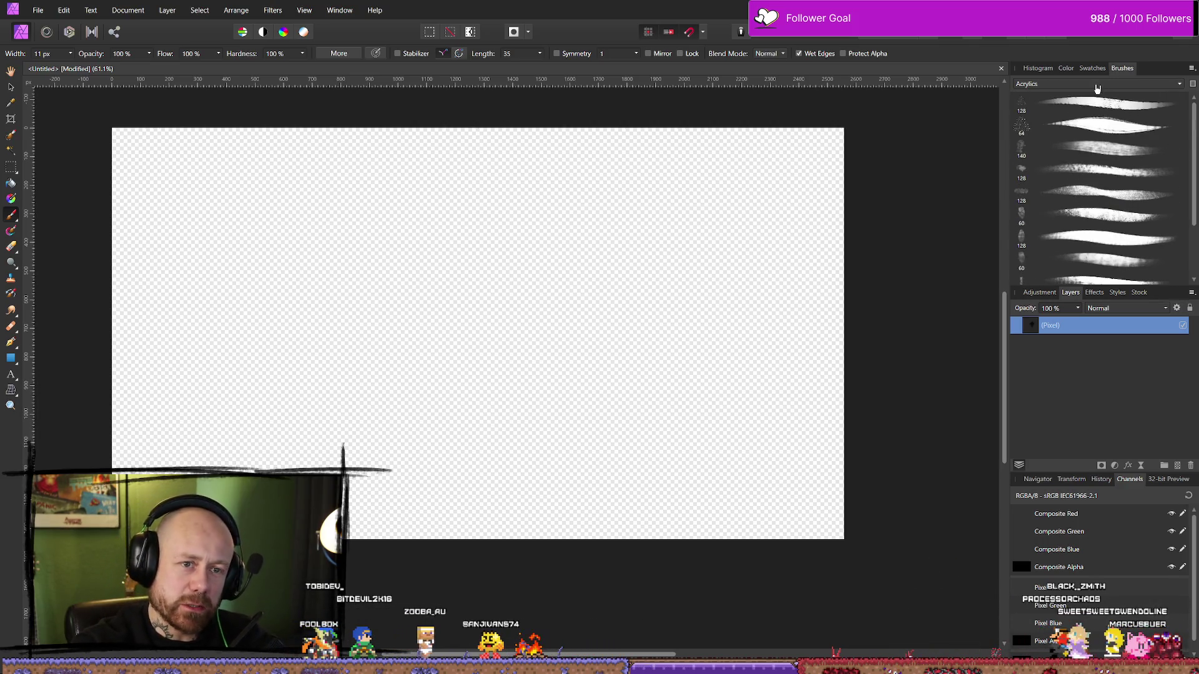
{"action": "left_click", "coordinate": [1110, 85]}
{"action": "left_click", "coordinate": [1058, 149]}
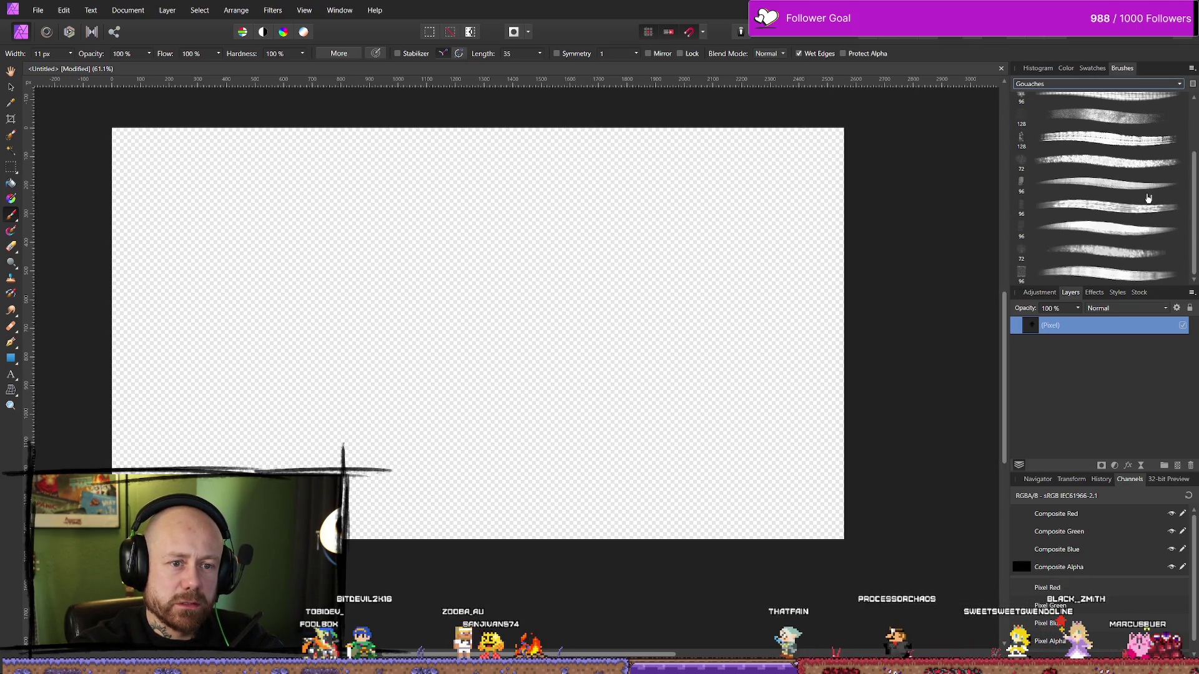
{"action": "left_click", "coordinate": [1098, 83]}
{"action": "left_click", "coordinate": [1071, 118]}
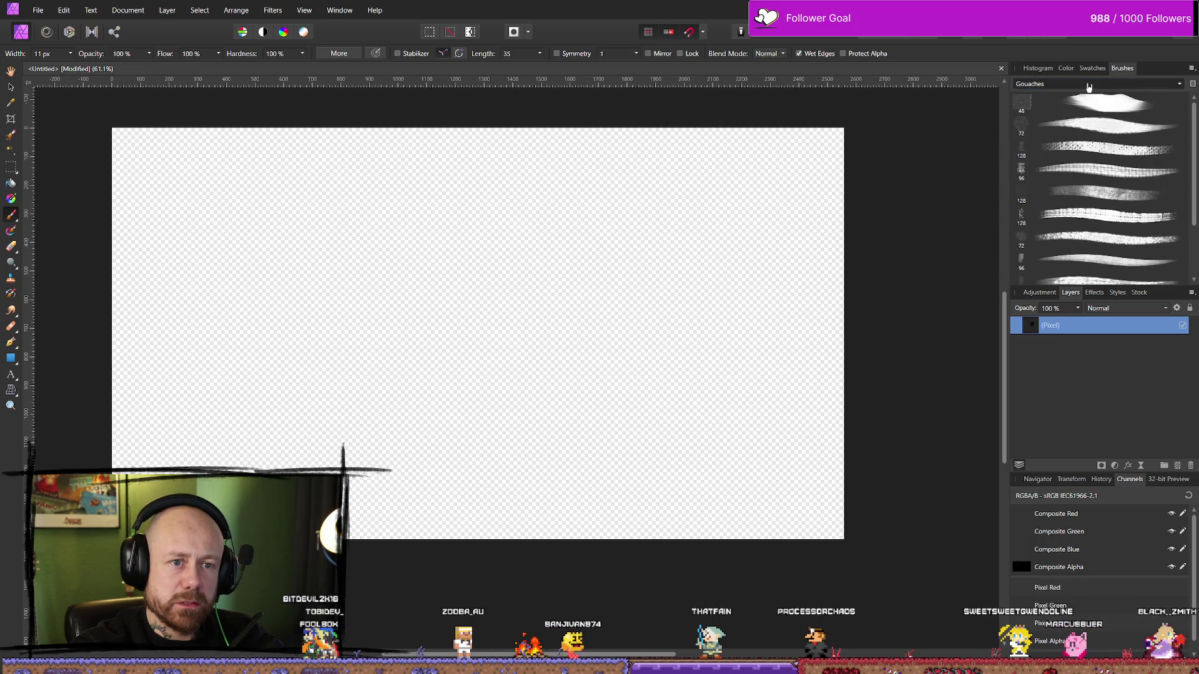
{"action": "left_click", "coordinate": [1086, 84]}
{"action": "left_click", "coordinate": [1082, 128]}
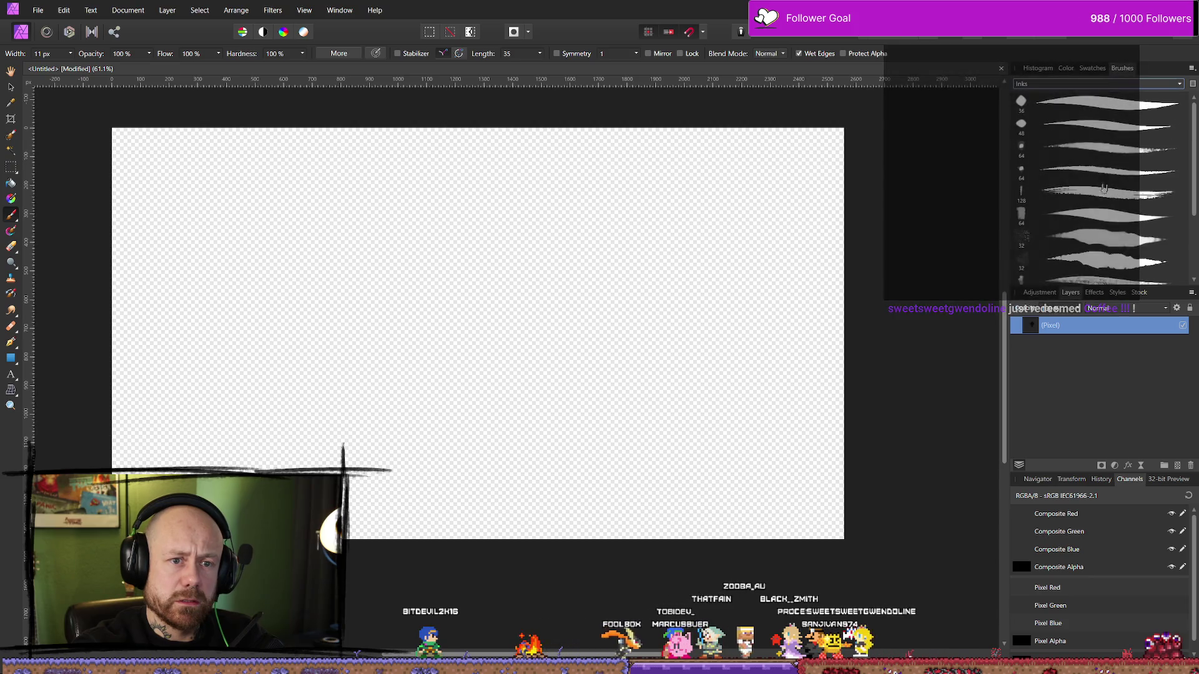
{"action": "scroll", "coordinate": [1157, 248], "scroll_direction": "down", "scroll_amount": 2}
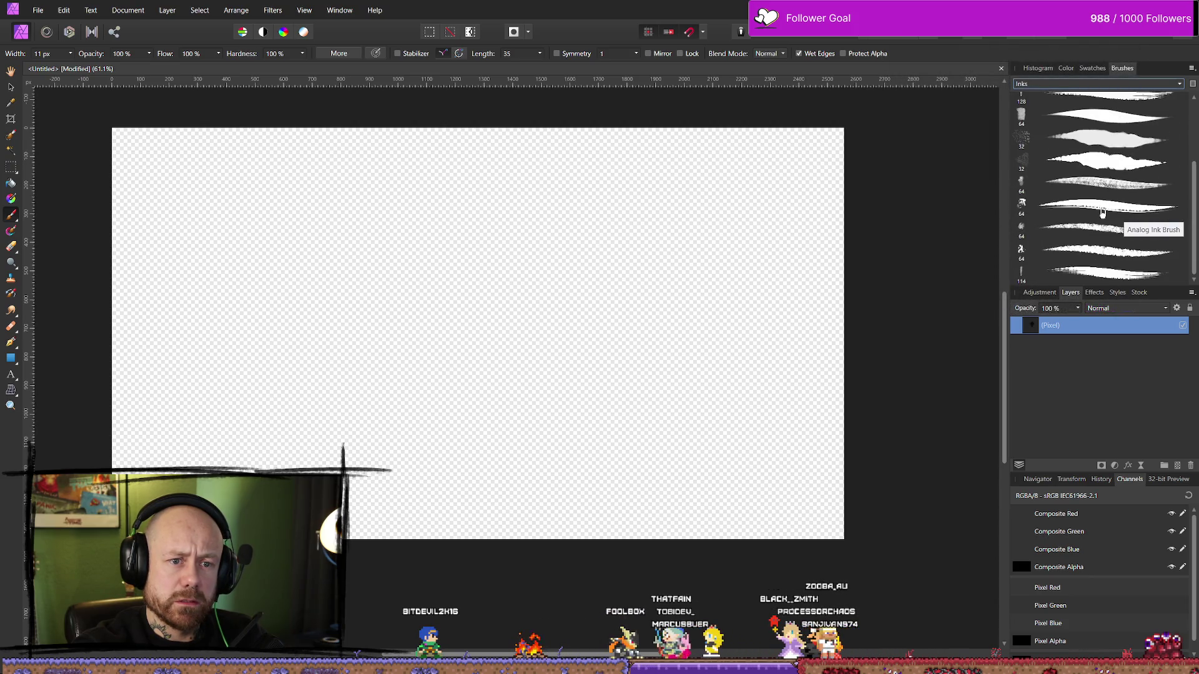
{"action": "left_click", "coordinate": [1105, 206]}
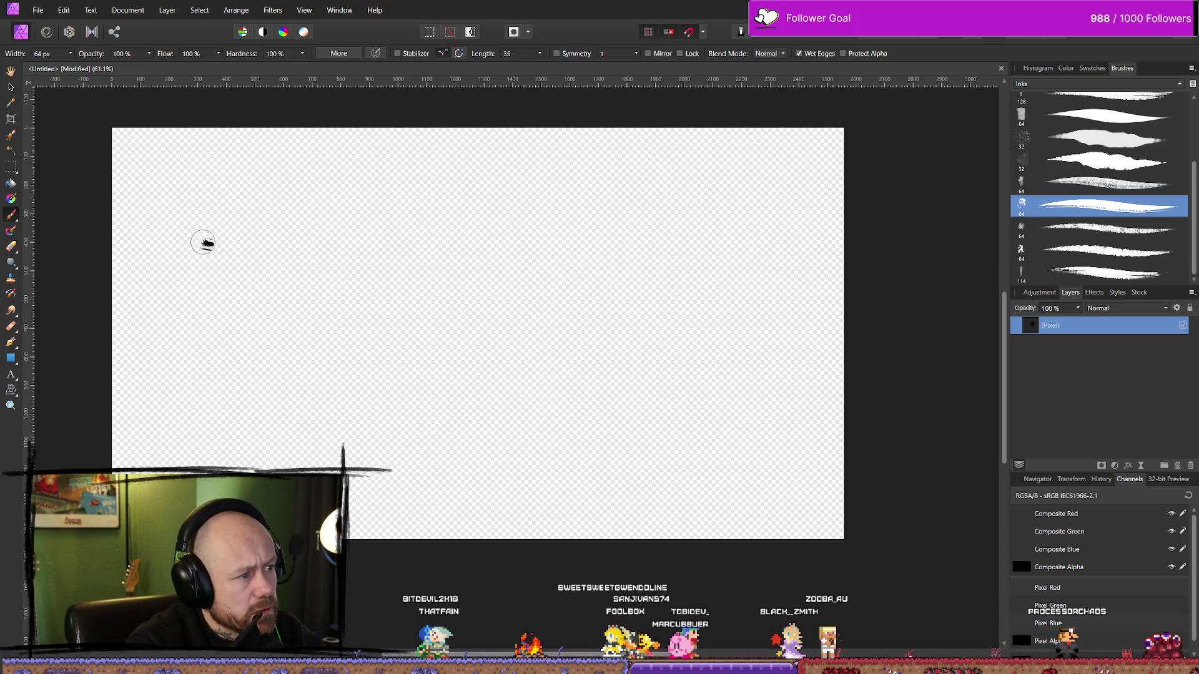
Paint two long test ink strokes, then close the Untitled scratch document without saving.
{"action": "left_click_drag", "start_coordinate": [228, 248], "coordinate": [687, 228]}
{"action": "left_click_drag", "start_coordinate": [116, 247], "coordinate": [724, 253]}
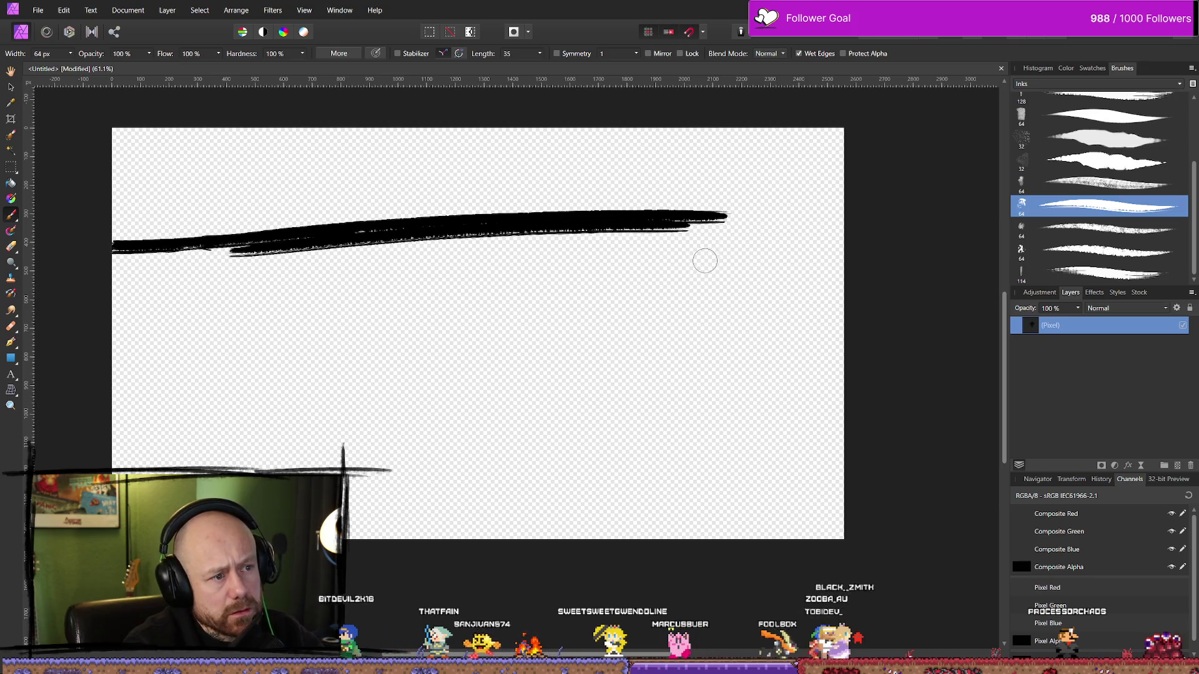
{"action": "left_click", "coordinate": [1109, 38]}
{"action": "left_click", "coordinate": [596, 352]}
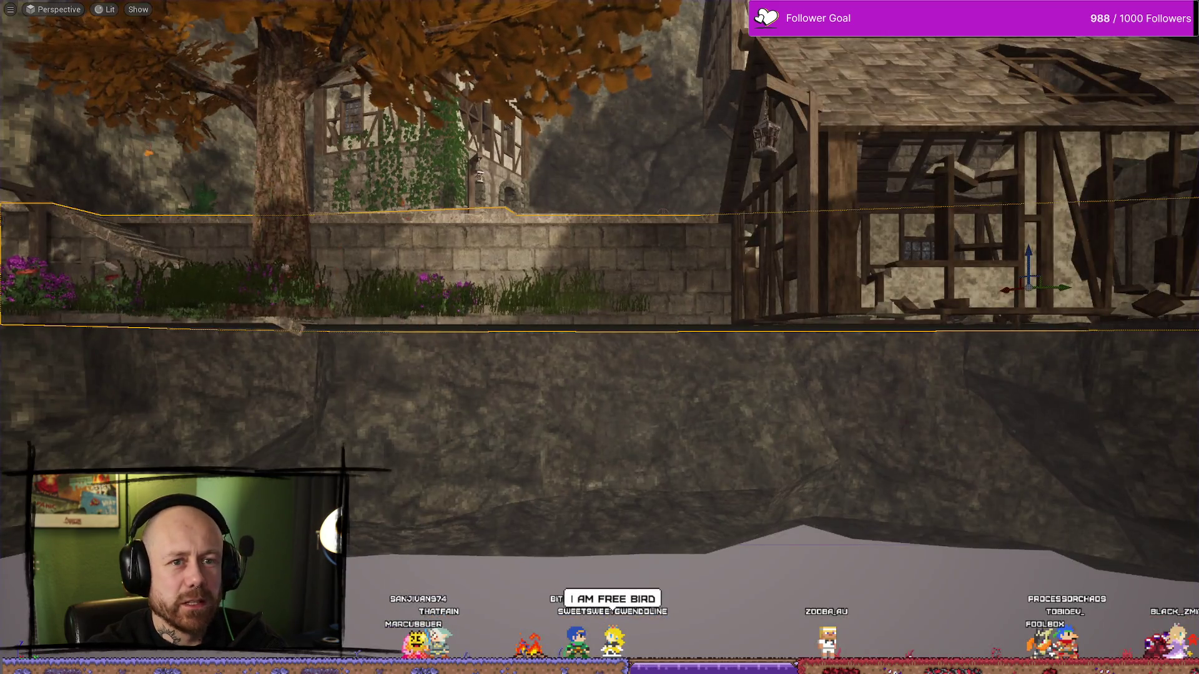
Exit the game preview to the full editor, bring up the UI textures, and close Calculator.
{"action": "key", "text": "F11"}
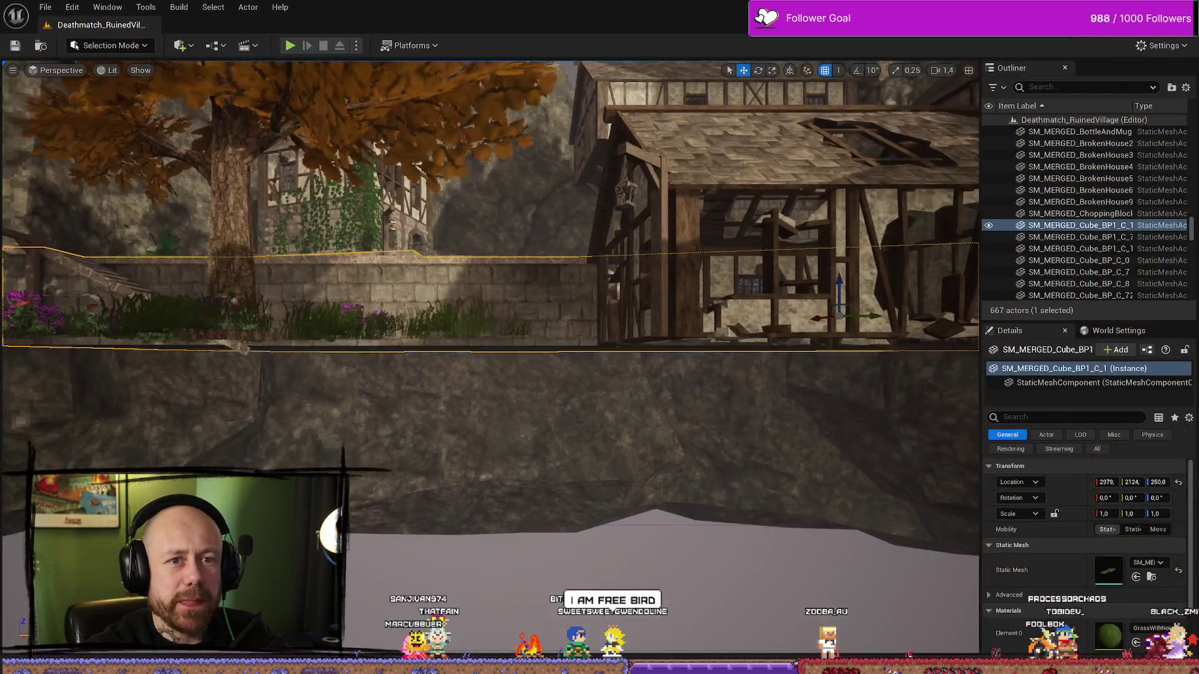
{"action": "key", "text": "ctrl+space"}
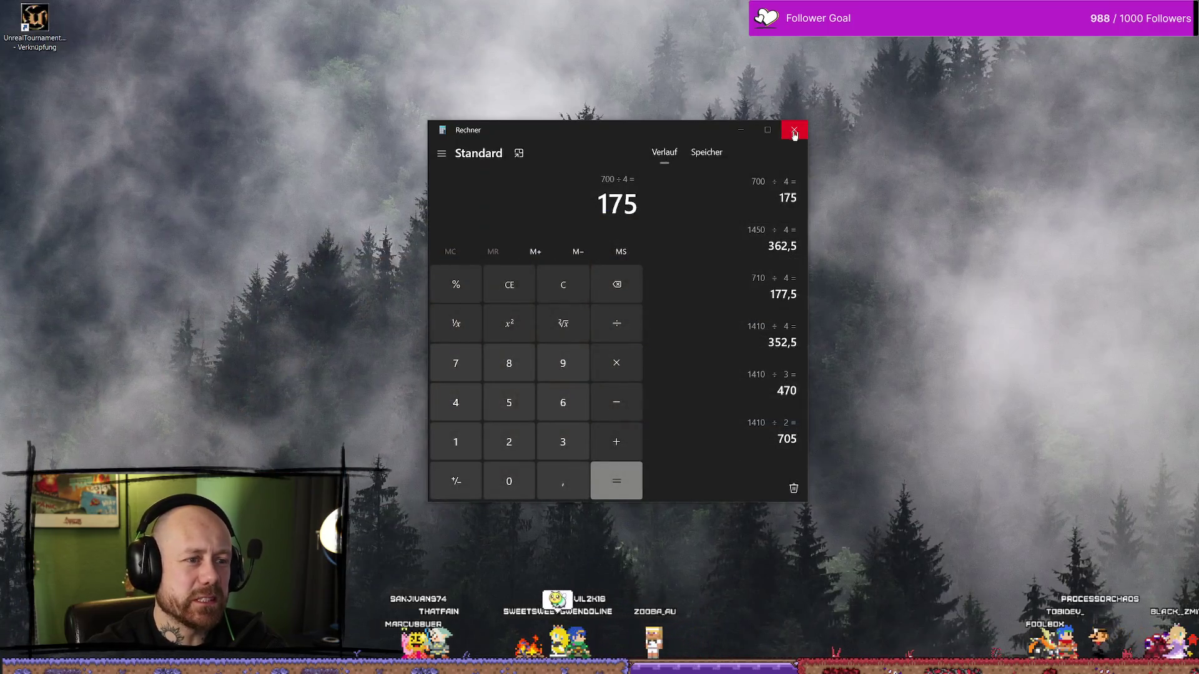
{"action": "left_click", "coordinate": [794, 131]}
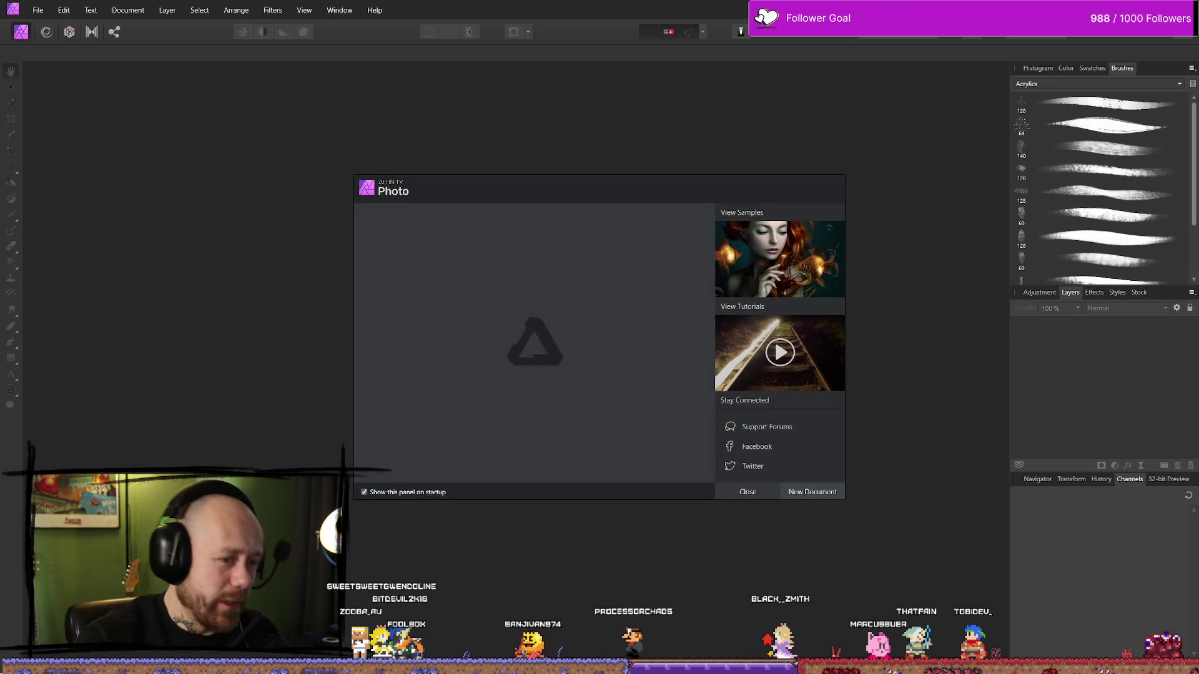
Dismiss the welcome panel, create a 2560 × 1440 WQHD document, and select the Paint Brush.
{"action": "left_click", "coordinate": [761, 494]}
{"action": "left_click", "coordinate": [65, 10]}
{"action": "left_click", "coordinate": [63, 37]}
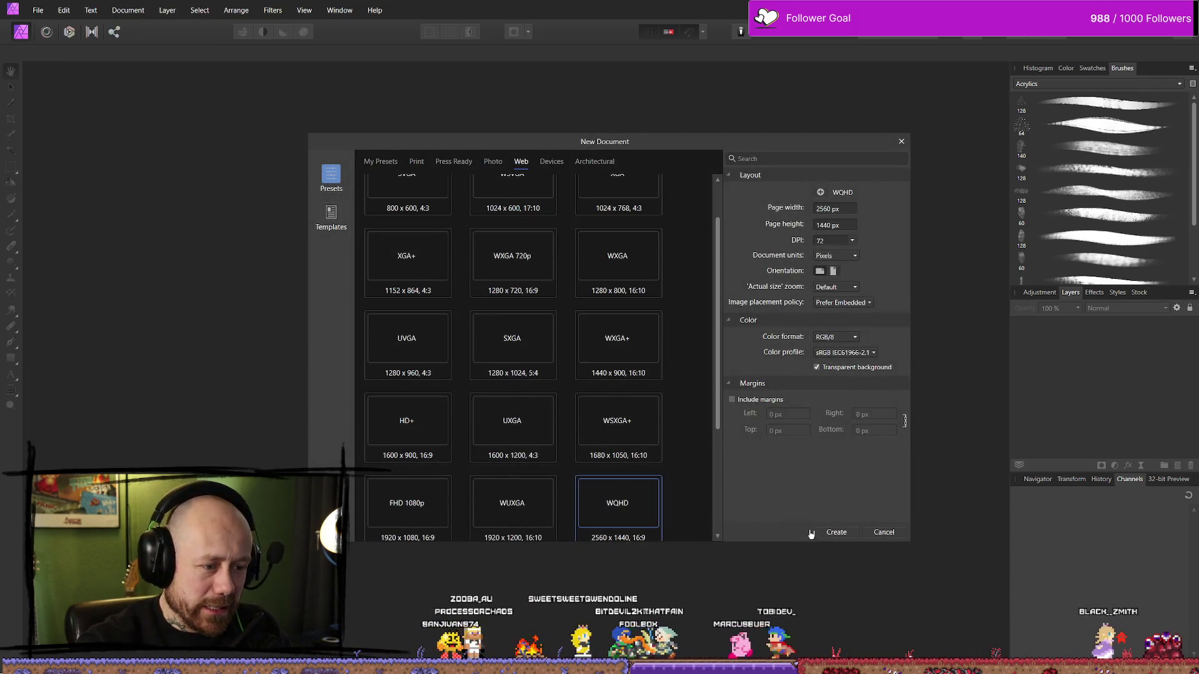
{"action": "left_click", "coordinate": [834, 534]}
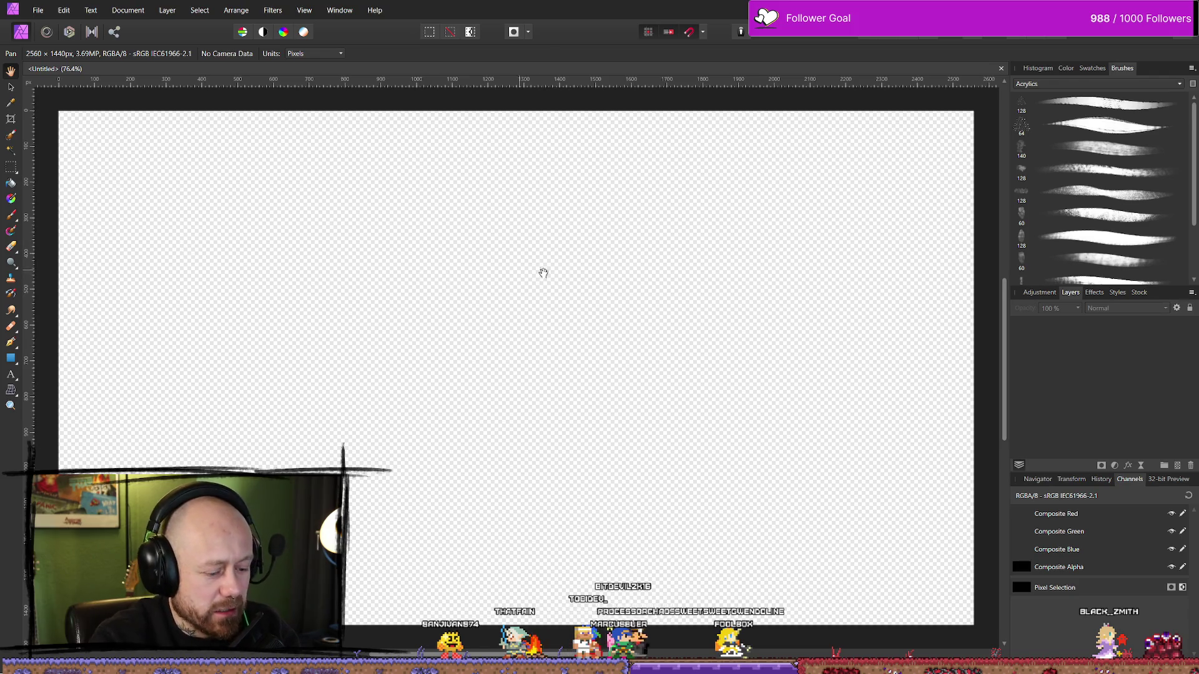
{"action": "key", "text": "b"}
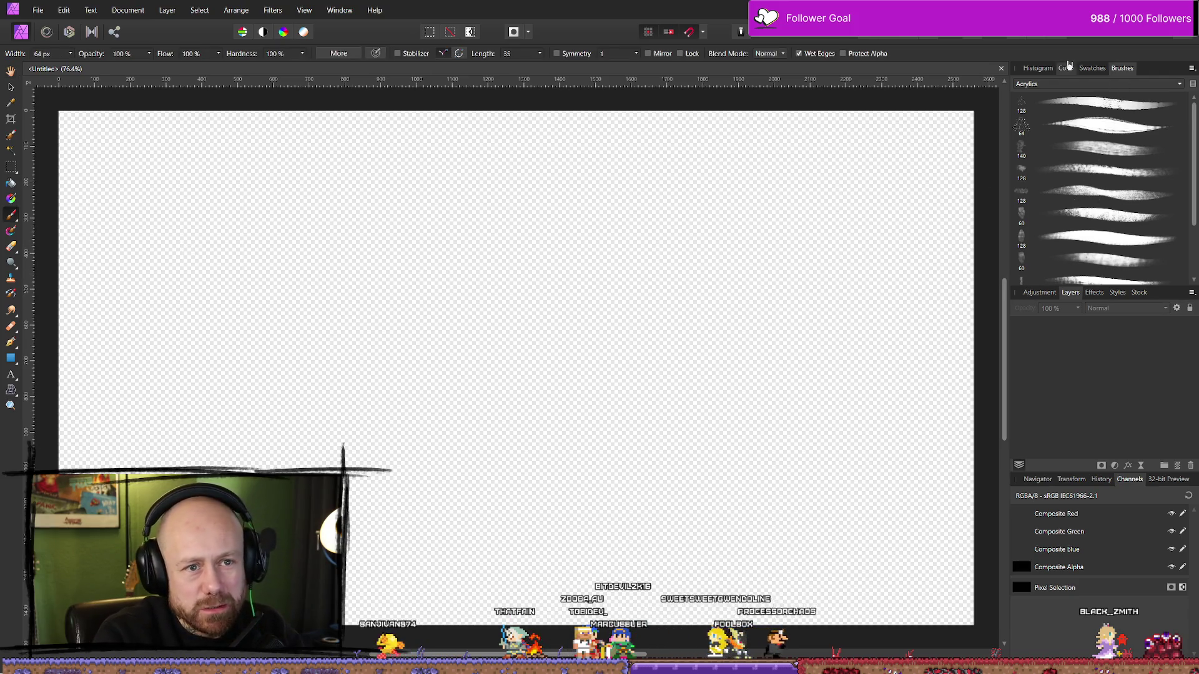
{"action": "left_click", "coordinate": [1082, 88]}
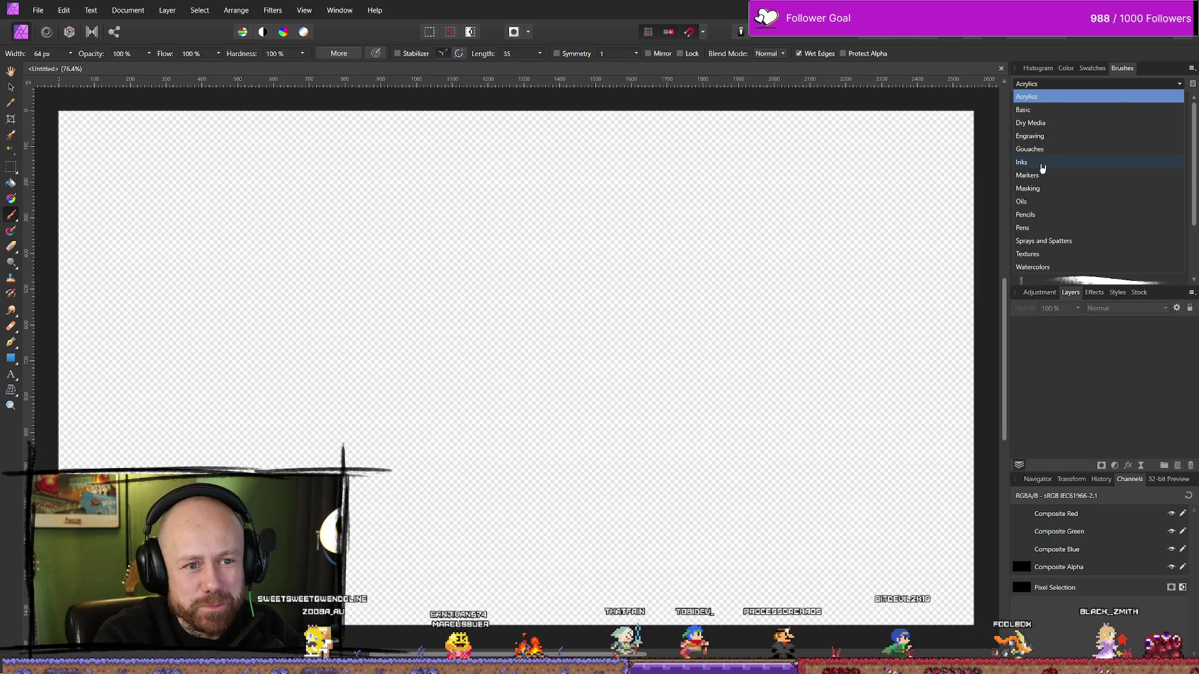
Switch to the Inks brush category, paint trial strokes, then undo them.
{"action": "key", "text": "Escape"}
{"action": "key", "text": "i"}
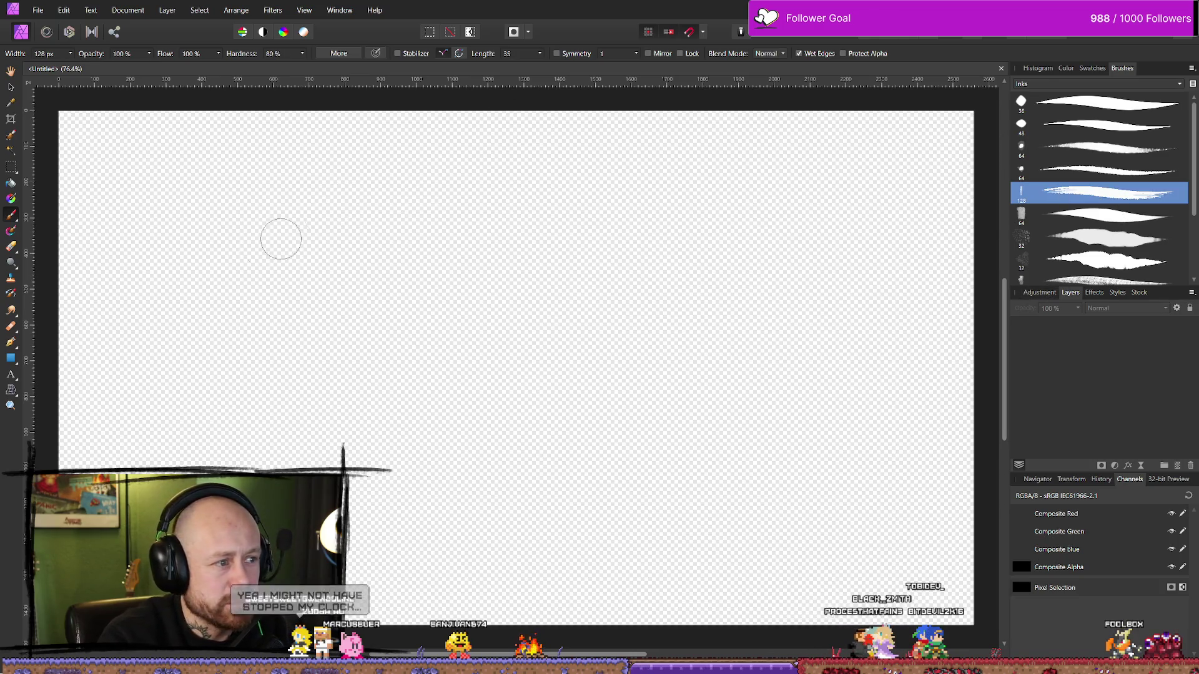
{"action": "mouse_move", "coordinate": [188, 278]}
{"action": "left_mouse_down"}
{"action": "mouse_move", "coordinate": [550, 306]}
{"action": "mouse_move", "coordinate": [162, 290]}
{"action": "left_mouse_up"}
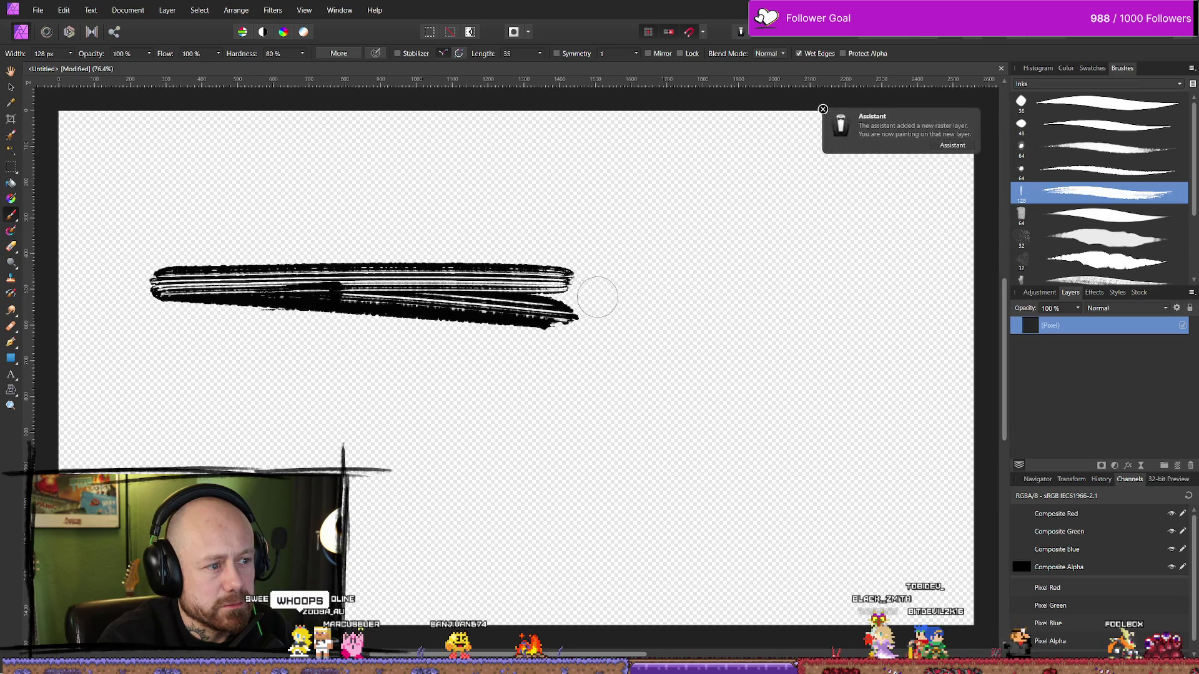
{"action": "left_click_drag", "start_coordinate": [549, 299], "coordinate": [849, 319]}
{"action": "mouse_move", "coordinate": [828, 269]}
{"action": "left_mouse_down"}
{"action": "mouse_move", "coordinate": [872, 287]}
{"action": "mouse_move", "coordinate": [265, 283]}
{"action": "left_mouse_up"}
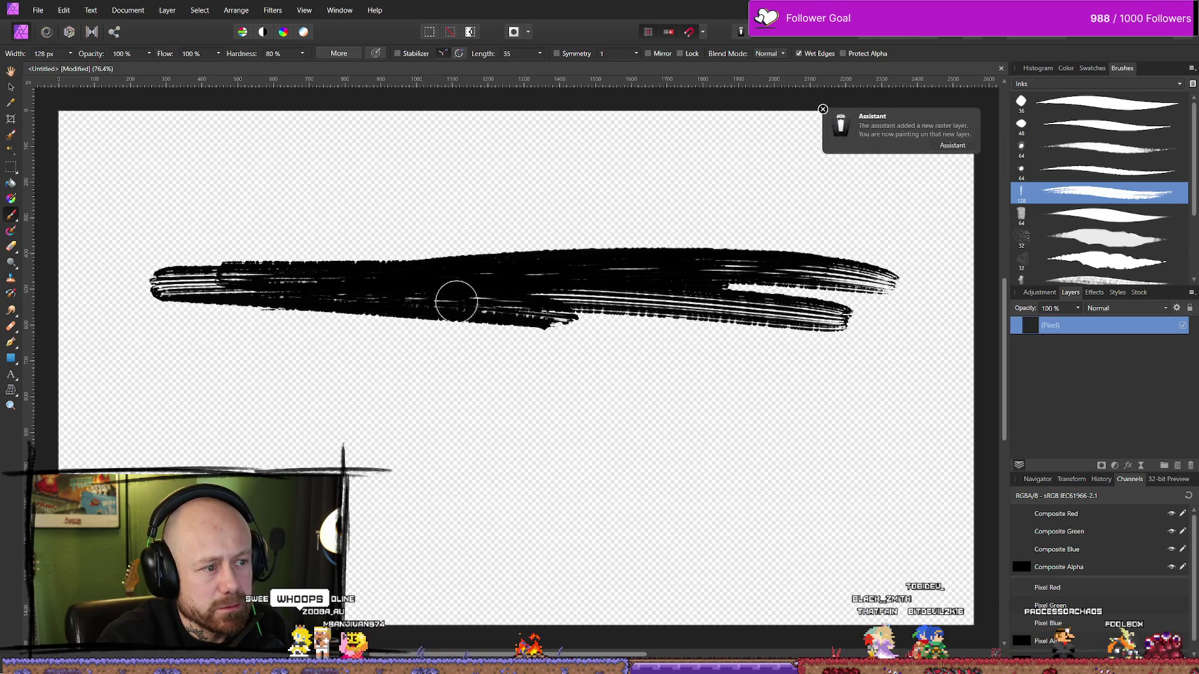
{"action": "key", "text": "ctrl+z"}
{"action": "key", "text": "ctrl+z"}
{"action": "key", "text": "ctrl+z"}
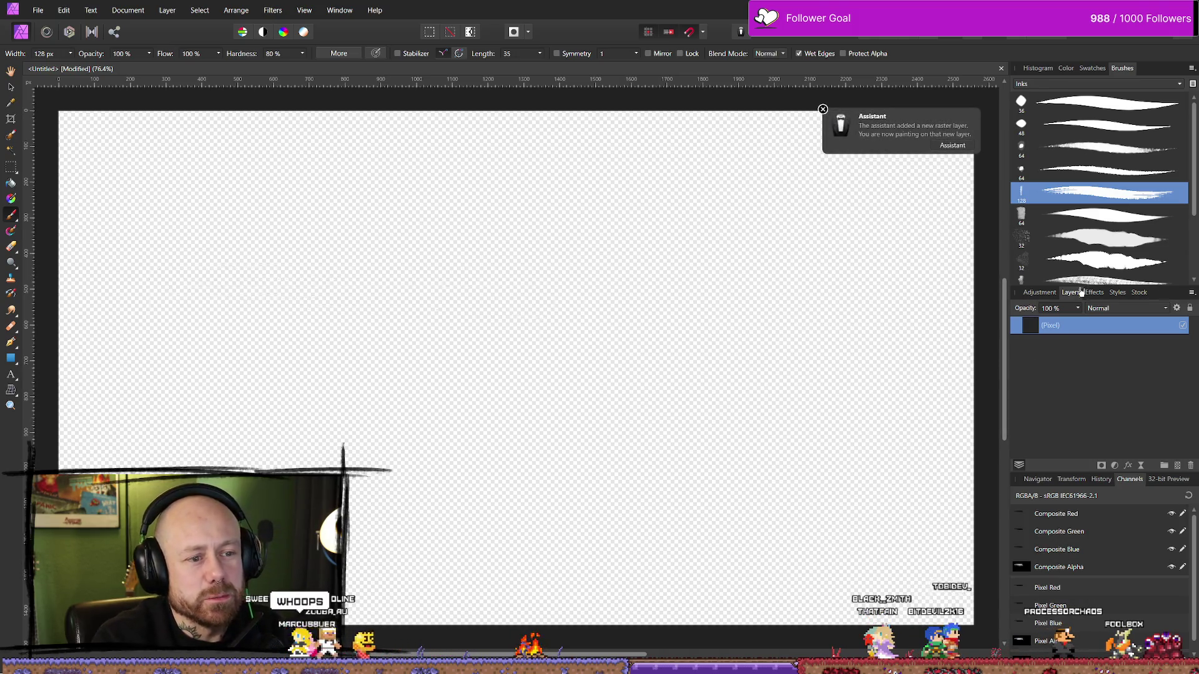
Pick the 64 px ink brush, try three overlapping strokes, and undo back to blank.
{"action": "scroll", "coordinate": [1127, 241], "scroll_direction": "down", "scroll_amount": 2}
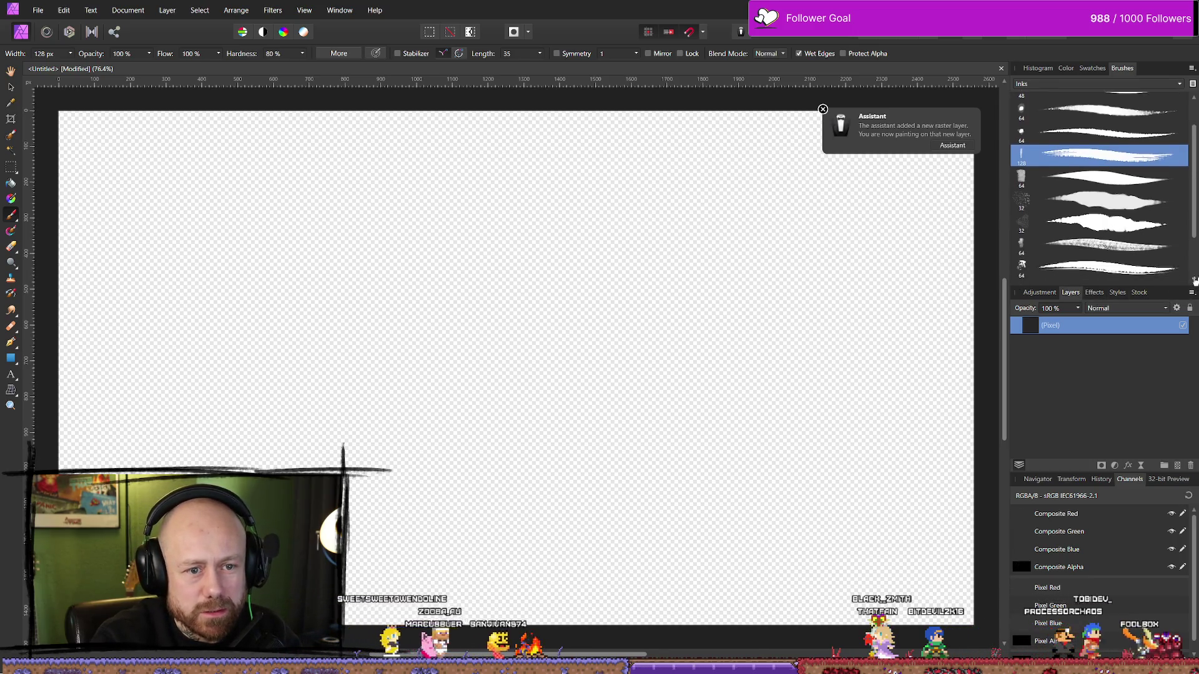
{"action": "left_click", "coordinate": [1111, 258]}
{"action": "mouse_move", "coordinate": [197, 269]}
{"action": "left_mouse_down"}
{"action": "mouse_move", "coordinate": [696, 255]}
{"action": "mouse_move", "coordinate": [862, 275]}
{"action": "left_mouse_up"}
{"action": "mouse_move", "coordinate": [268, 268]}
{"action": "left_mouse_down"}
{"action": "mouse_move", "coordinate": [635, 275]}
{"action": "mouse_move", "coordinate": [818, 305]}
{"action": "left_mouse_up"}
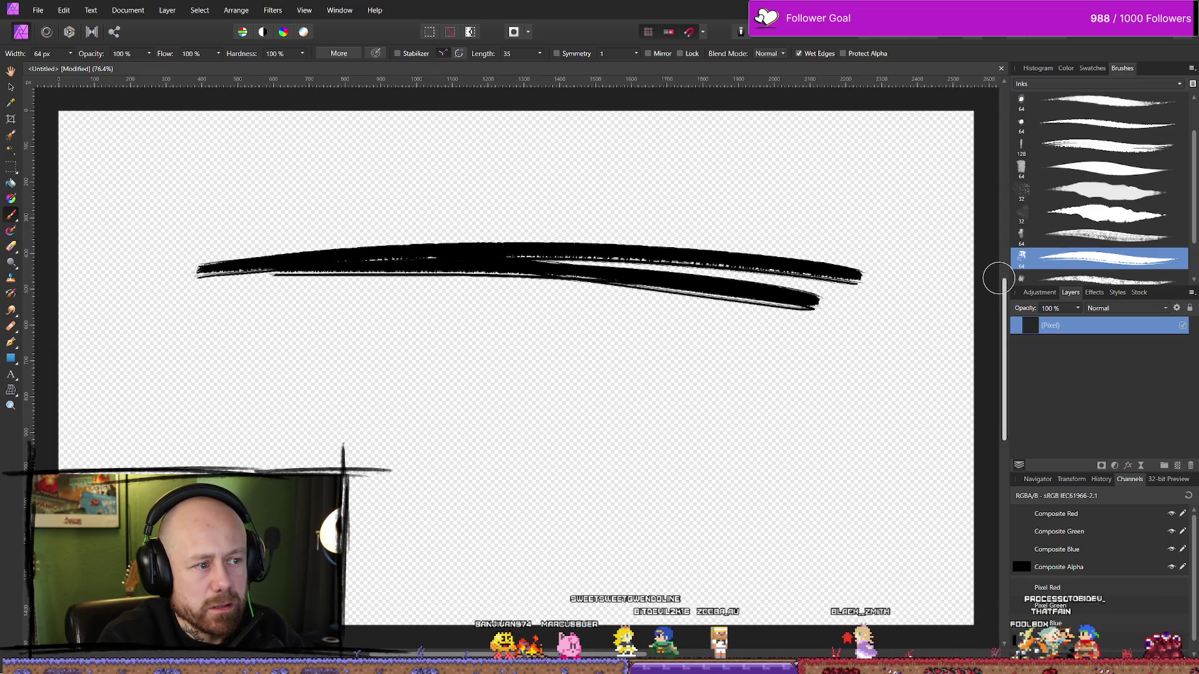
{"action": "left_click_drag", "start_coordinate": [249, 228], "coordinate": [571, 241]}
{"action": "key", "text": "ctrl+z"}
{"action": "key", "text": "ctrl+z"}
{"action": "key", "text": "ctrl+z"}
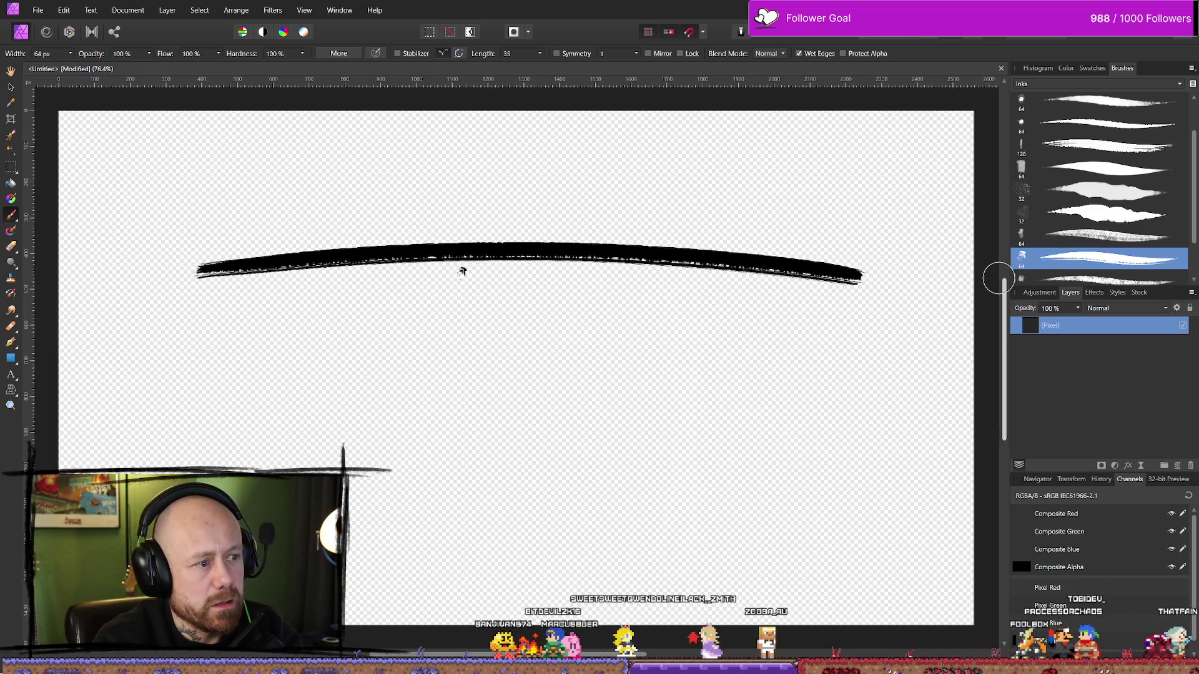
Try several layered long ink underline strokes, undoing the attempts that don't work.
{"action": "mouse_move", "coordinate": [181, 248]}
{"action": "left_mouse_down"}
{"action": "mouse_move", "coordinate": [712, 289]}
{"action": "mouse_move", "coordinate": [827, 318]}
{"action": "left_mouse_up"}
{"action": "left_click_drag", "start_coordinate": [166, 222], "coordinate": [788, 253]}
{"action": "left_click_drag", "start_coordinate": [140, 201], "coordinate": [637, 215]}
{"action": "left_click_drag", "start_coordinate": [70, 206], "coordinate": [397, 203]}
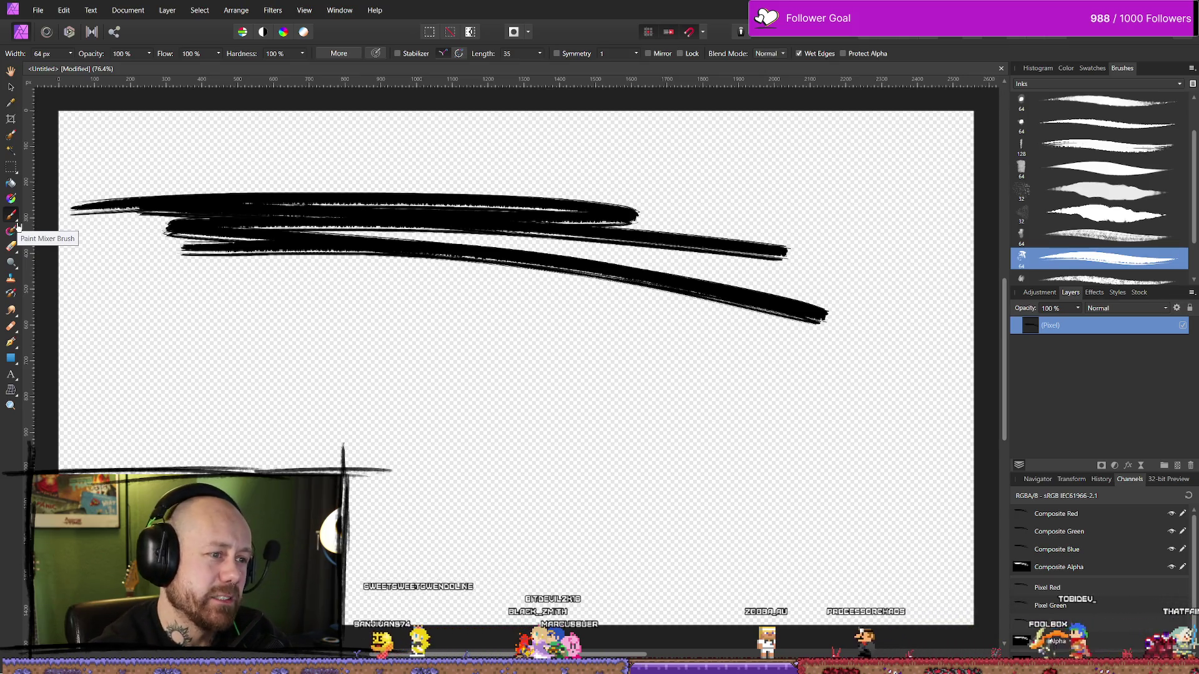
{"action": "key", "text": "ctrl+z"}
{"action": "key", "text": "ctrl+z"}
{"action": "key", "text": "ctrl+z"}
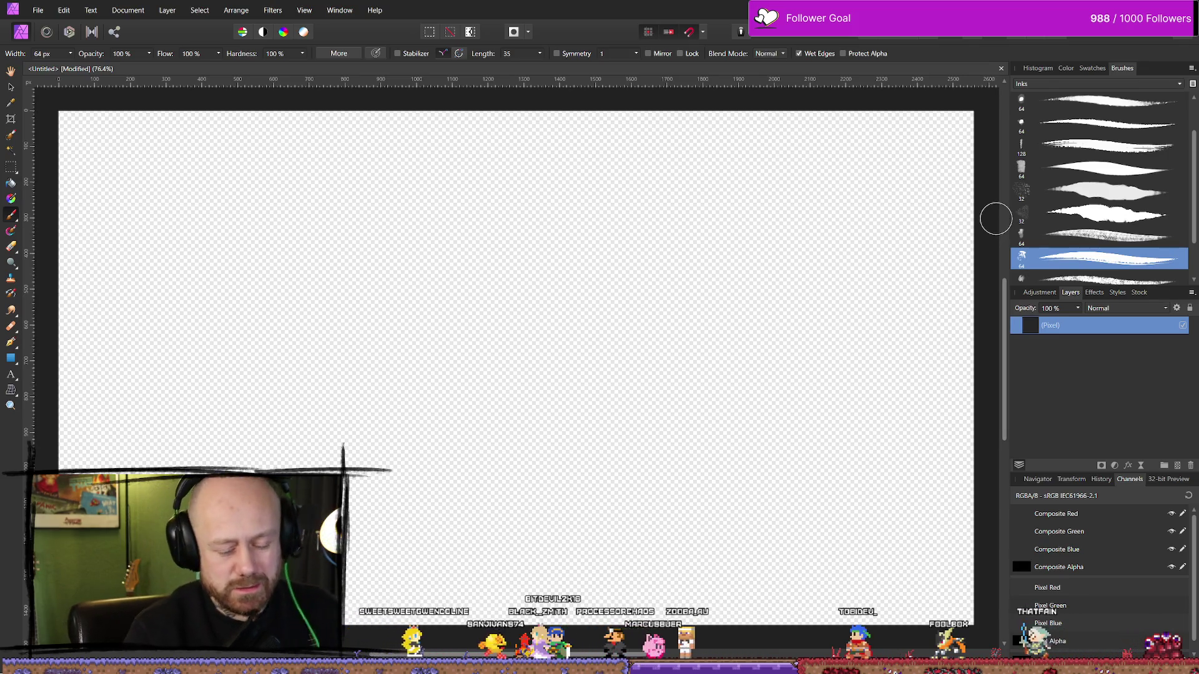
{"action": "mouse_move", "coordinate": [203, 257]}
{"action": "left_mouse_down"}
{"action": "mouse_move", "coordinate": [637, 259]}
{"action": "mouse_move", "coordinate": [987, 312]}
{"action": "left_mouse_up"}
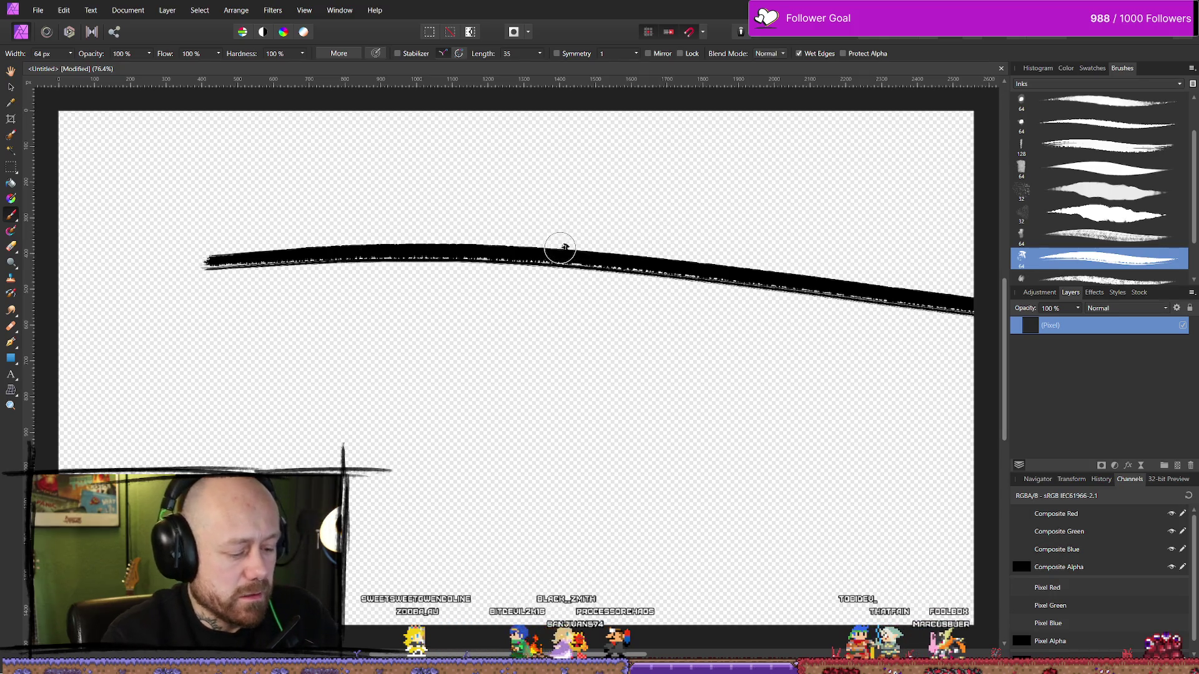
{"action": "key", "text": "ctrl+z"}
{"action": "mouse_move", "coordinate": [197, 247]}
{"action": "left_mouse_down"}
{"action": "mouse_move", "coordinate": [246, 235]}
{"action": "mouse_move", "coordinate": [804, 230]}
{"action": "left_mouse_up"}
{"action": "left_click_drag", "start_coordinate": [954, 232], "coordinate": [983, 241]}
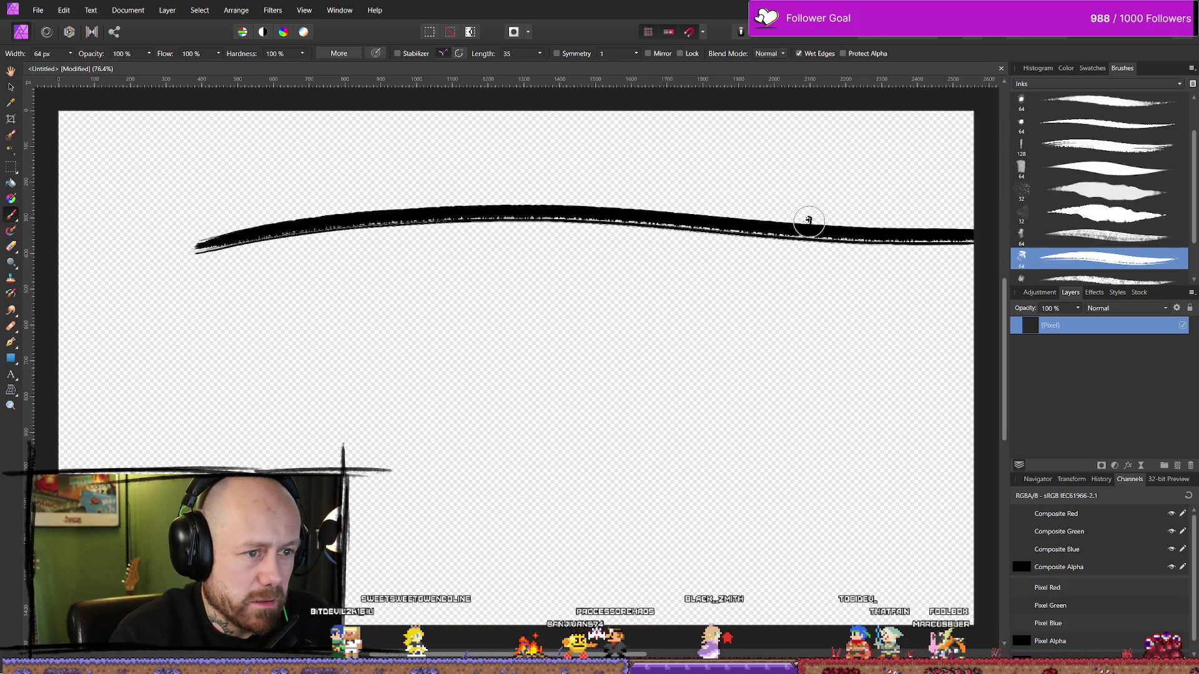
{"action": "key", "text": "ctrl+z"}
Paint the final overlapping horizontal ink strokes, undoing and then restoring the last ones.
{"action": "left_click_drag", "start_coordinate": [166, 249], "coordinate": [919, 243]}
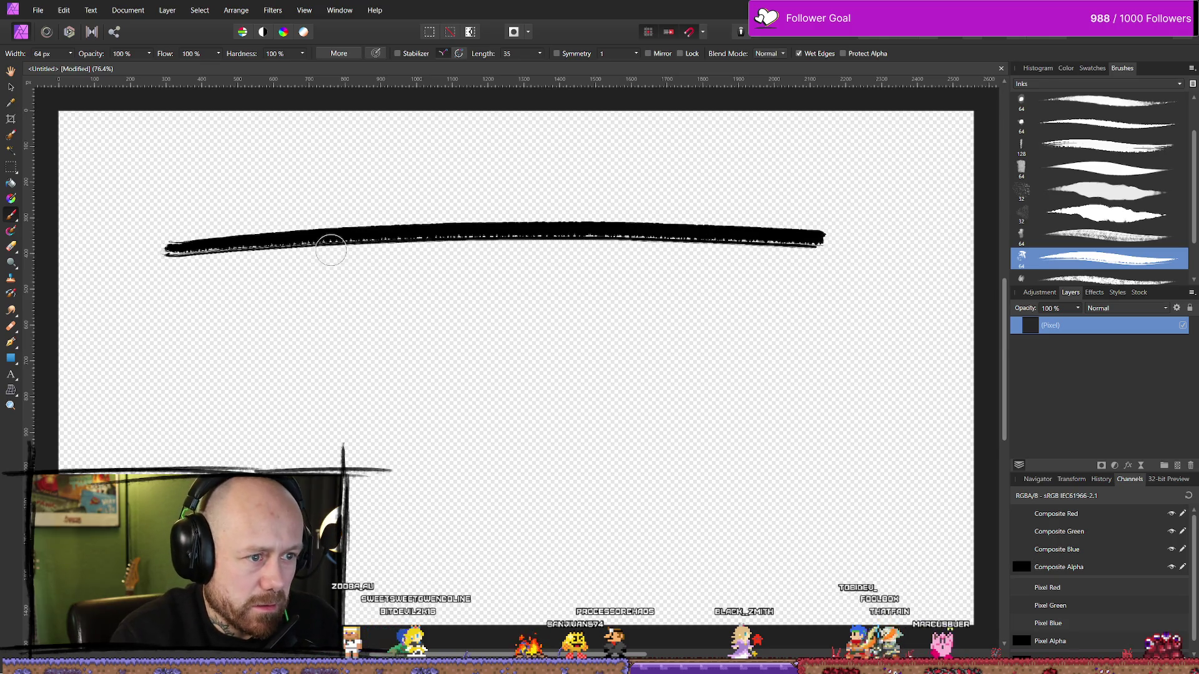
{"action": "left_click_drag", "start_coordinate": [217, 266], "coordinate": [698, 251]}
{"action": "left_click_drag", "start_coordinate": [808, 250], "coordinate": [821, 256]}
{"action": "left_click_drag", "start_coordinate": [627, 225], "coordinate": [322, 207]}
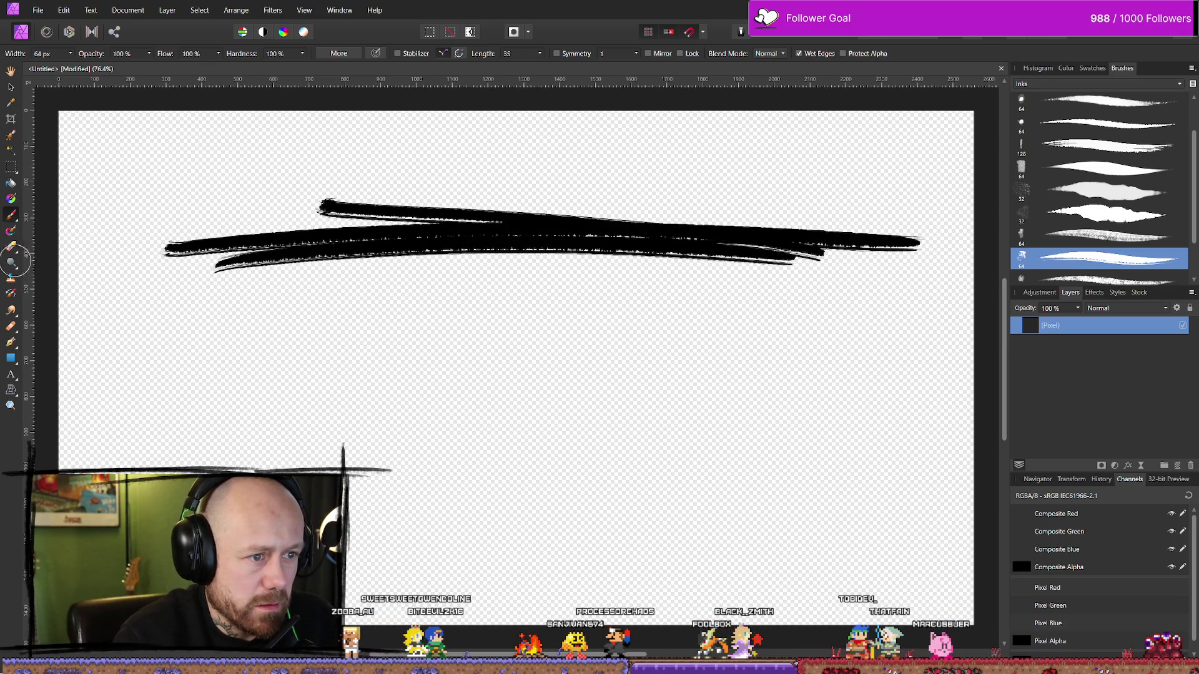
{"action": "left_click_drag", "start_coordinate": [652, 214], "coordinate": [107, 246]}
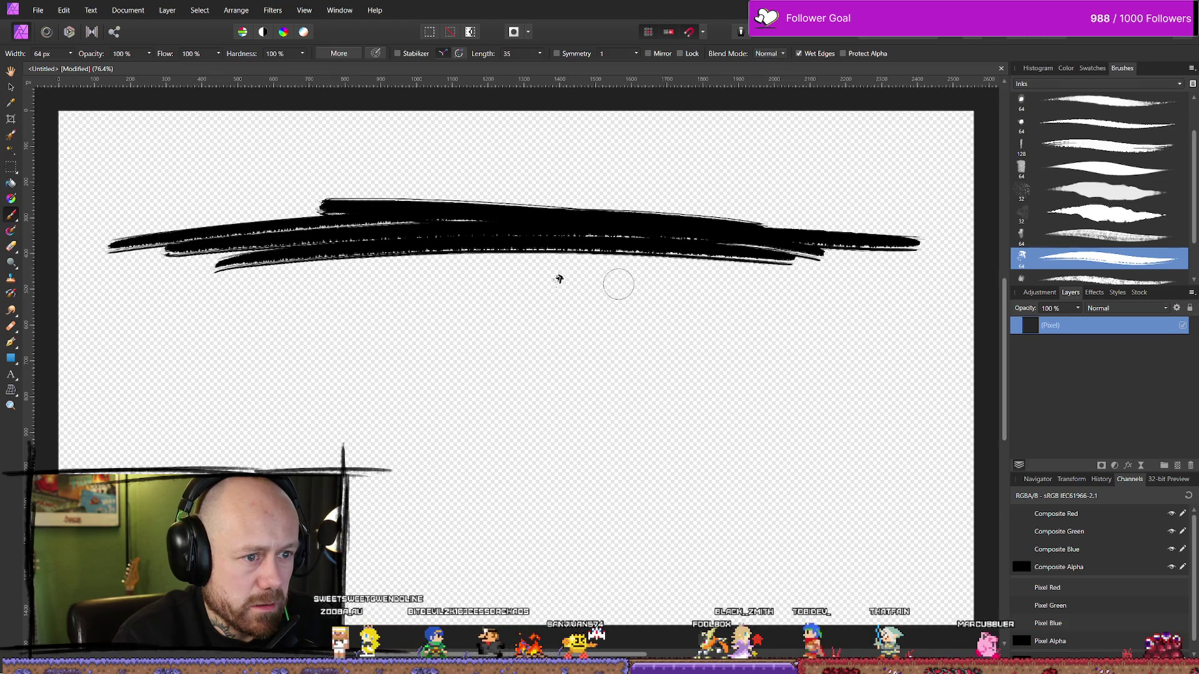
{"action": "left_click_drag", "start_coordinate": [805, 255], "coordinate": [877, 262]}
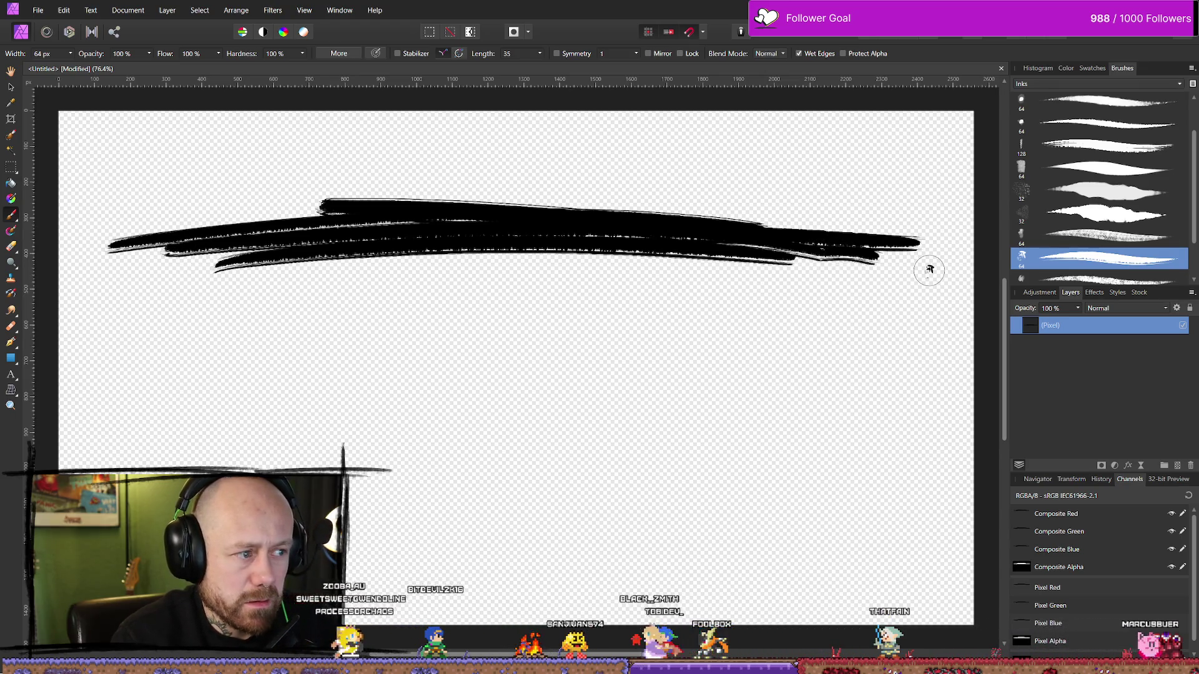
{"action": "key", "text": "ctrl+z"}
{"action": "key", "text": "ctrl+z"}
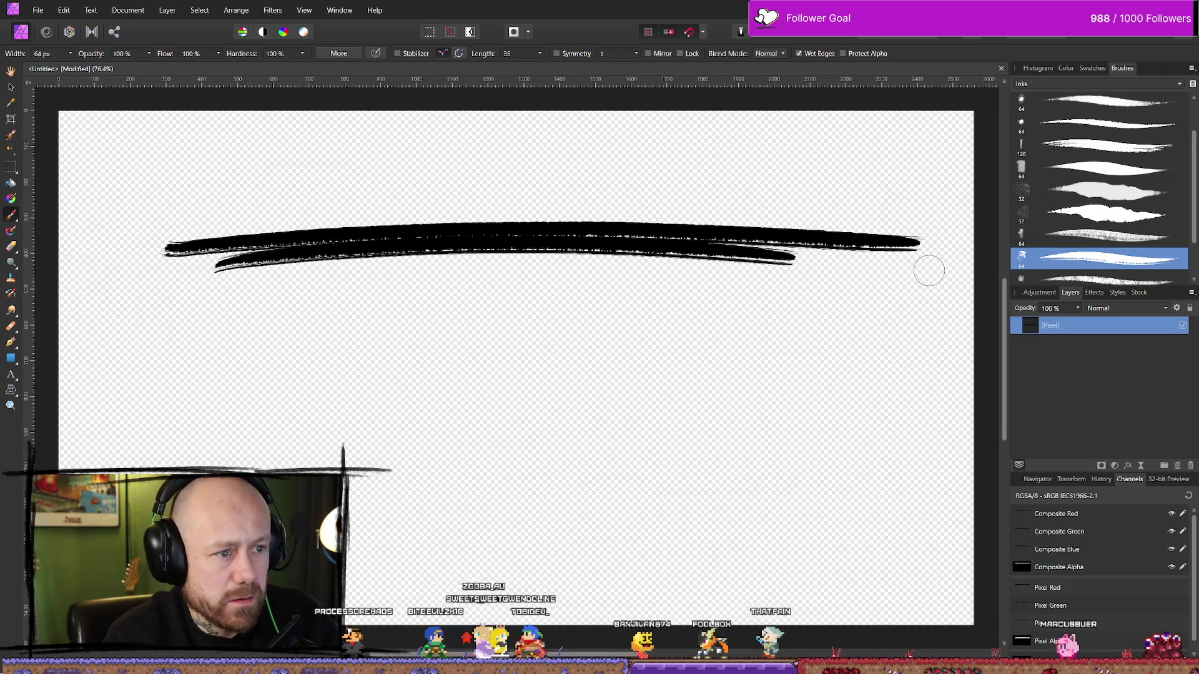
{"action": "key", "text": "ctrl+z"}
{"action": "key", "text": "ctrl+z"}
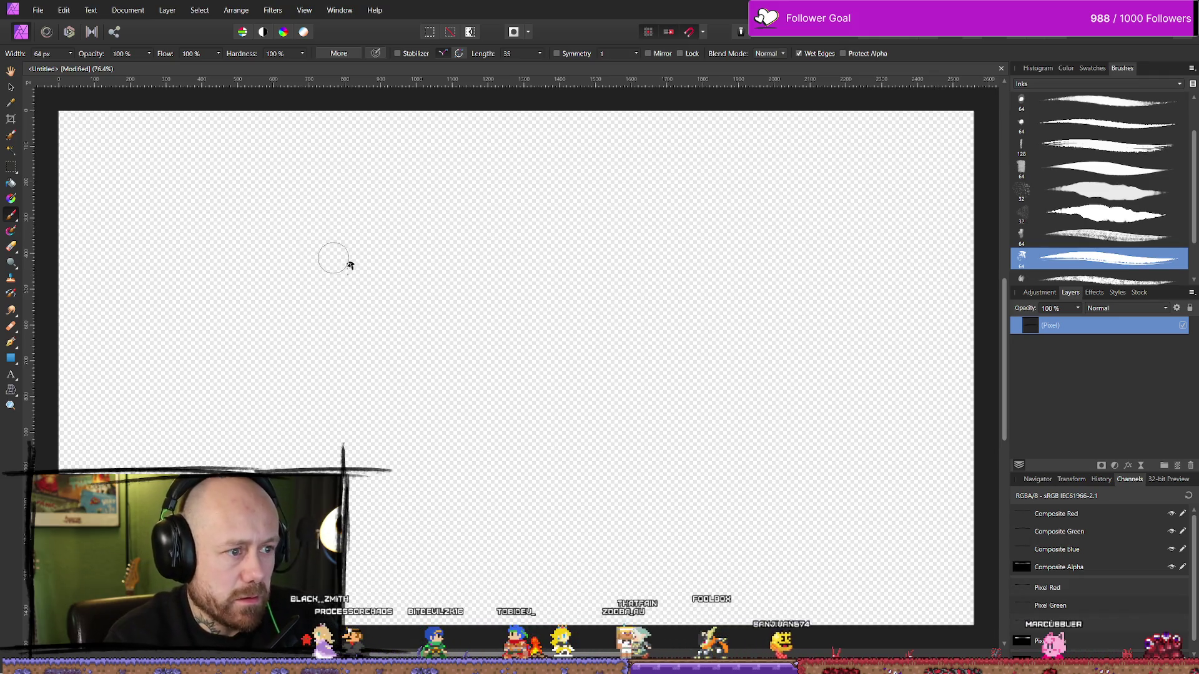
{"action": "key", "text": "ctrl+shift+z"}
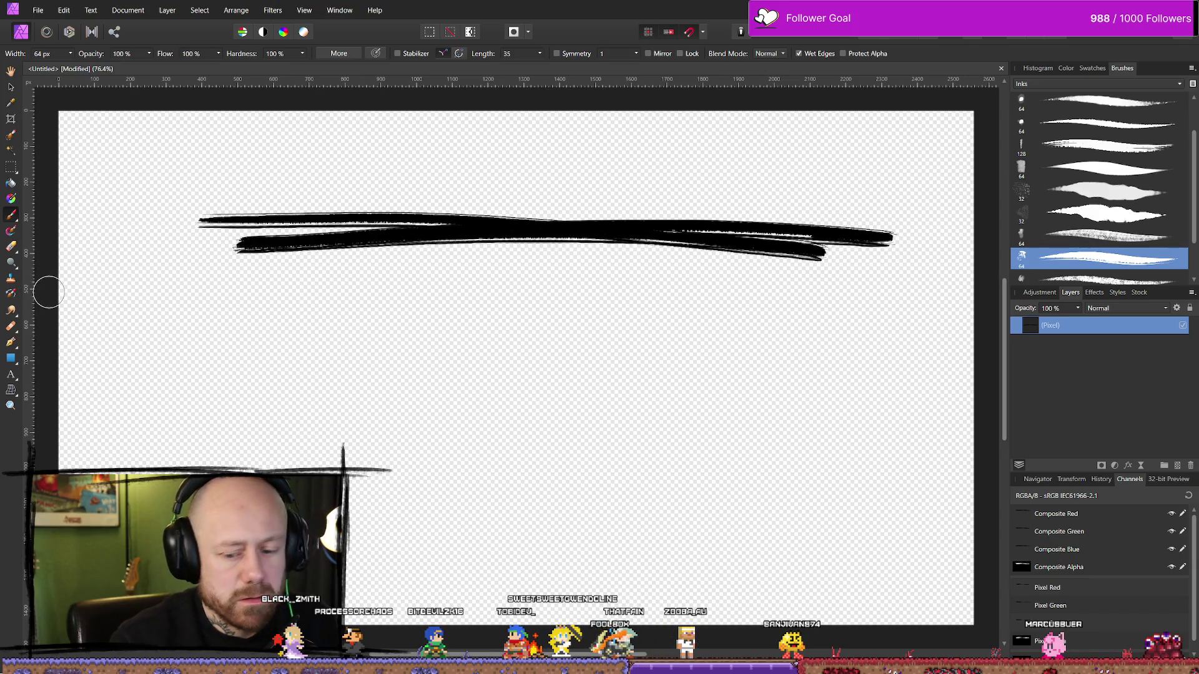
Drag the crop frame's top, left, right and bottom edges tight around the strokes, 2063 × 242 px.
{"action": "scroll", "coordinate": [235, 323], "scroll_direction": "down", "scroll_amount": 5}
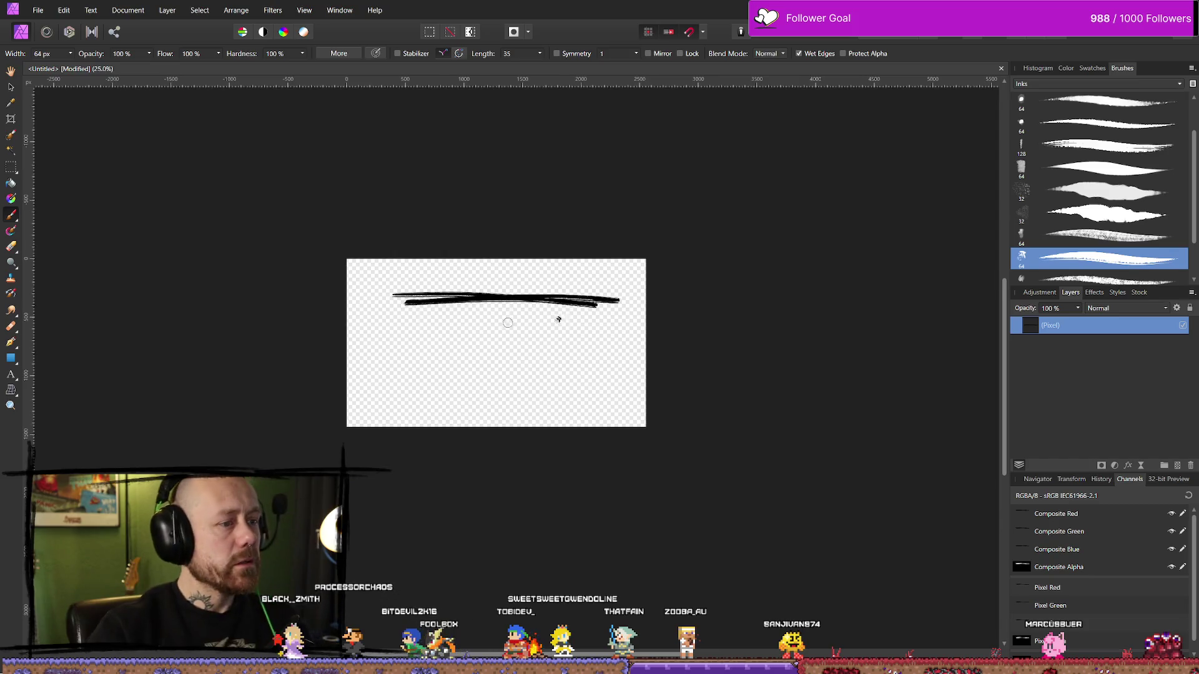
{"action": "scroll", "coordinate": [431, 307], "scroll_direction": "up", "scroll_amount": 5}
{"action": "scroll", "coordinate": [455, 300], "scroll_direction": "down", "scroll_amount": 3}
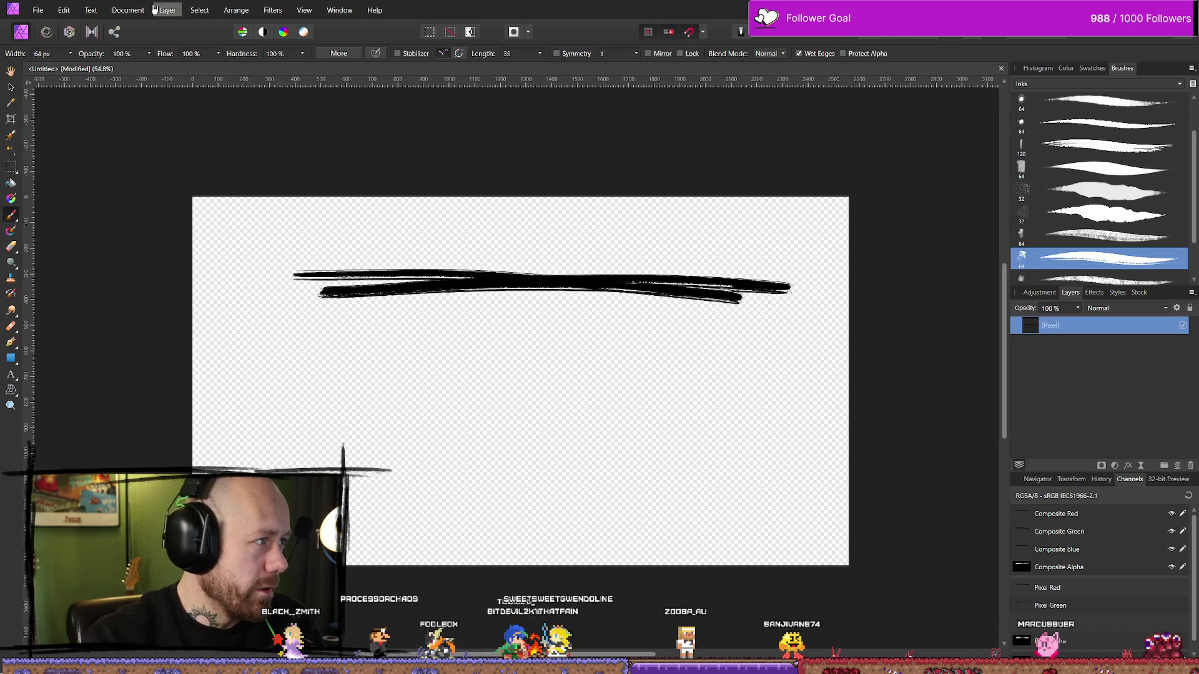
{"action": "left_click", "coordinate": [11, 118]}
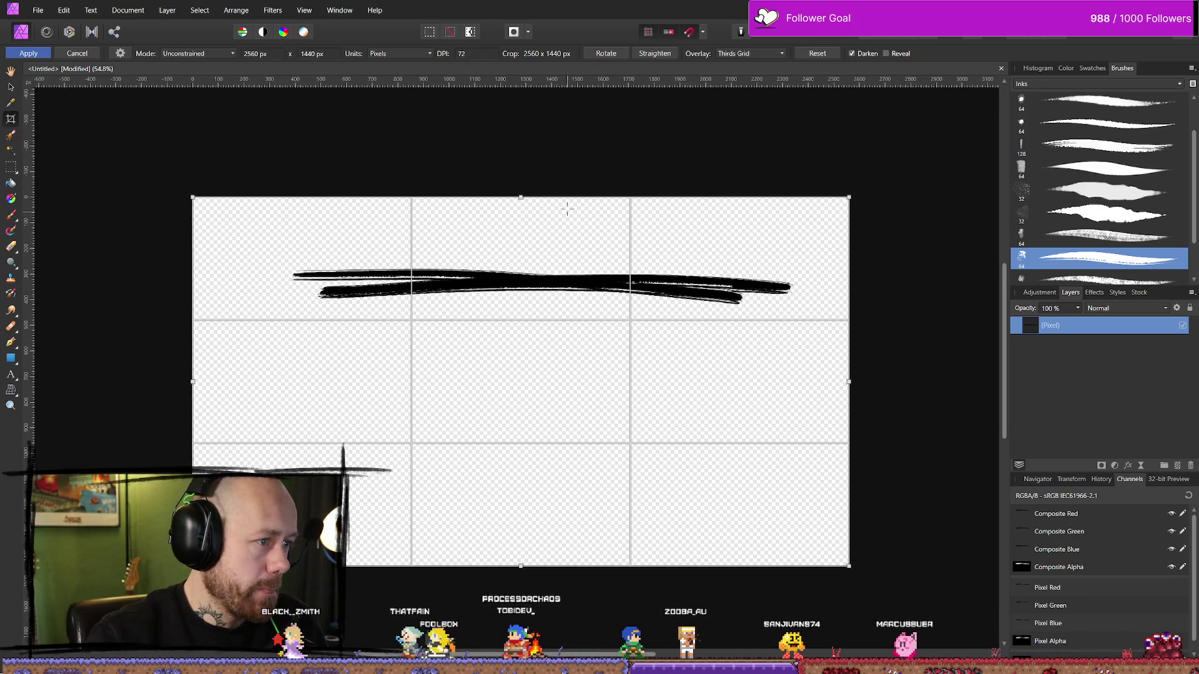
{"action": "left_click_drag", "start_coordinate": [519, 195], "coordinate": [519, 252]}
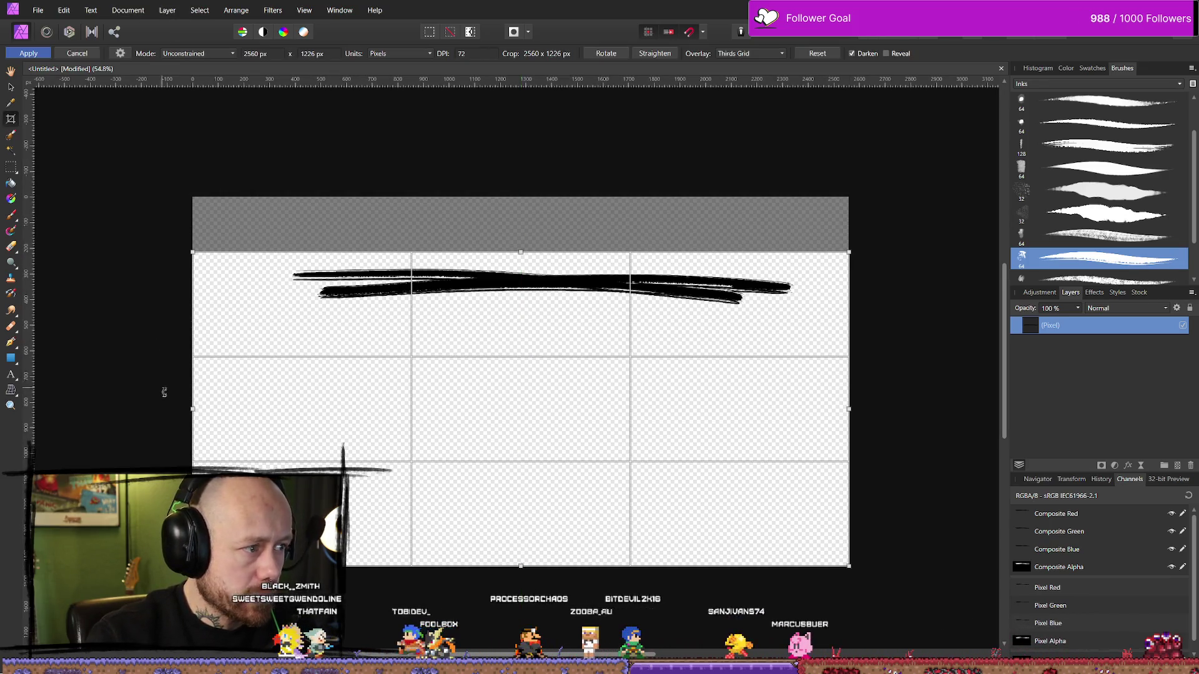
{"action": "left_click_drag", "start_coordinate": [195, 411], "coordinate": [279, 411]}
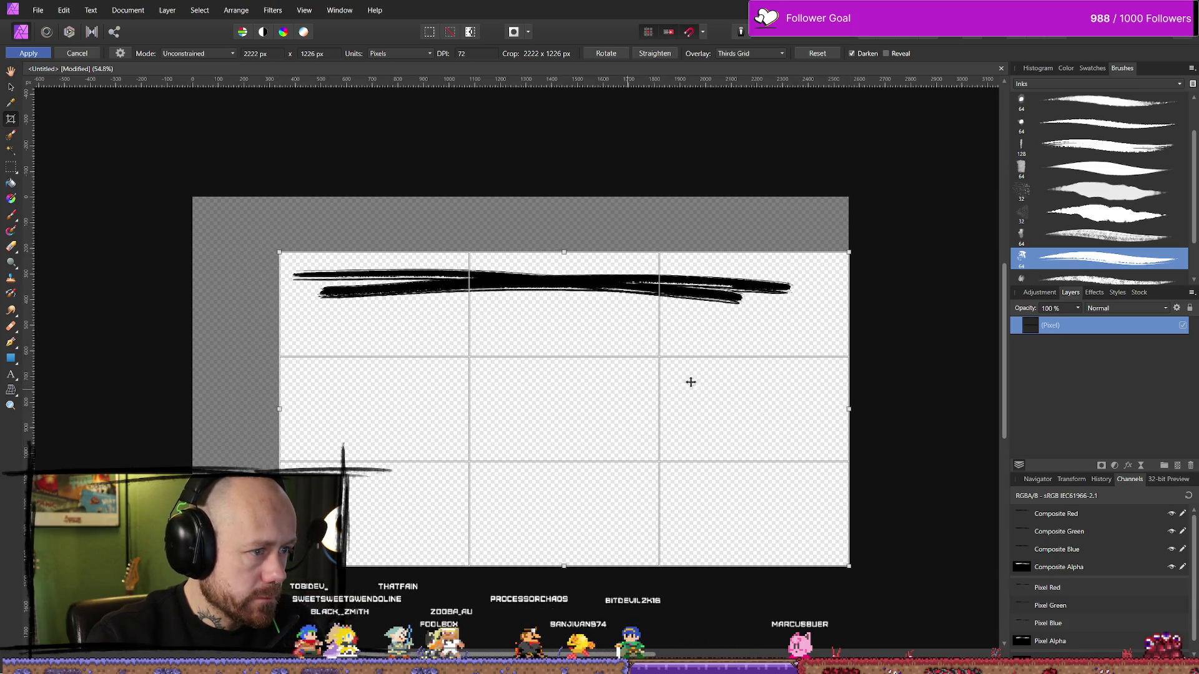
{"action": "left_click_drag", "start_coordinate": [843, 407], "coordinate": [808, 409]}
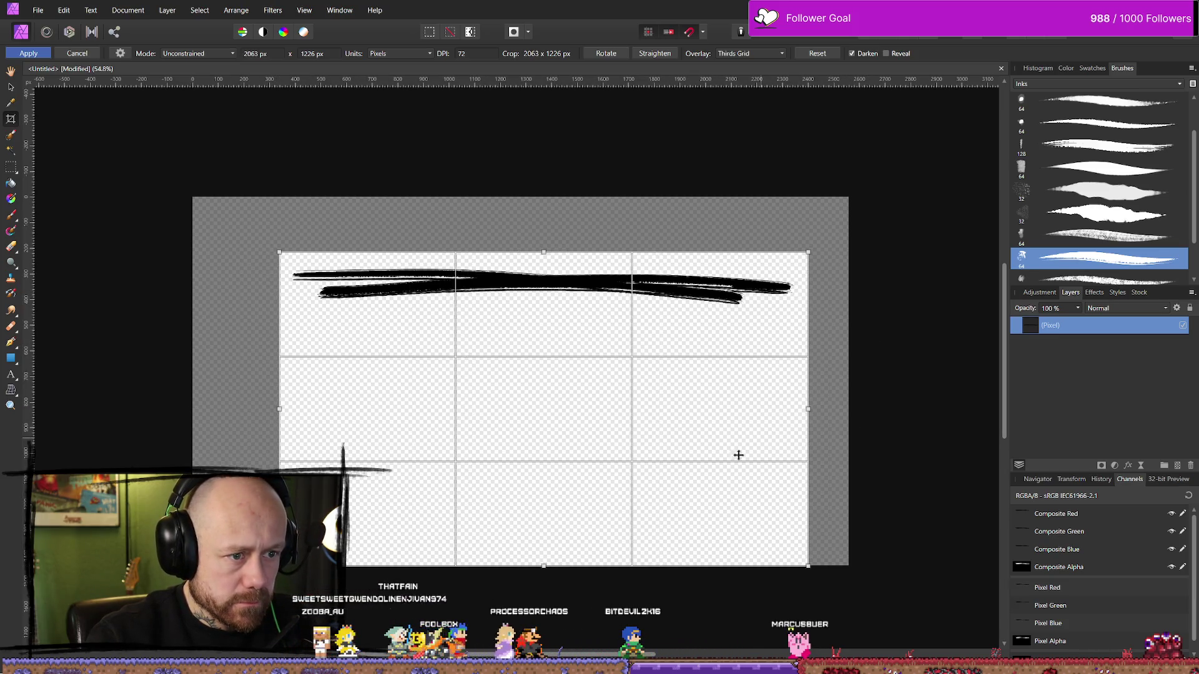
{"action": "left_click_drag", "start_coordinate": [543, 565], "coordinate": [522, 312]}
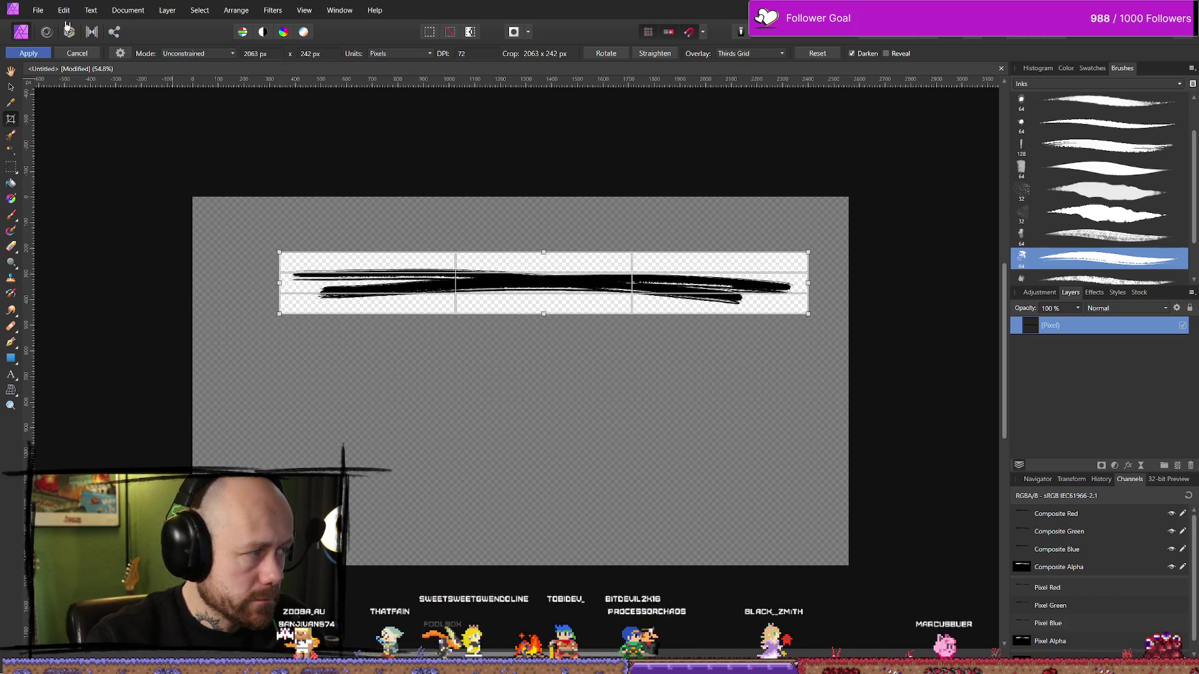
{"action": "left_click", "coordinate": [38, 11]}
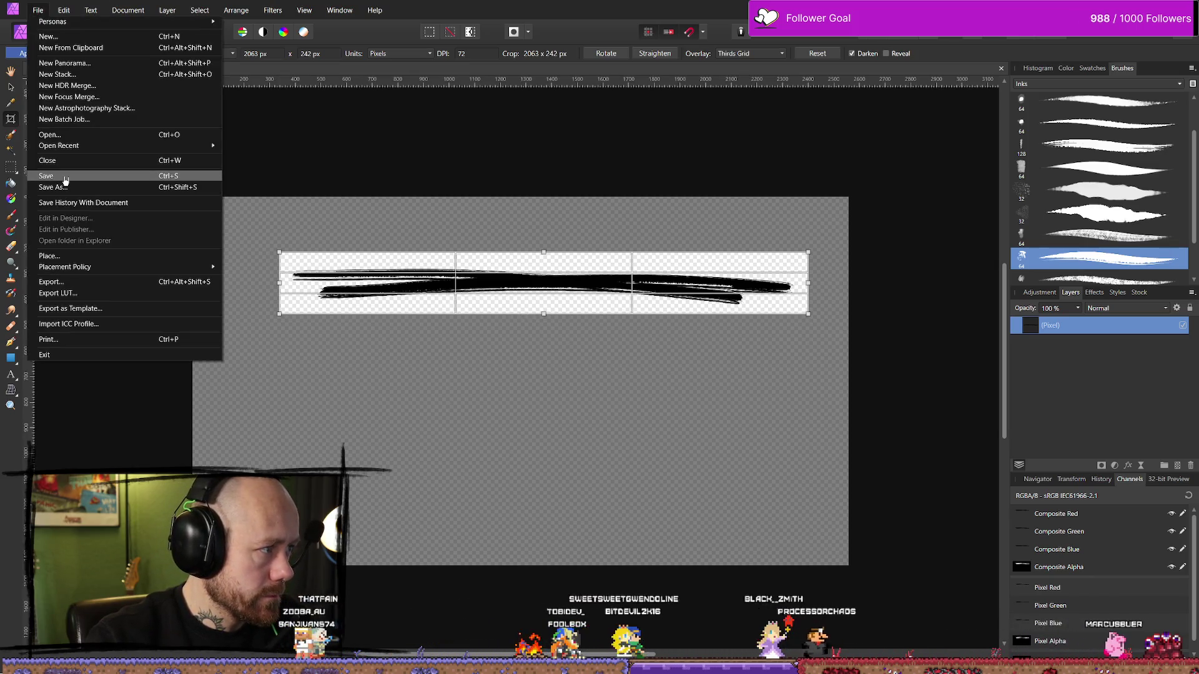
Apply the crop, leaving a 2063 × 242 px strip of ink strokes, then switch to Unreal.
{"action": "key", "text": "Escape"}
{"action": "key", "text": "h"}
{"action": "left_click", "coordinate": [39, 10]}
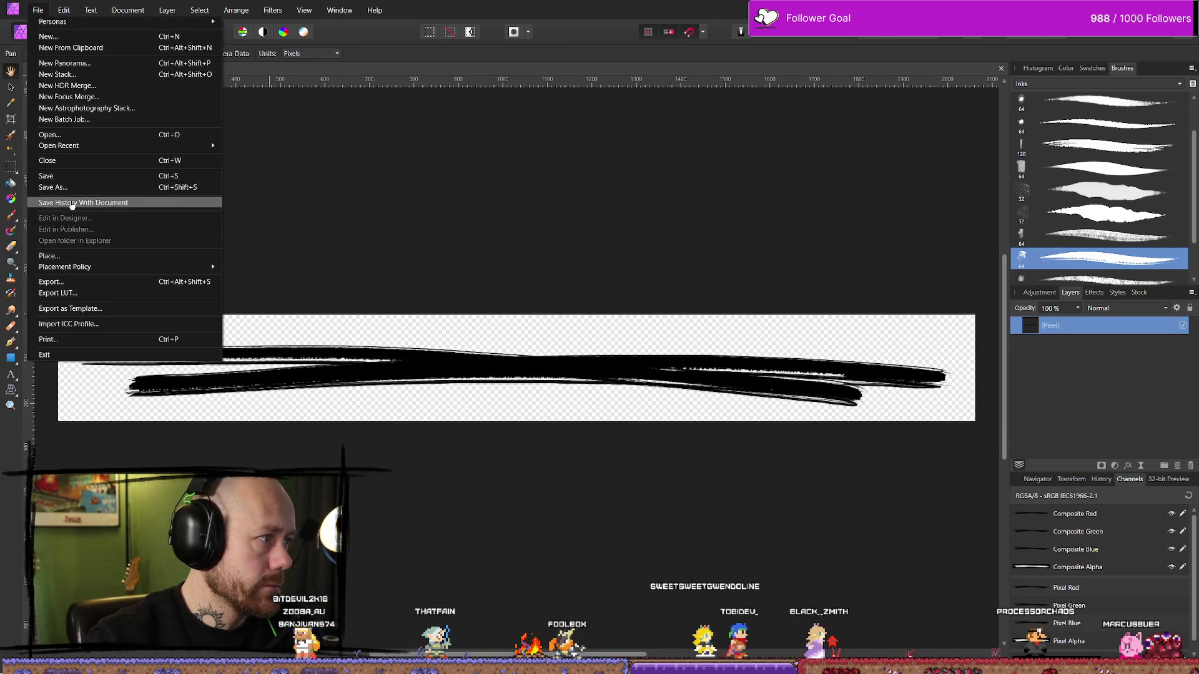
{"action": "key", "text": "Escape"}
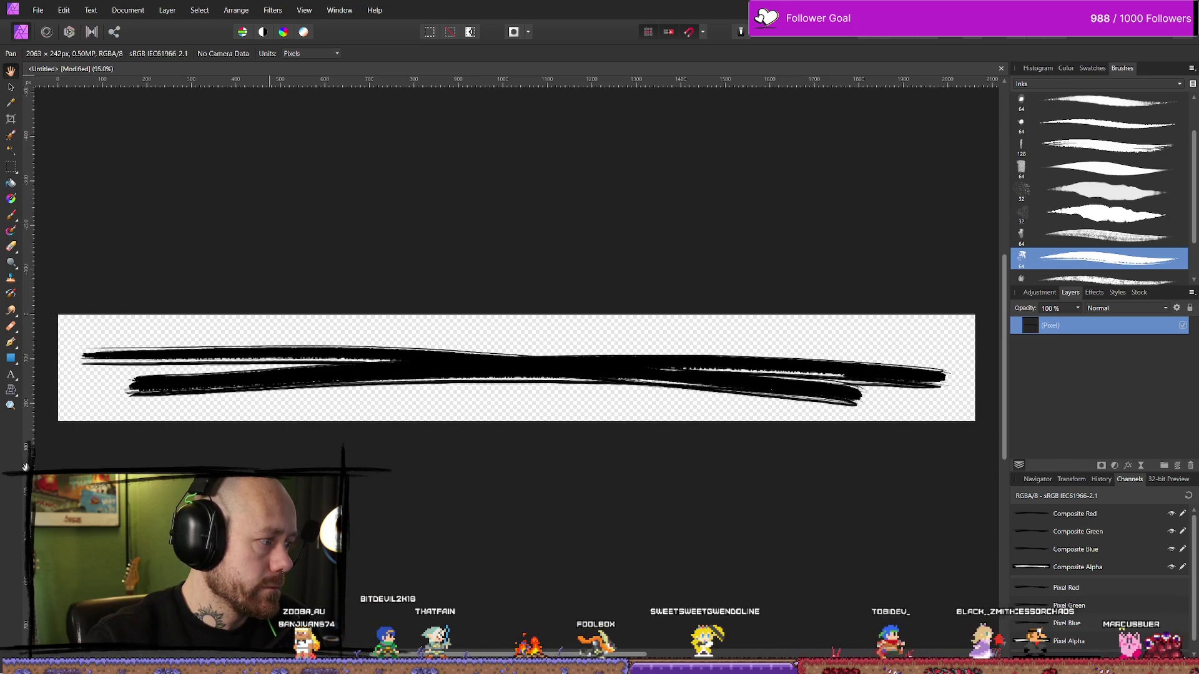
{"action": "key", "text": "alt+Tab"}
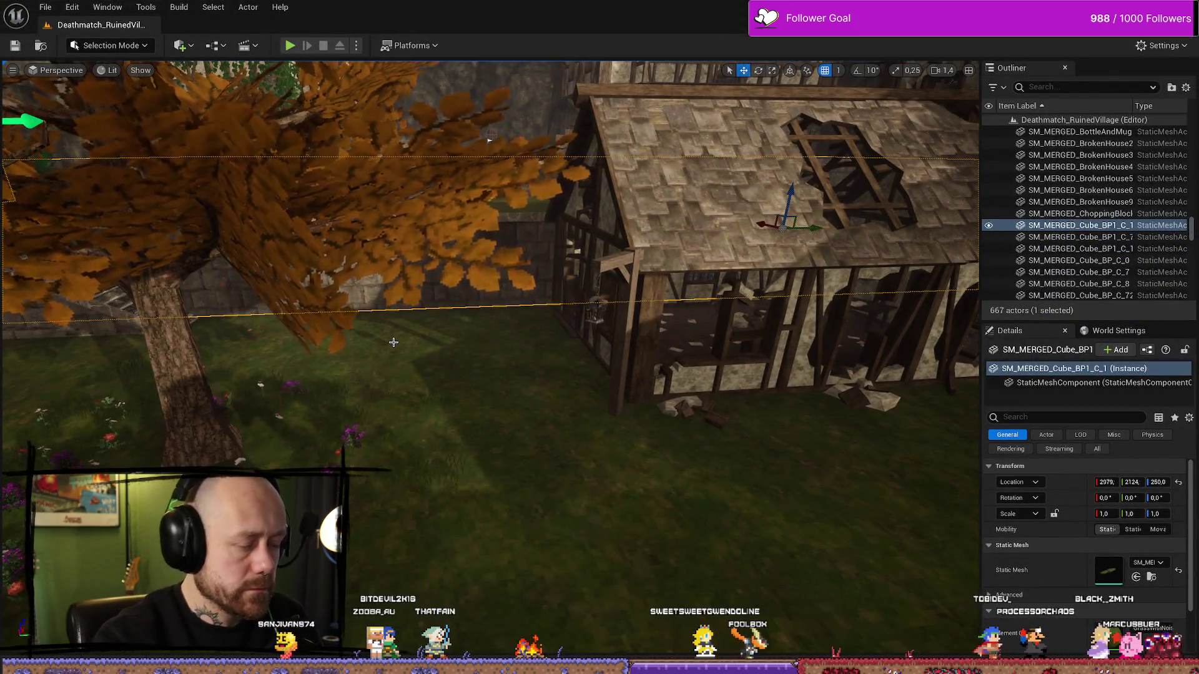
{"action": "key", "text": "ctrl+space"}
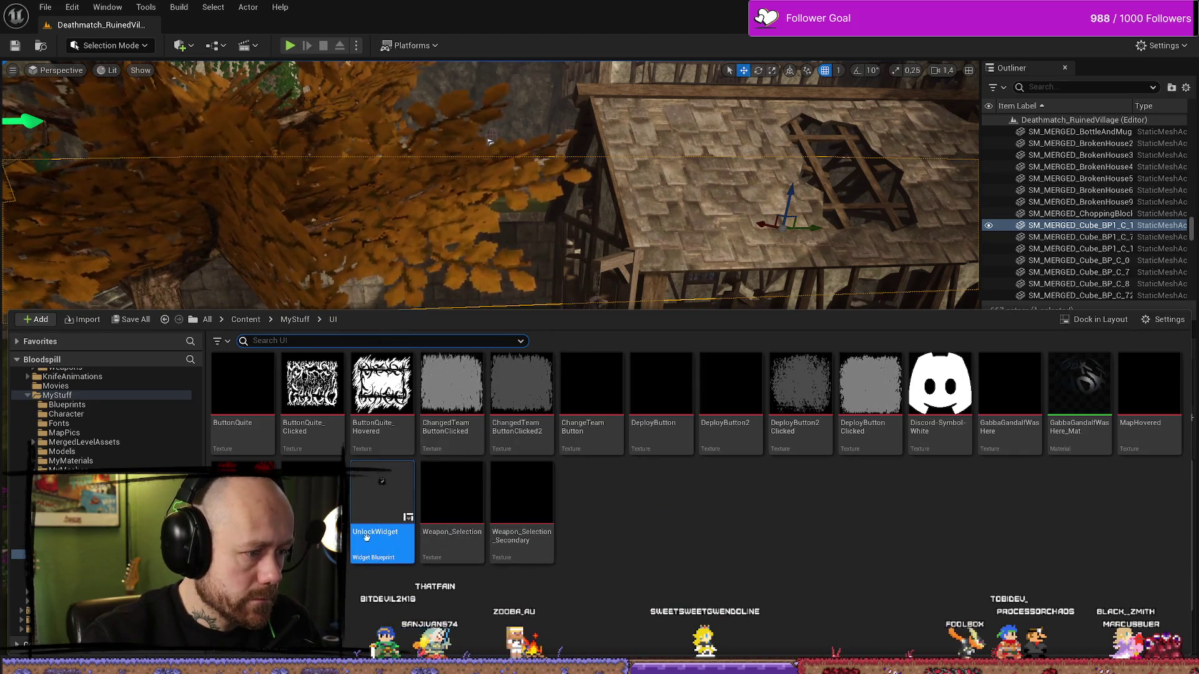
{"action": "left_click_drag", "start_coordinate": [414, 277], "coordinate": [450, 256]}
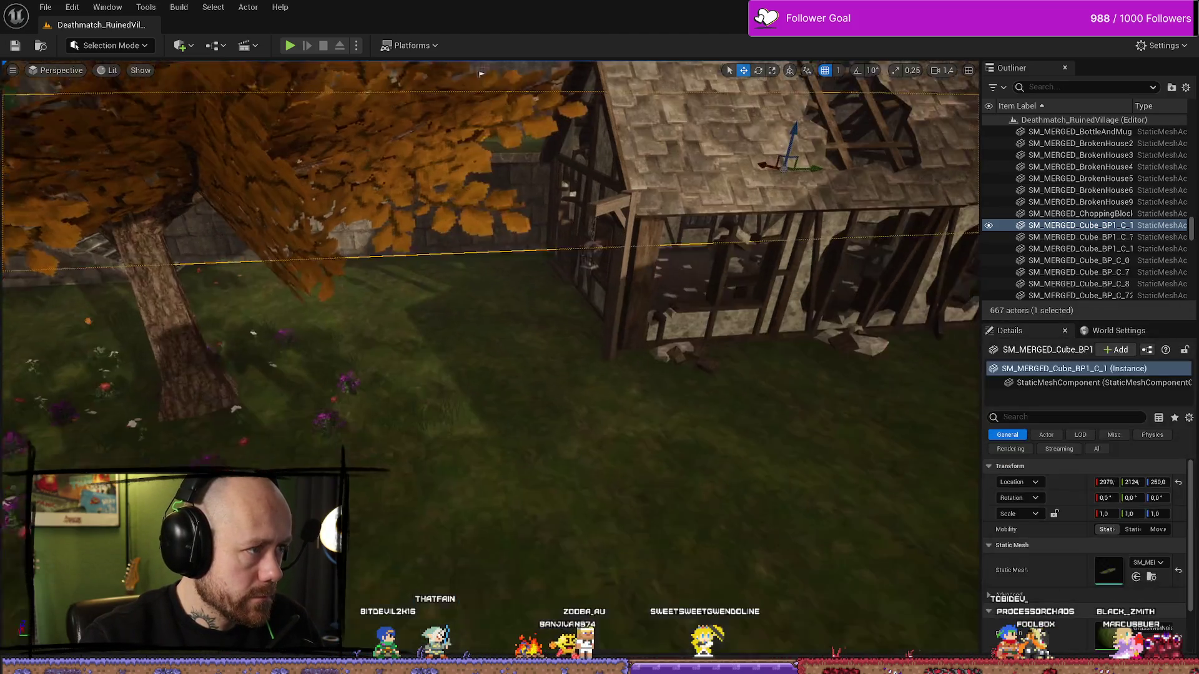
{"action": "key", "text": "ctrl+space"}
{"action": "key", "text": "ctrl+space"}
{"action": "key", "text": "alt+p"}
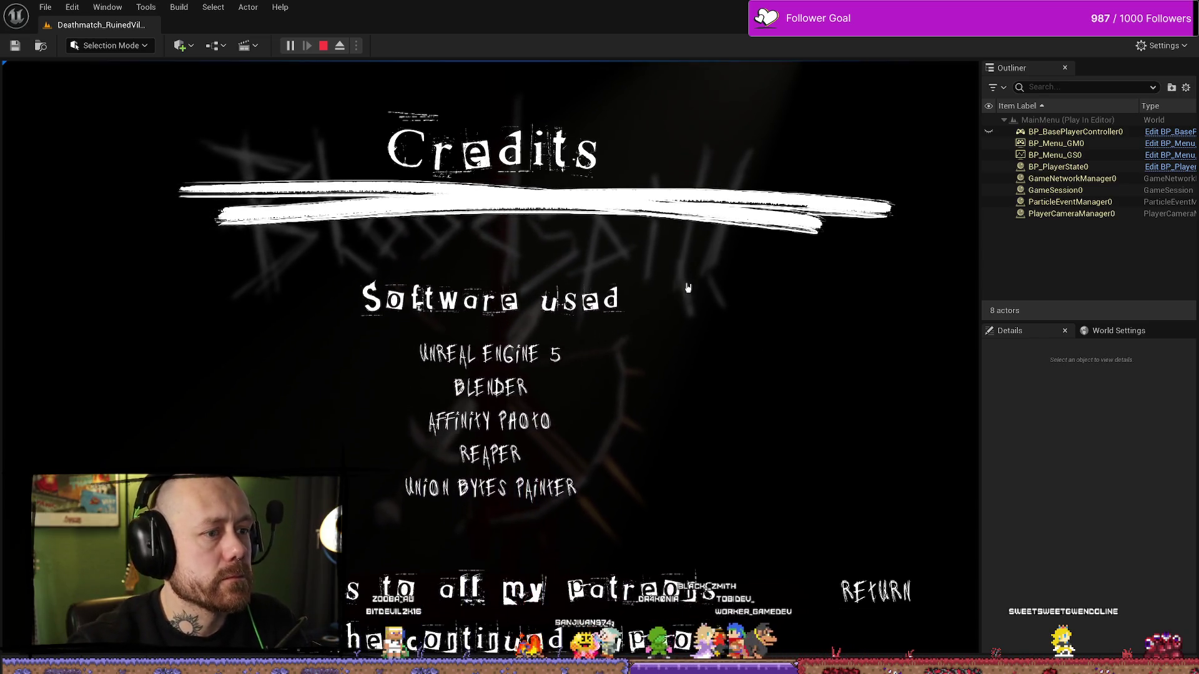
{"action": "key", "text": "Escape"}
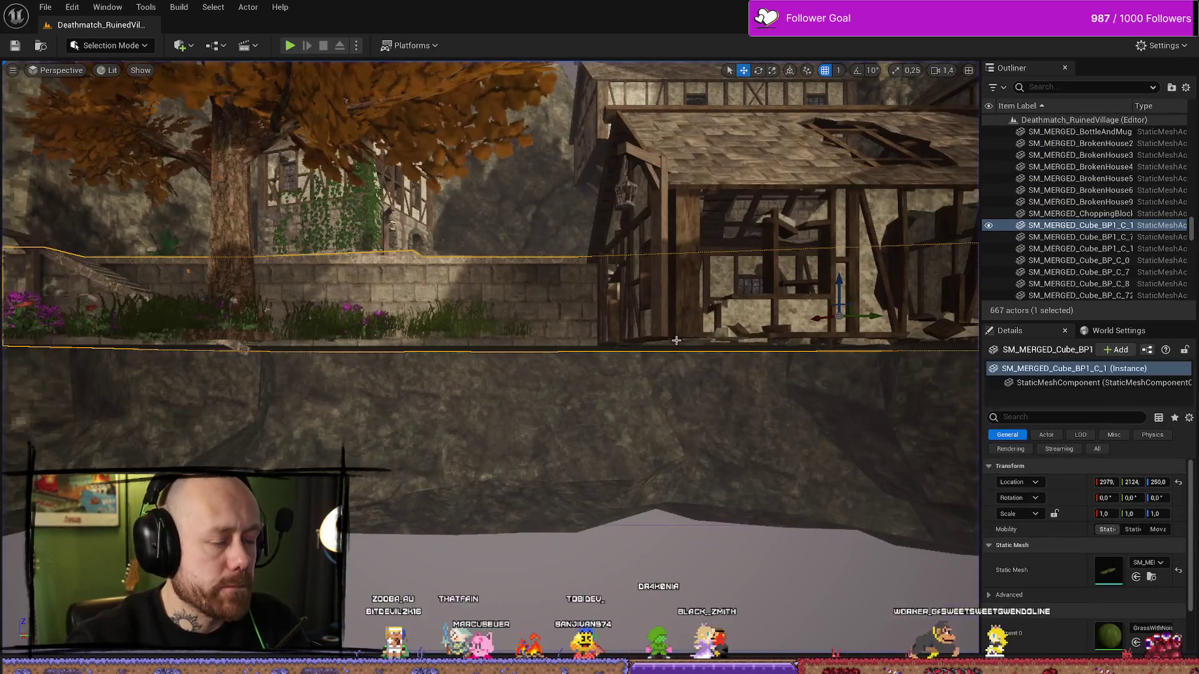
Search assets for credits, glance at the stroke image in Affinity Photo, and return to WB_Credits.
{"action": "key", "text": "ctrl+space"}
{"action": "key", "text": "alt+Tab"}
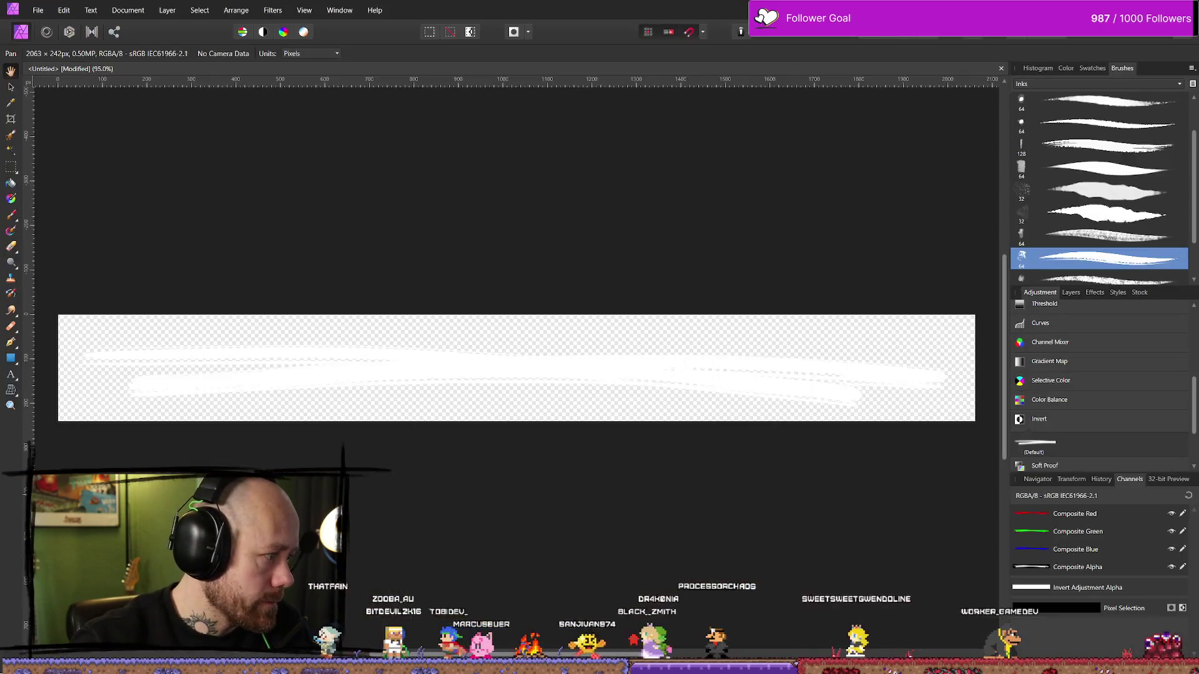
{"action": "key", "text": "alt+Tab"}
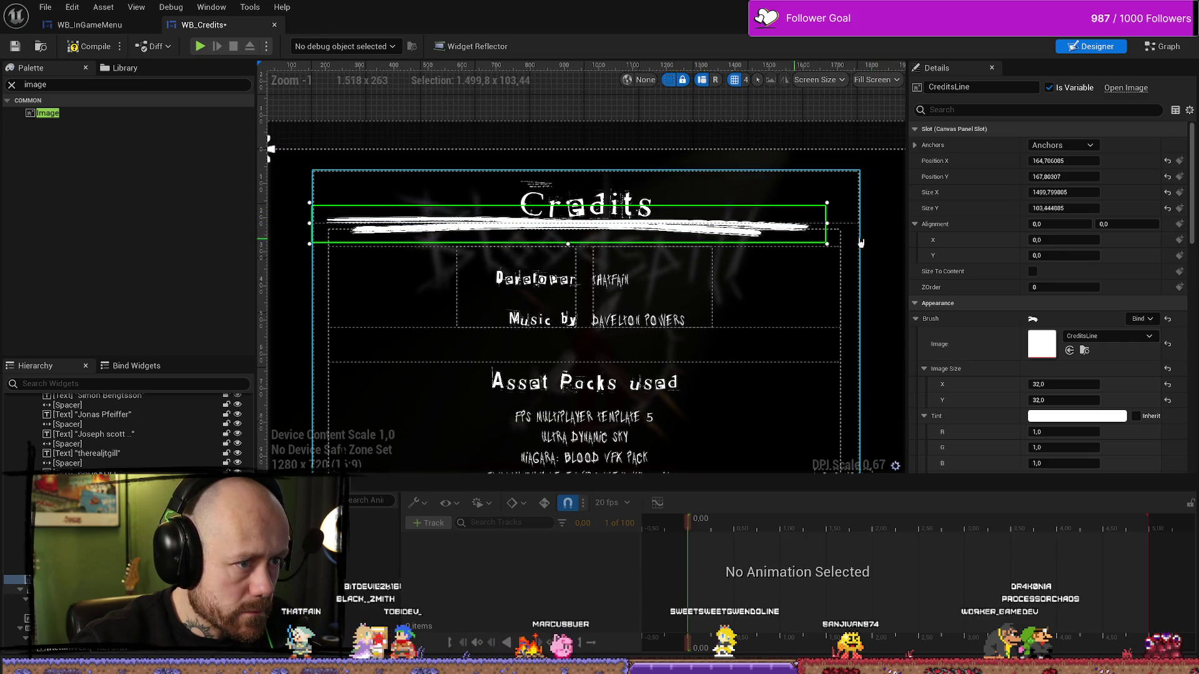
Move CreditsLine right and down under Credits, compile the widget, and start a play test.
{"action": "mouse_move", "coordinate": [1061, 160]}
{"action": "left_mouse_down"}
{"action": "mouse_move", "coordinate": [1108, 160]}
{"action": "mouse_move", "coordinate": [1034, 176]}
{"action": "mouse_move", "coordinate": [1075, 176]}
{"action": "left_mouse_up"}
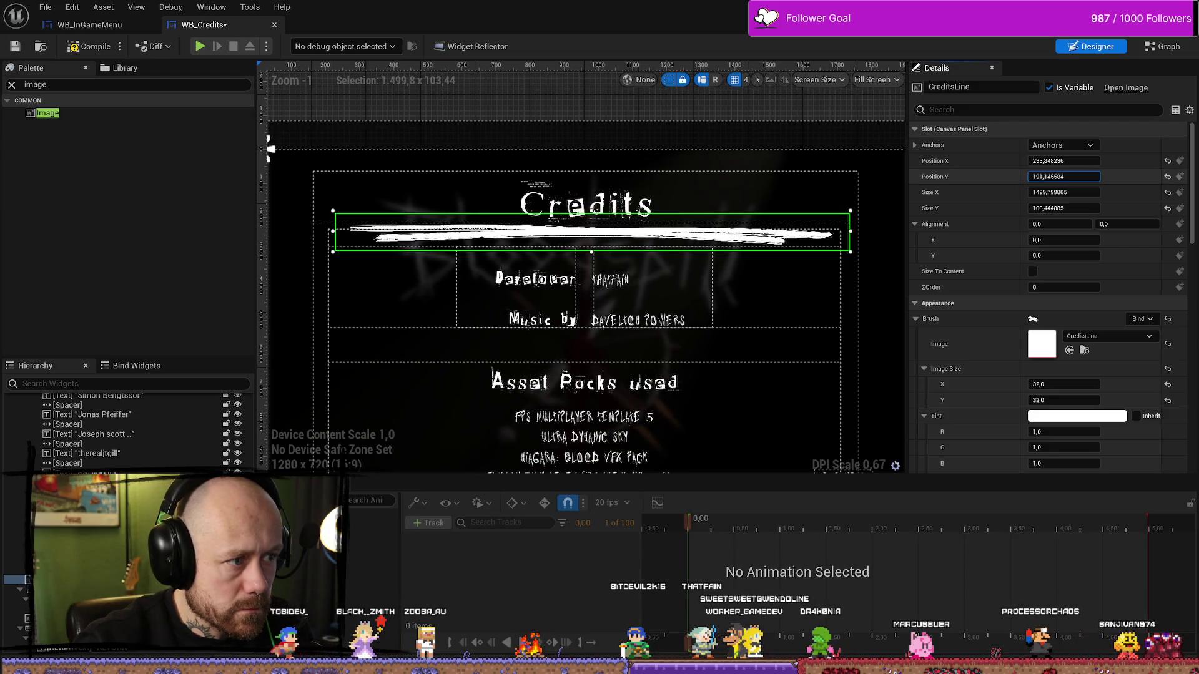
{"action": "key", "text": "F7"}
{"action": "left_click", "coordinate": [199, 46]}
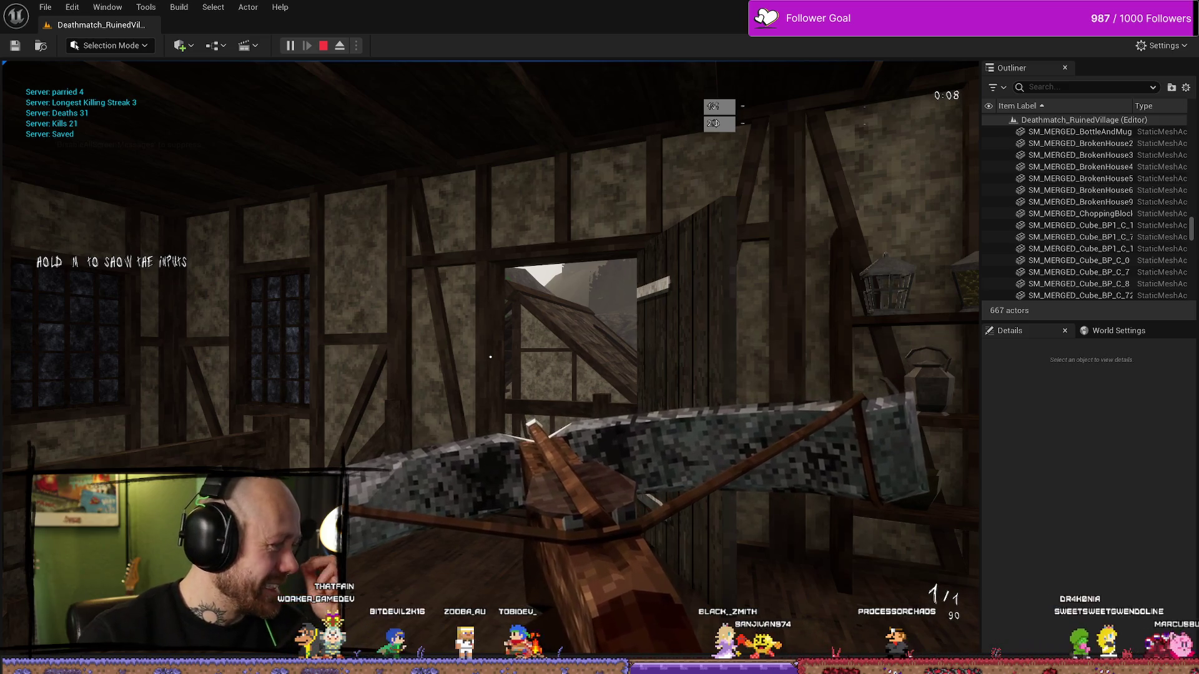
Quit the match from the pause menu, preview the game's Credits screen, then stop the play session.
{"action": "key", "text": "d"}
{"action": "key", "text": "Escape"}
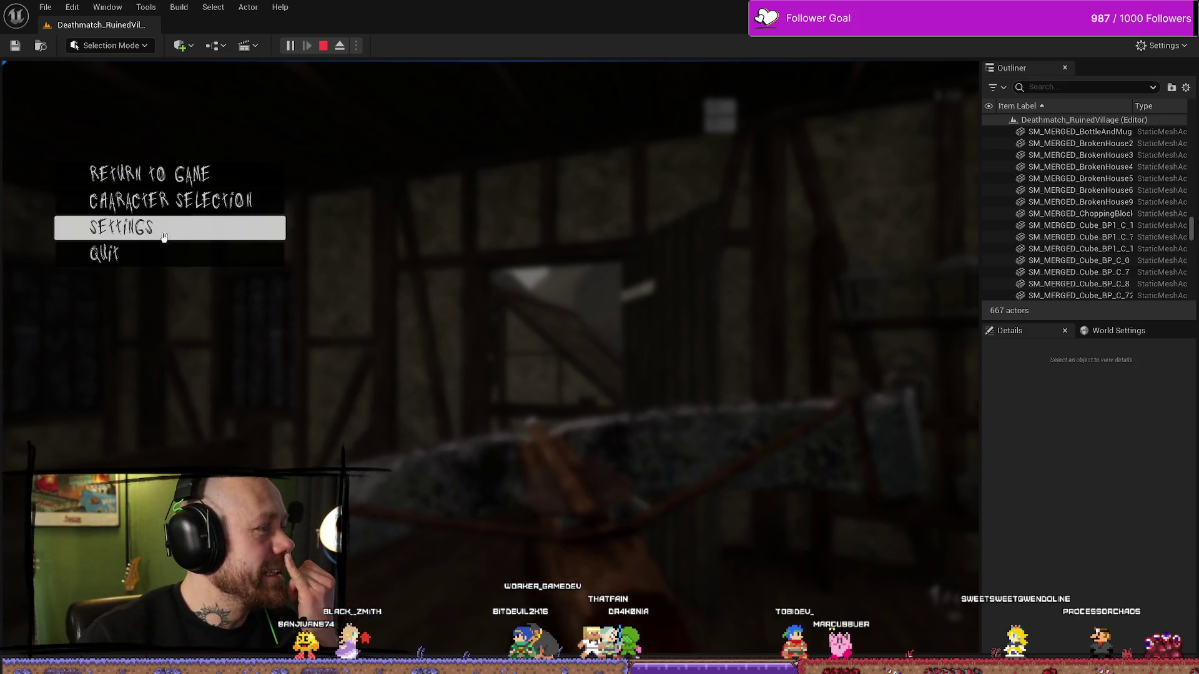
{"action": "left_click", "coordinate": [166, 258]}
{"action": "left_click", "coordinate": [374, 419]}
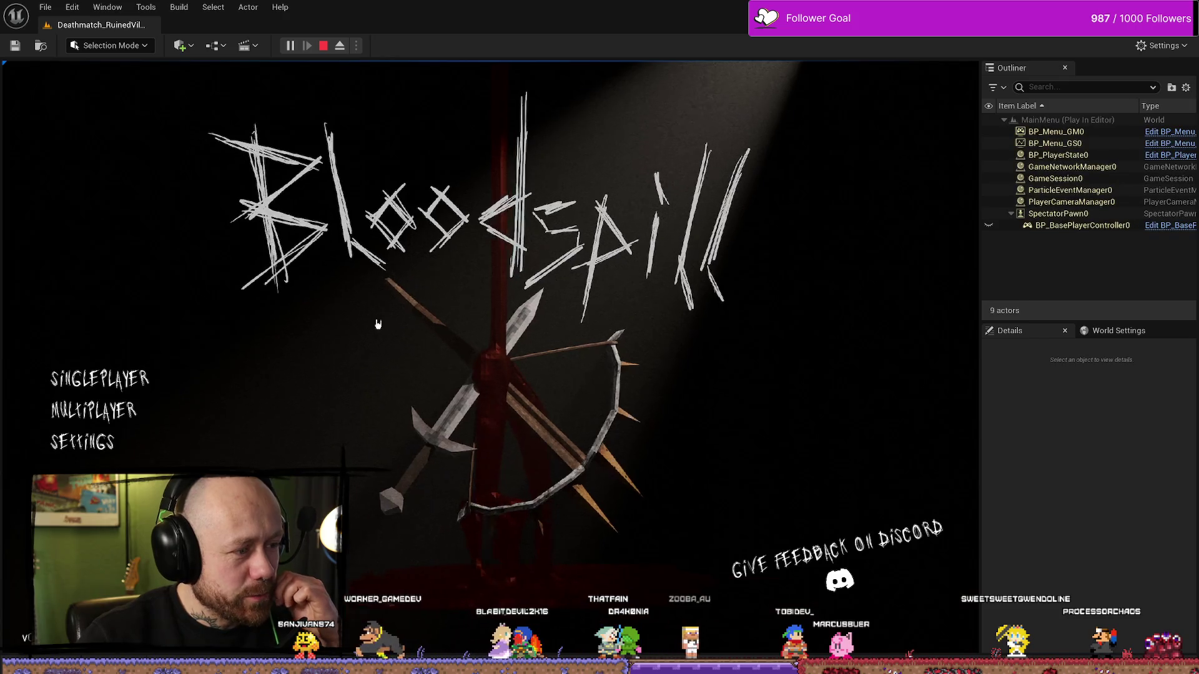
{"action": "left_click", "coordinate": [563, 340]}
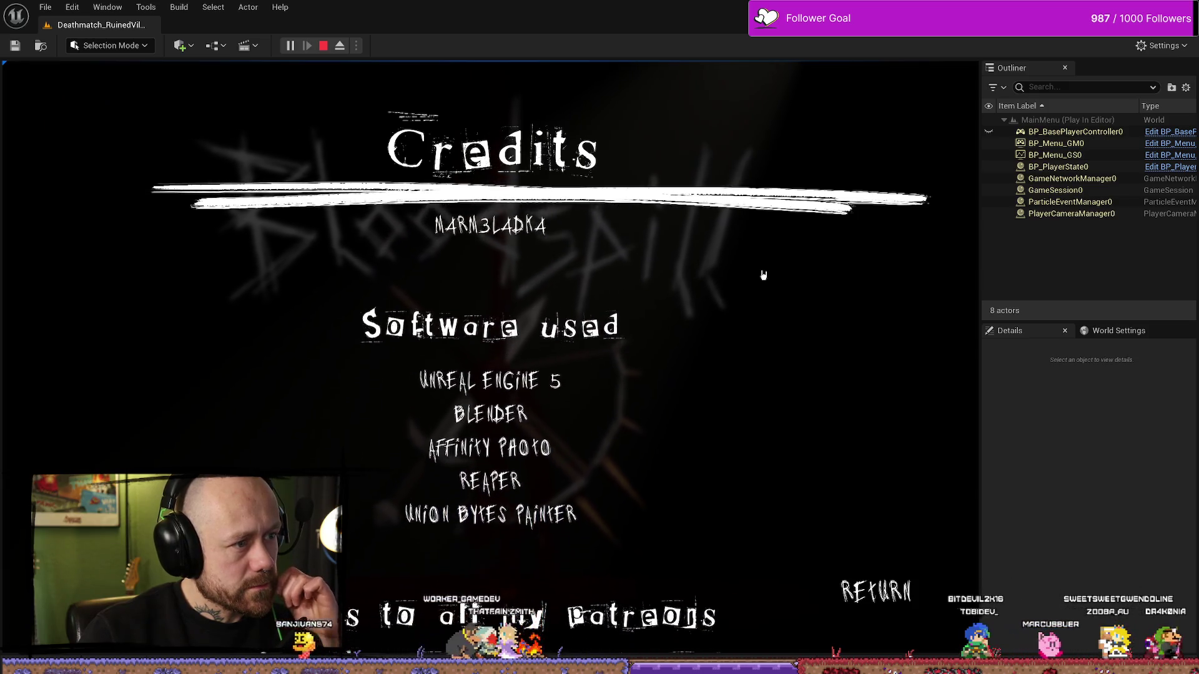
{"action": "left_click", "coordinate": [323, 46]}
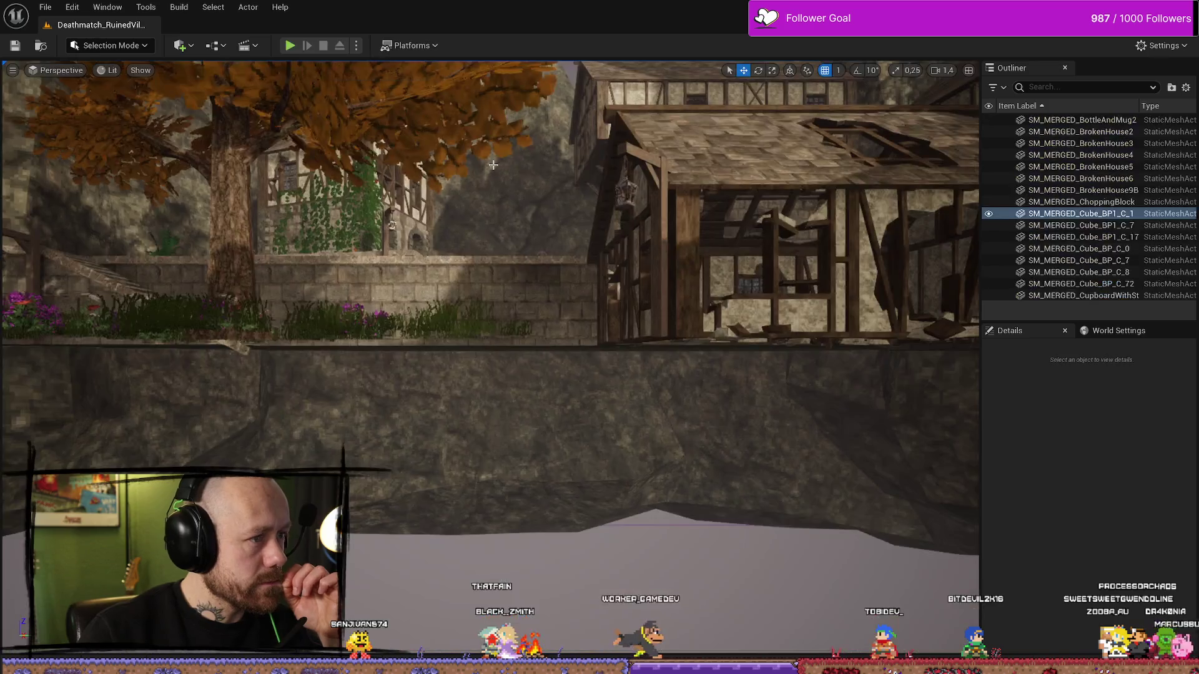
Anchor the CreditsLine underline to the centre with Alignment 0.5 / 0.5.
{"action": "key", "text": "alt+Tab"}
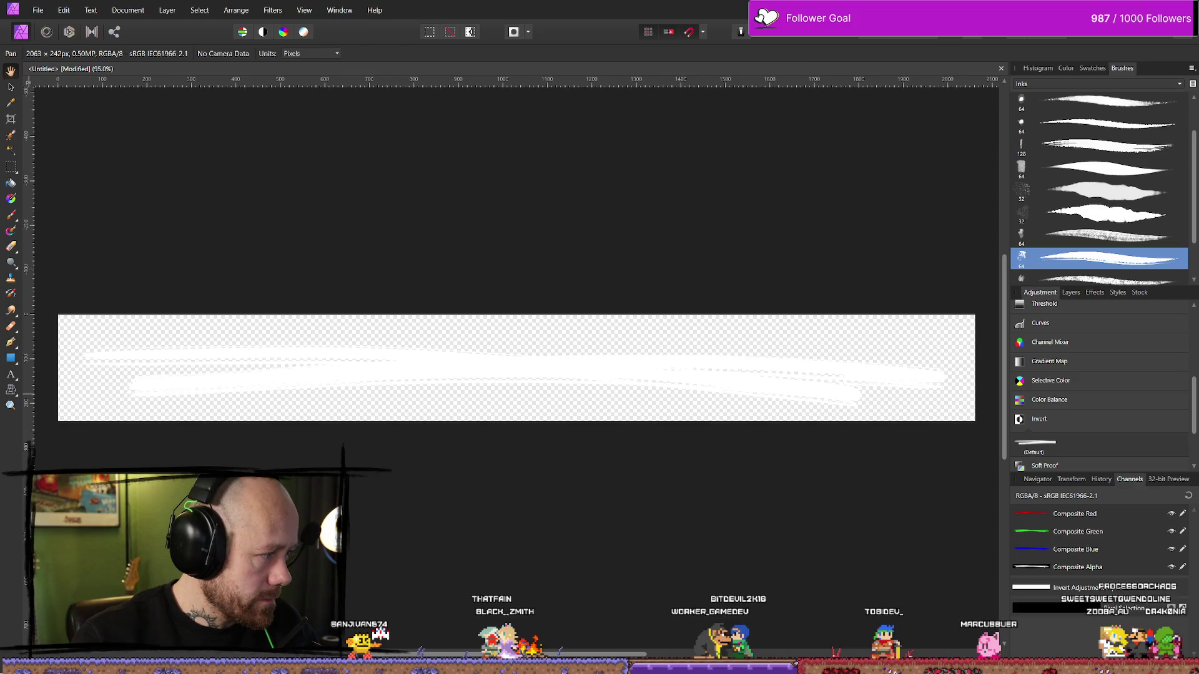
{"action": "key", "text": "alt+Tab"}
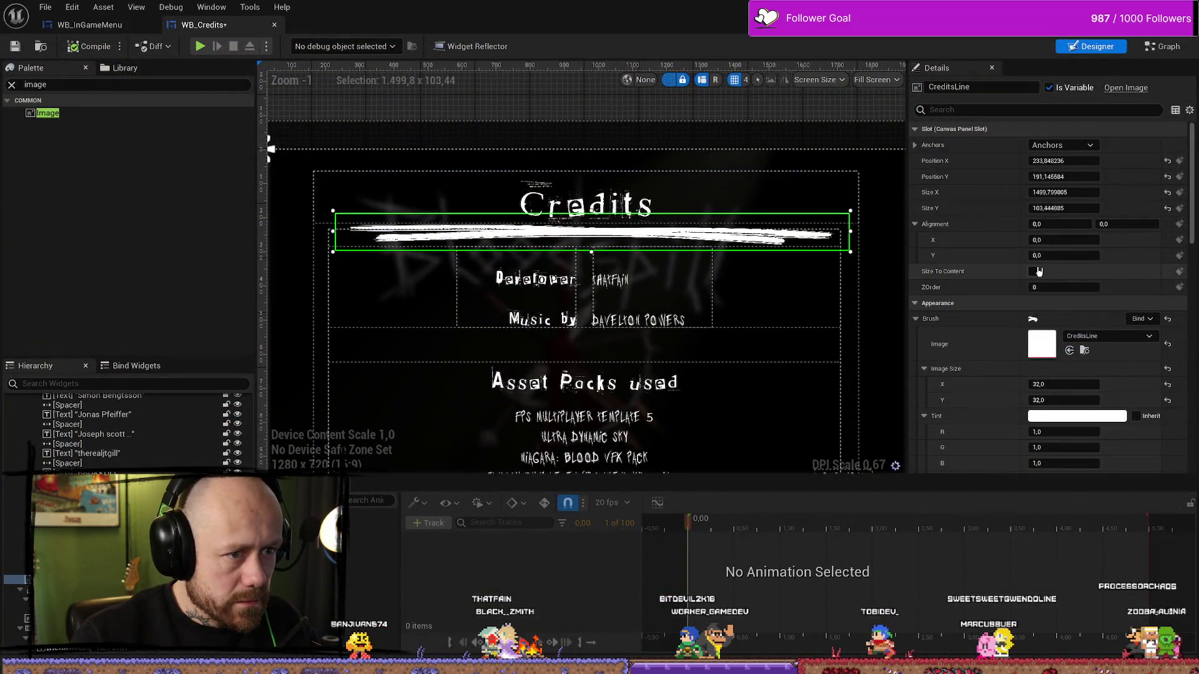
{"action": "scroll", "coordinate": [744, 194], "scroll_direction": "down", "scroll_amount": 3}
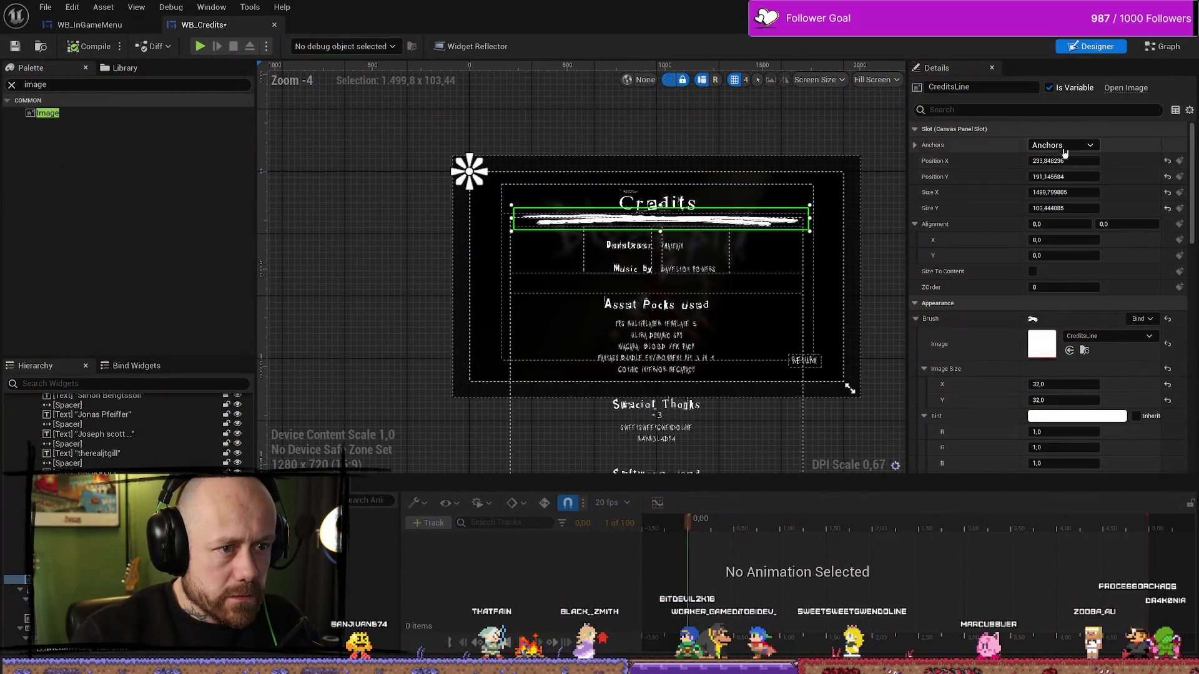
{"action": "left_click", "coordinate": [1062, 145]}
{"action": "left_click", "coordinate": [1091, 219]}
{"action": "left_click", "coordinate": [1061, 224]}
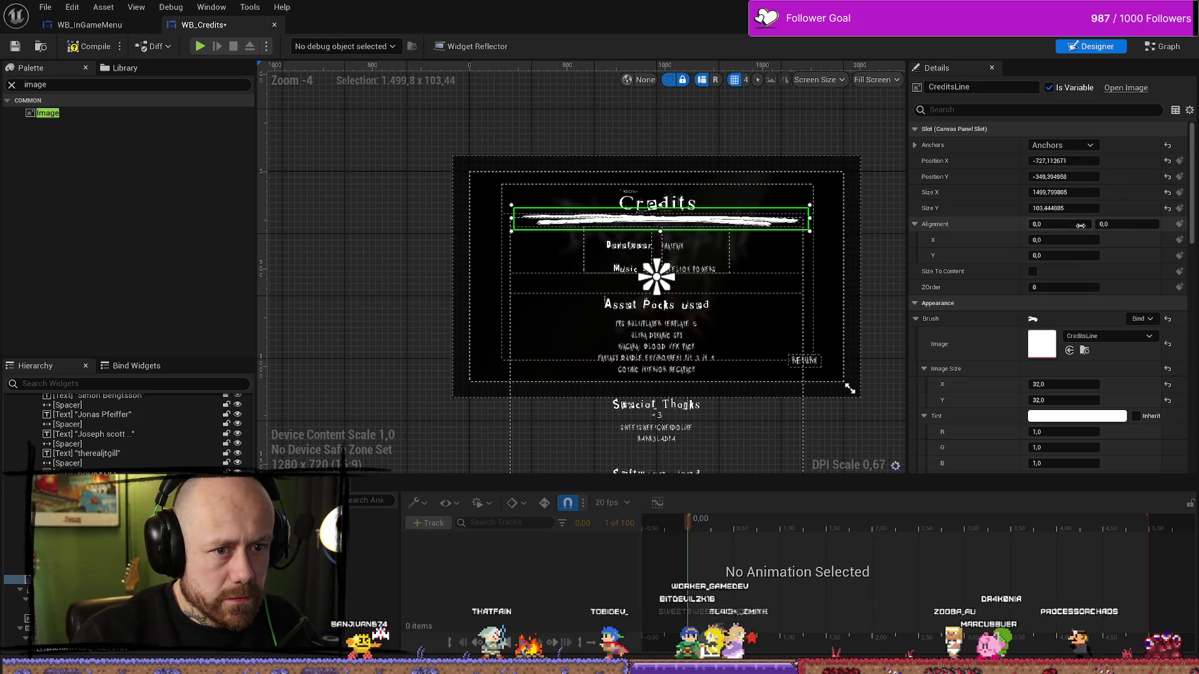
{"action": "type", "text": "0,5"}
{"action": "key", "text": "Tab"}
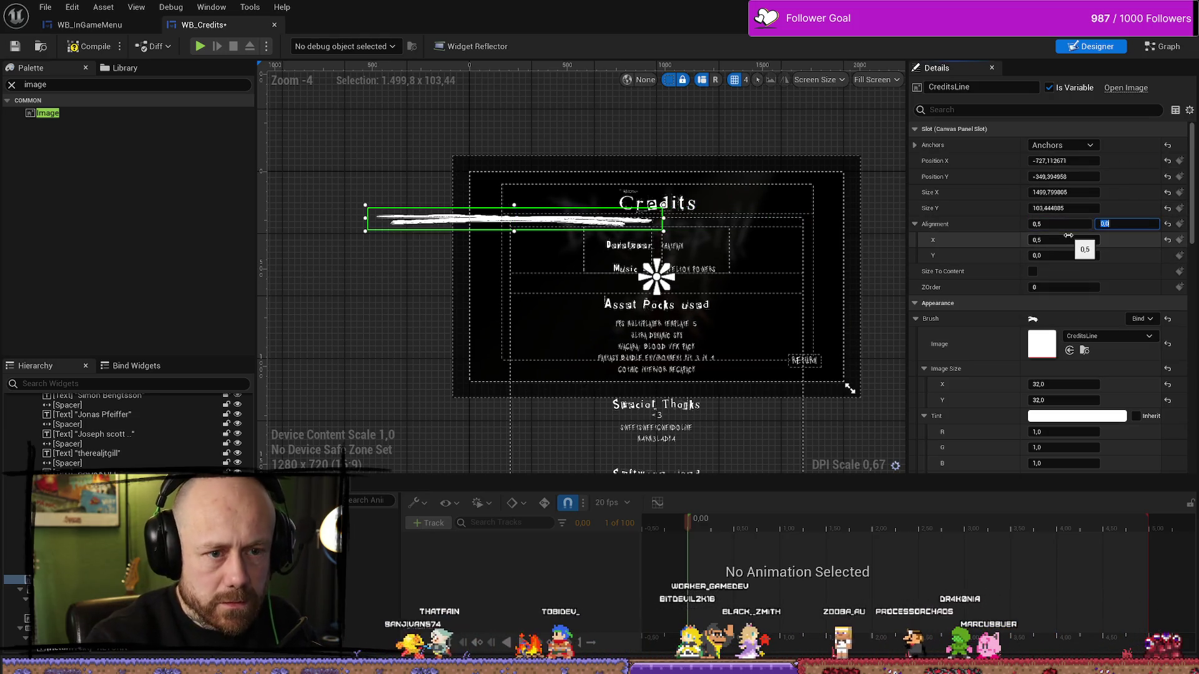
{"action": "type", "text": "0,5"}
{"action": "key", "text": "Return"}
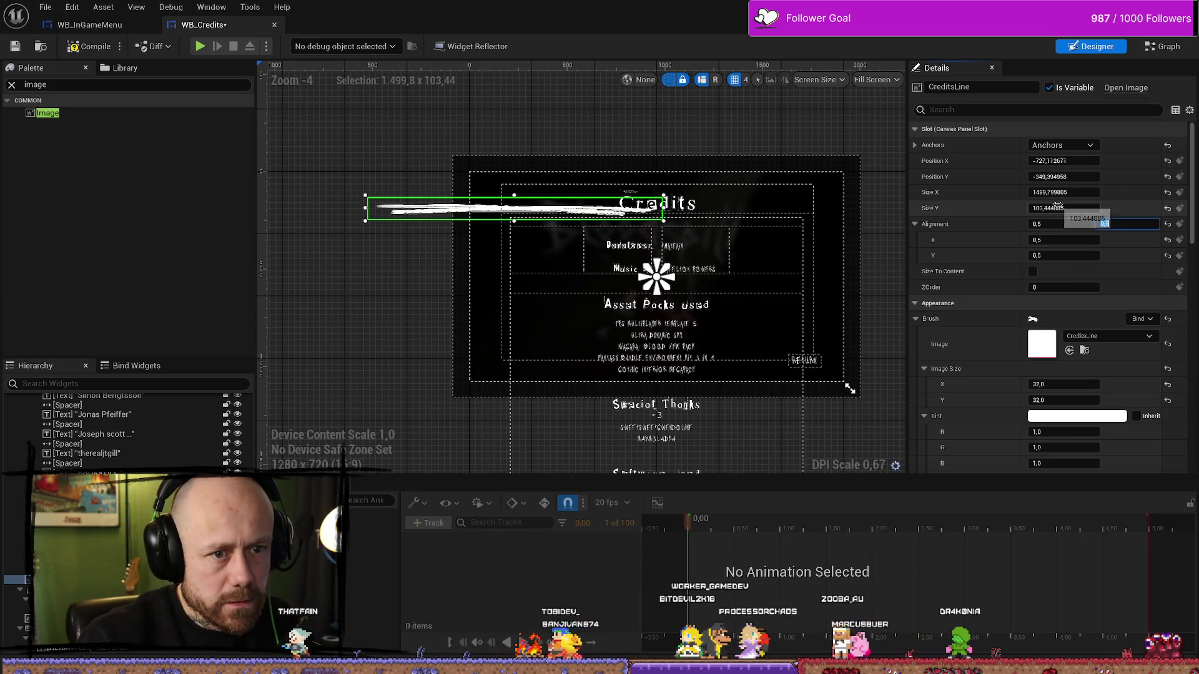
Set CreditsLine Position X to 0 and adjust its Y so it sits under the title.
{"action": "left_click_drag", "start_coordinate": [1062, 176], "coordinate": [1099, 177]}
{"action": "left_click", "coordinate": [1059, 161]}
{"action": "type", "text": "0"}
{"action": "key", "text": "Return"}
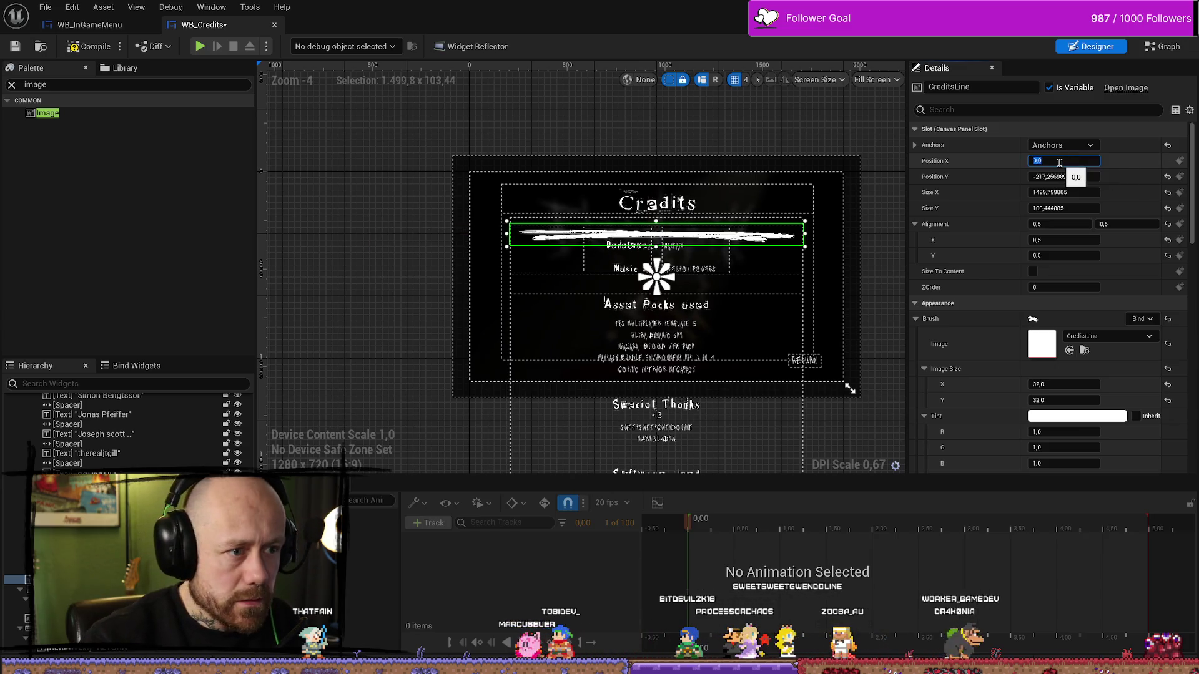
{"action": "left_click_drag", "start_coordinate": [1073, 177], "coordinate": [1046, 177]}
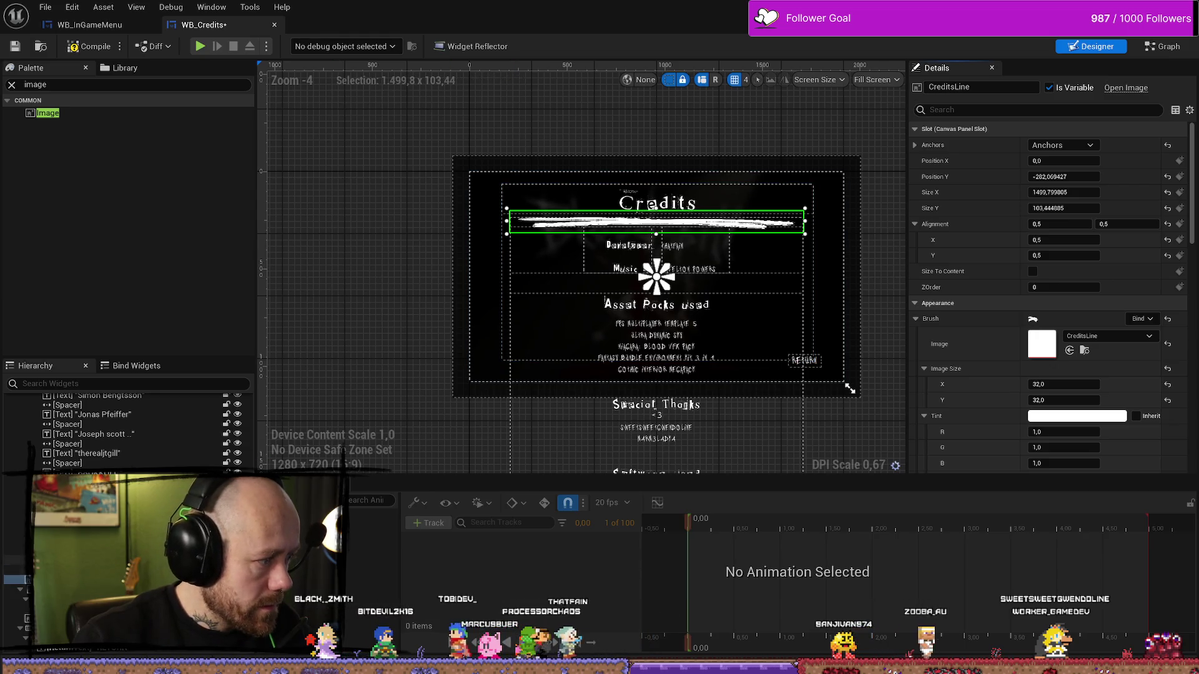
Move the credits Horizontal Box down to Position Y 1858.81543, compile, and start a play test.
{"action": "scroll", "coordinate": [125, 431], "scroll_direction": "up", "scroll_amount": 8}
{"action": "scroll", "coordinate": [125, 431], "scroll_direction": "up", "scroll_amount": 5}
{"action": "left_click", "coordinate": [63, 447]}
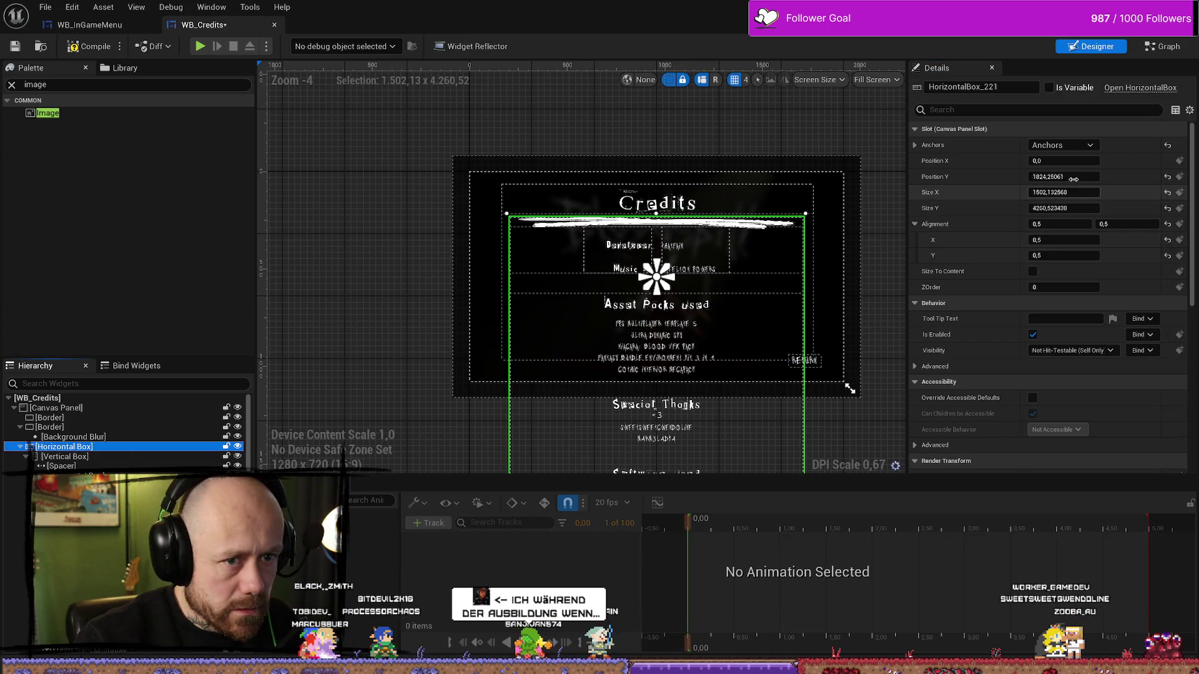
{"action": "left_click_drag", "start_coordinate": [1069, 176], "coordinate": [1069, 177]}
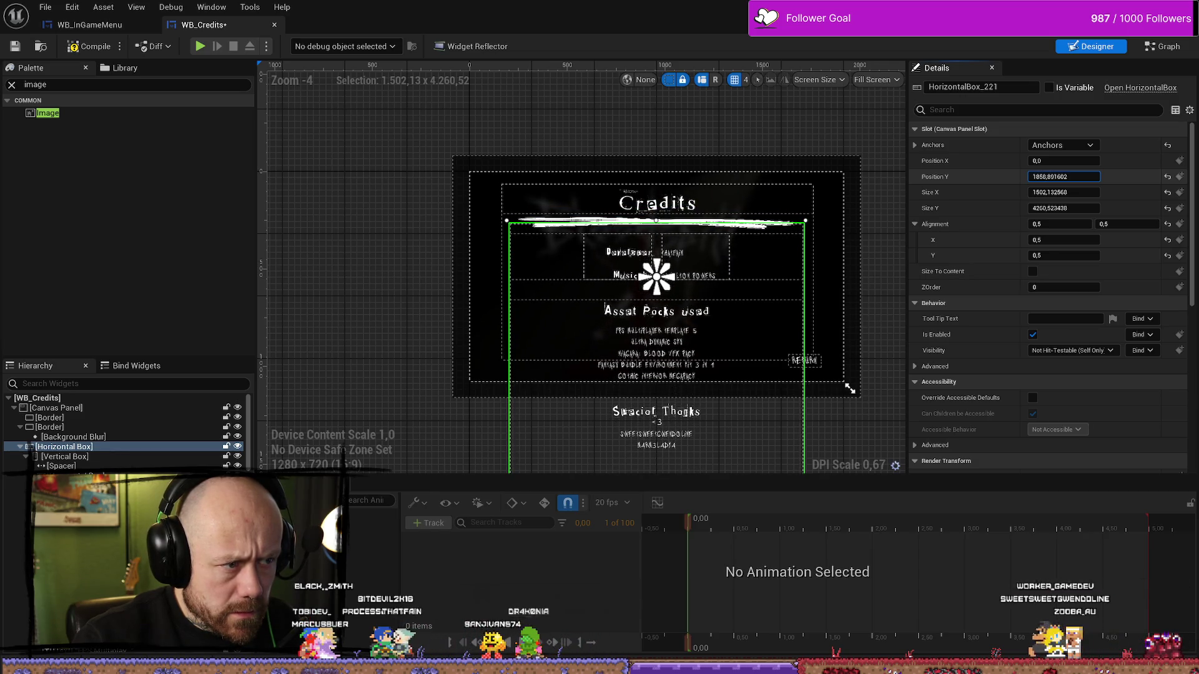
{"action": "left_click_drag", "start_coordinate": [1069, 177], "coordinate": [1069, 177]}
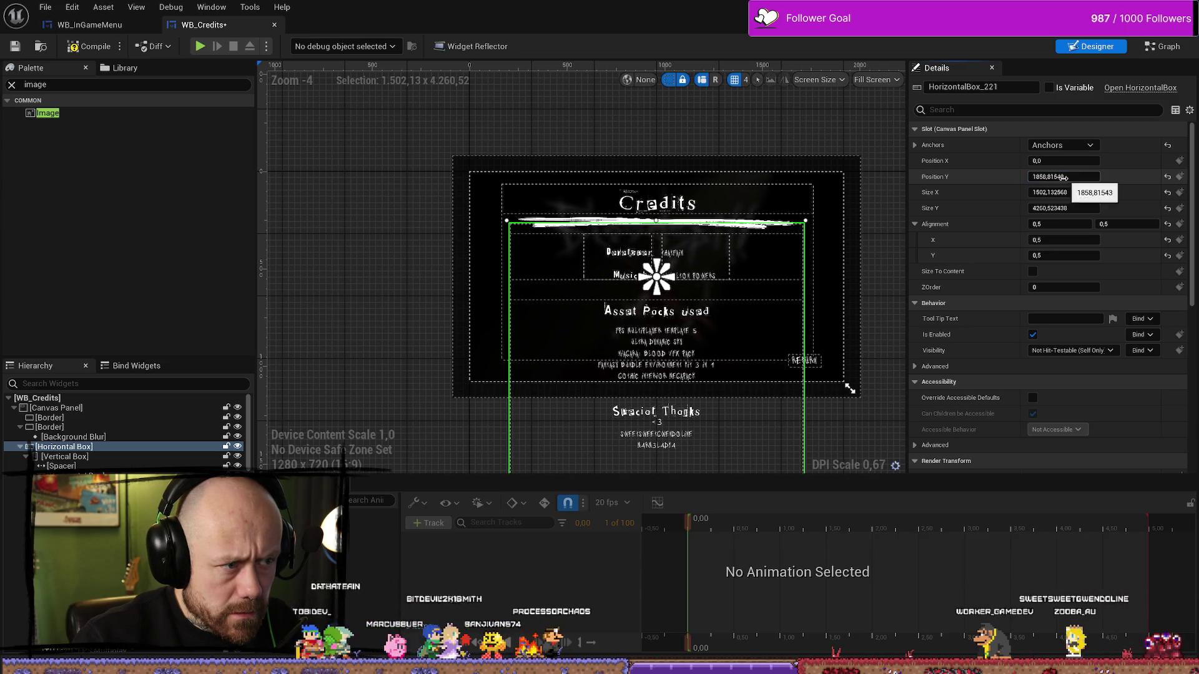
{"action": "left_click", "coordinate": [94, 47]}
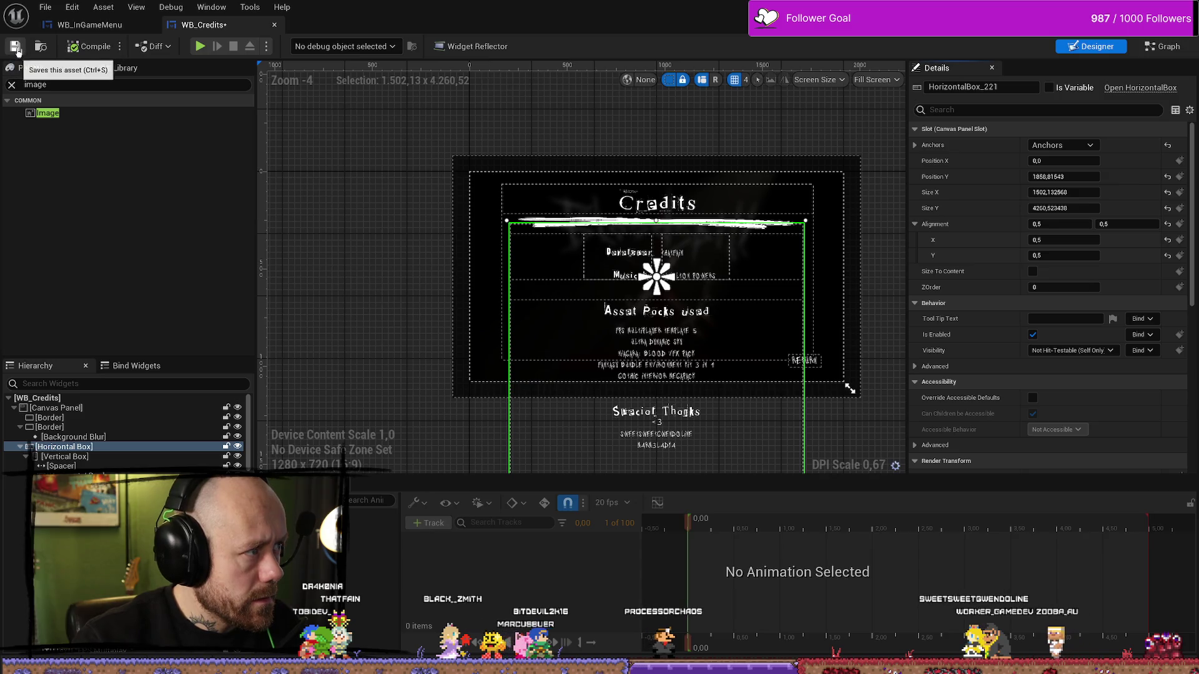
{"action": "left_click", "coordinate": [200, 47]}
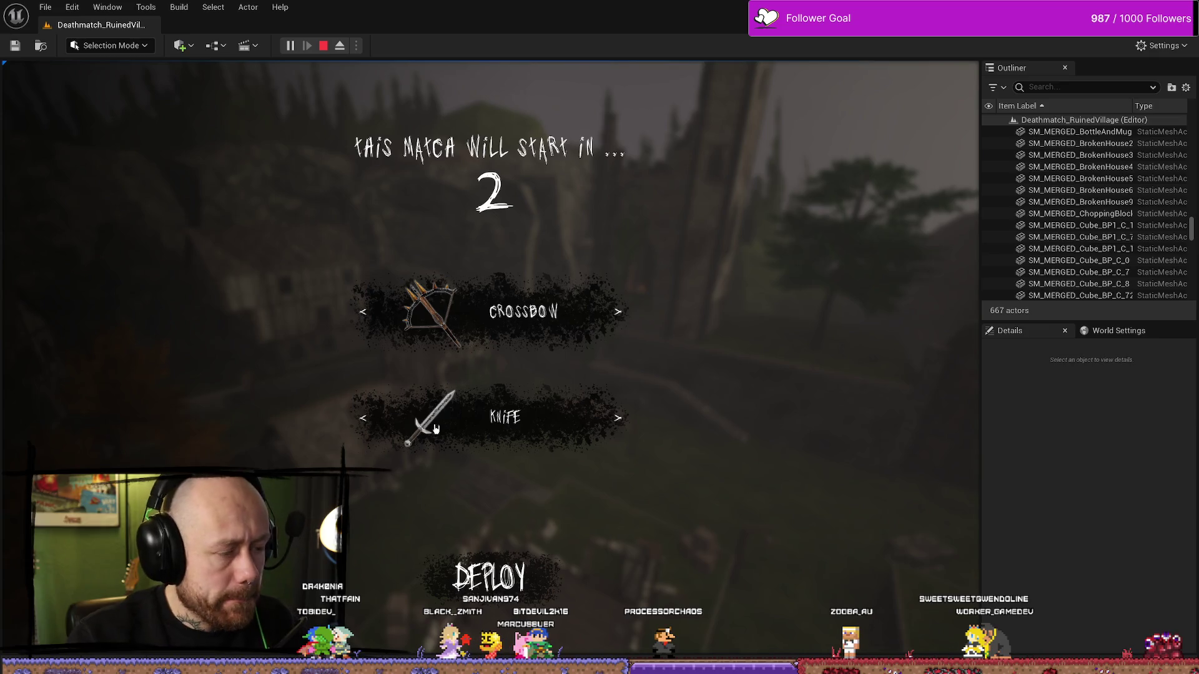
Quit the match from the pause menu, preview the Credits screen's underline, then stop playing.
{"action": "left_click", "coordinate": [489, 578]}
{"action": "key", "text": "Escape"}
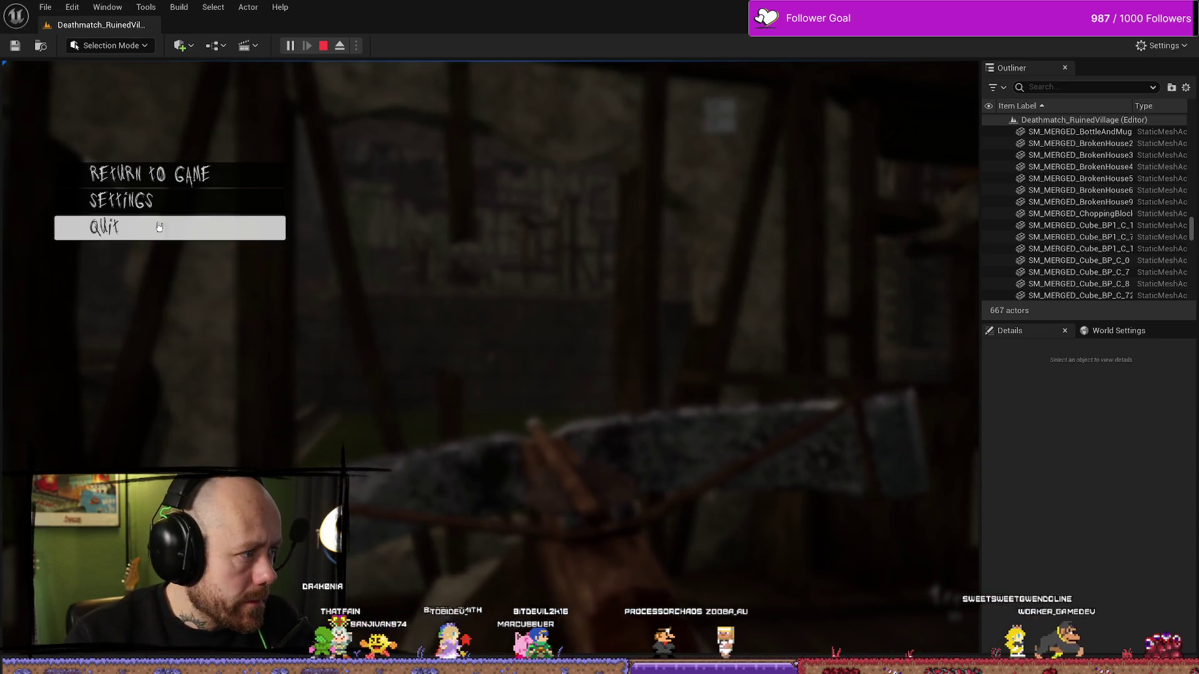
{"action": "left_click", "coordinate": [159, 227]}
{"action": "left_click", "coordinate": [372, 415]}
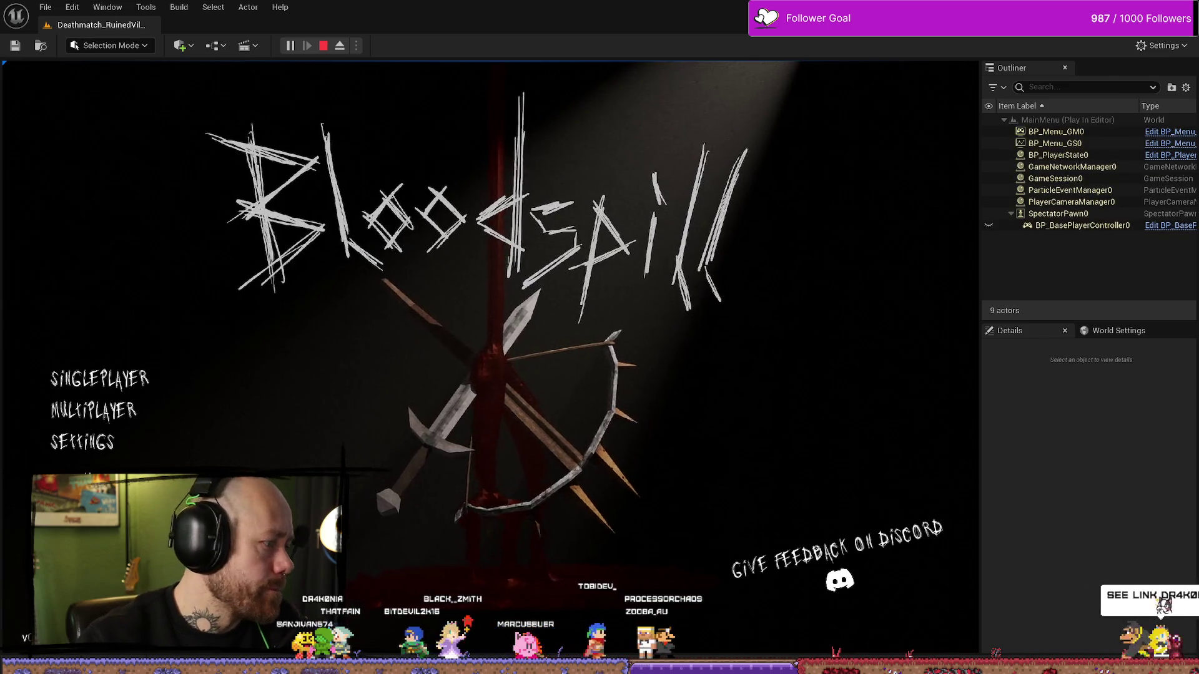
{"action": "left_click", "coordinate": [81, 473]}
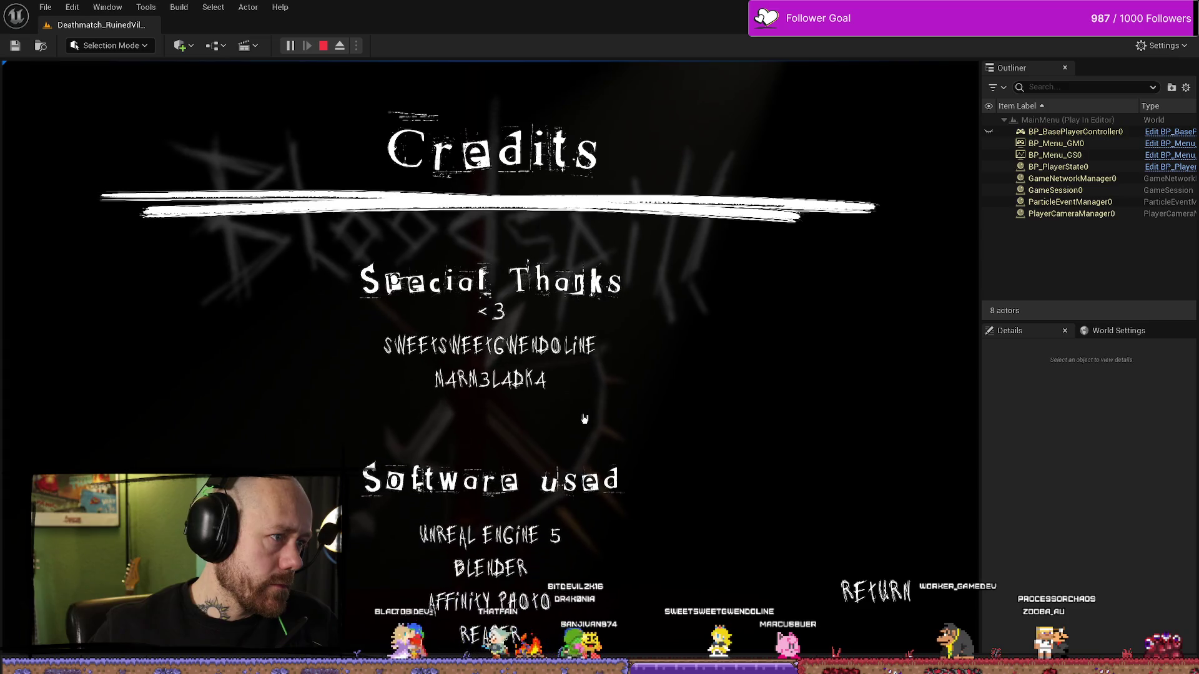
{"action": "left_click", "coordinate": [323, 46]}
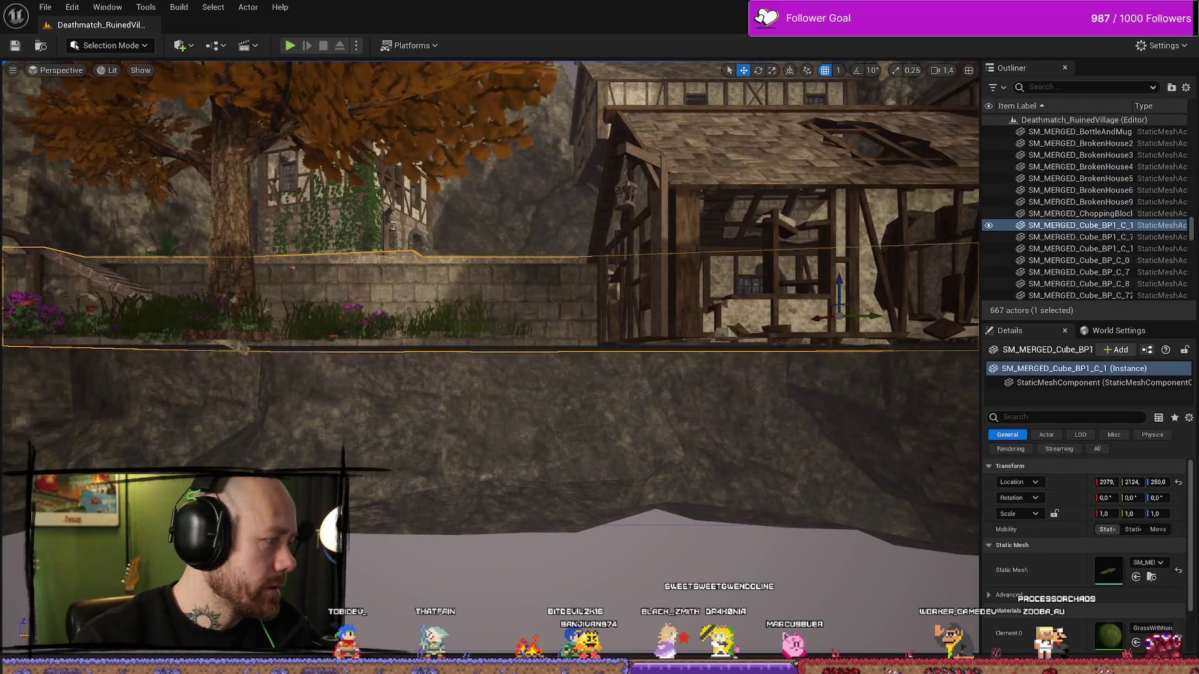
Select the strokes' Pixel layer and turn off its Invert adjustment so the strokes show black.
{"action": "key", "text": "alt+Tab"}
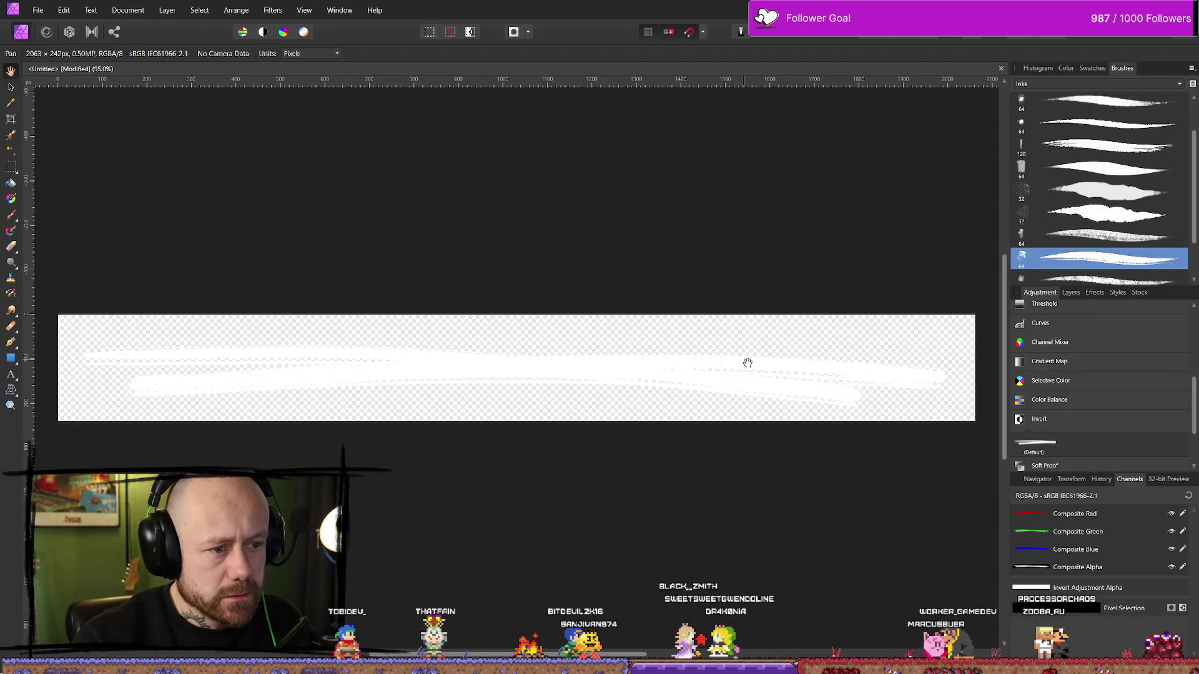
{"action": "left_click_drag", "start_coordinate": [388, 379], "coordinate": [584, 370]}
{"action": "scroll", "coordinate": [664, 370], "scroll_direction": "down", "scroll_amount": 3}
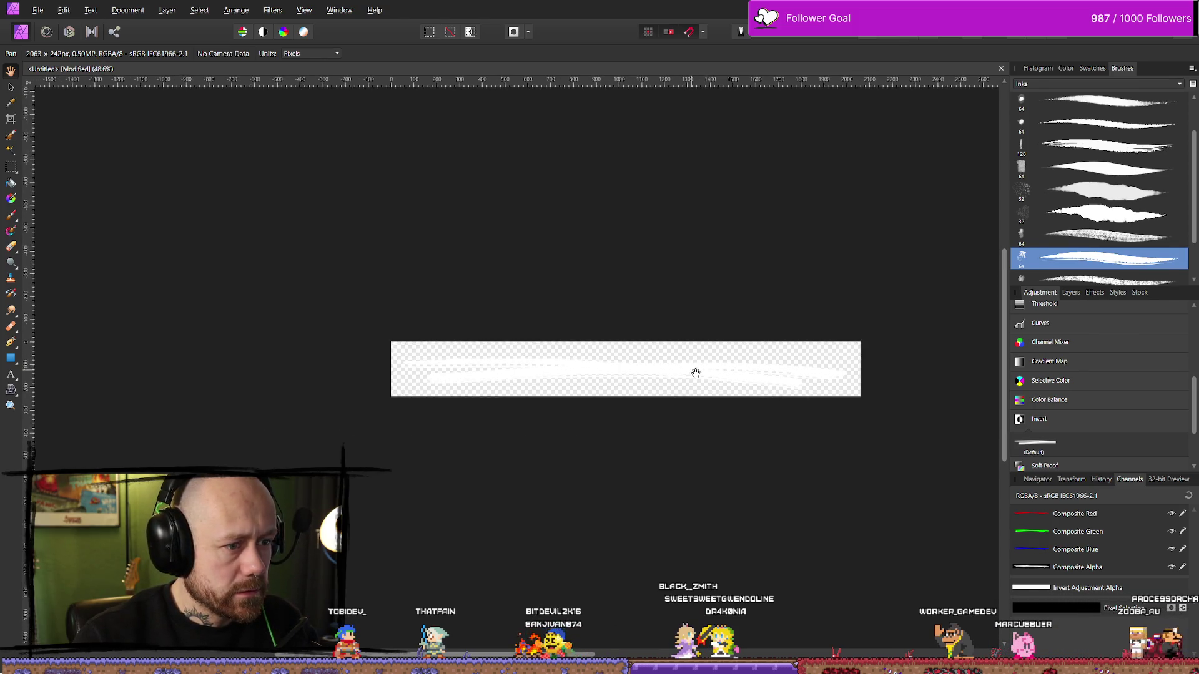
{"action": "left_click", "coordinate": [1070, 292]}
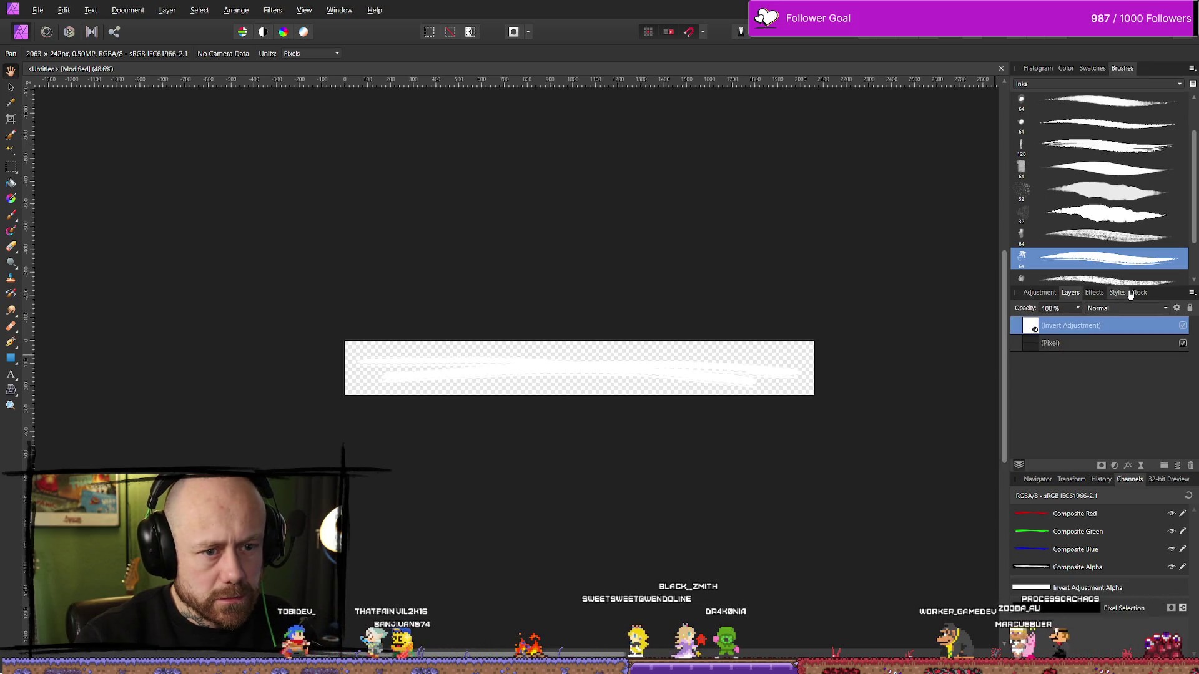
{"action": "left_click", "coordinate": [1085, 344]}
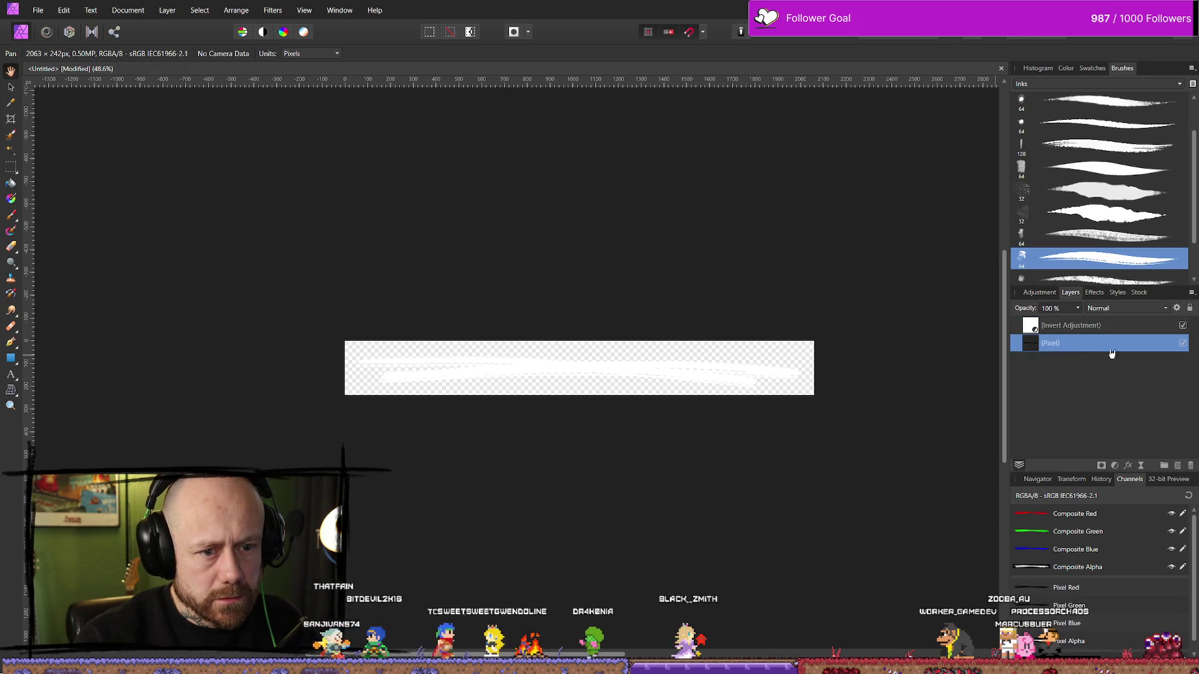
{"action": "left_click", "coordinate": [1183, 326]}
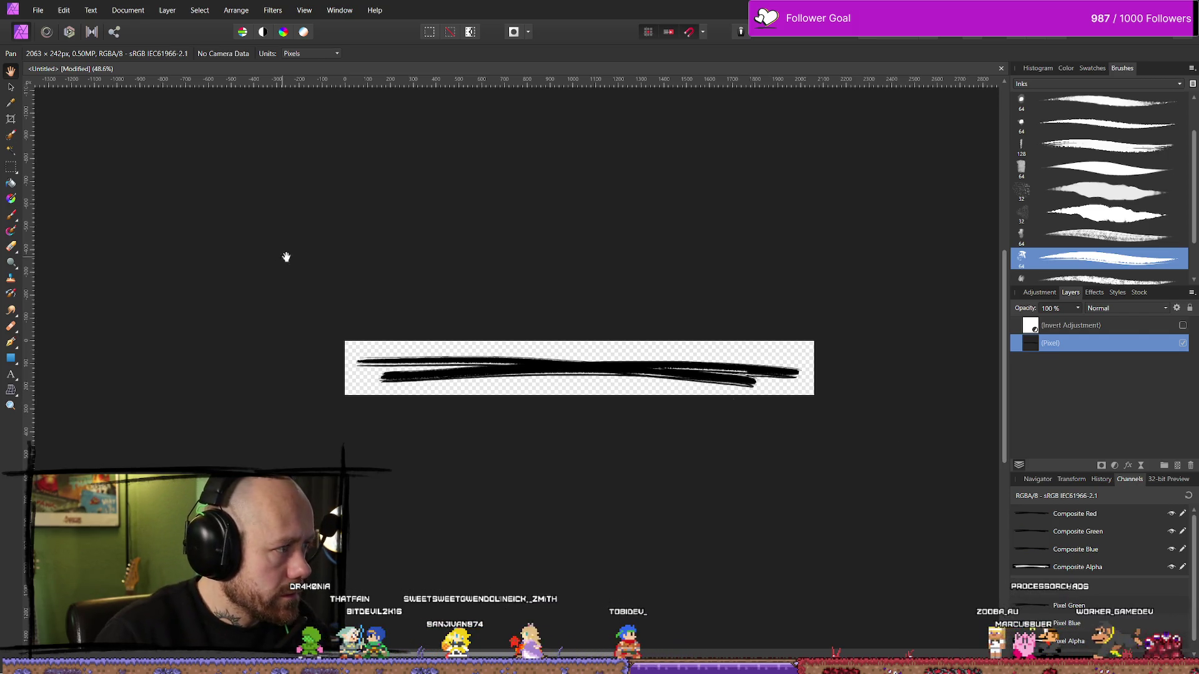
Try erasing parts of the black stroke with the Erase Brush, then undo it.
{"action": "key", "text": "e"}
{"action": "mouse_move", "coordinate": [396, 344]}
{"action": "left_mouse_down"}
{"action": "mouse_move", "coordinate": [364, 375]}
{"action": "mouse_move", "coordinate": [493, 362]}
{"action": "left_mouse_up"}
{"action": "mouse_move", "coordinate": [597, 343]}
{"action": "left_mouse_down"}
{"action": "mouse_move", "coordinate": [549, 368]}
{"action": "mouse_move", "coordinate": [690, 381]}
{"action": "mouse_move", "coordinate": [817, 372]}
{"action": "left_mouse_up"}
{"action": "key", "text": "ctrl+z"}
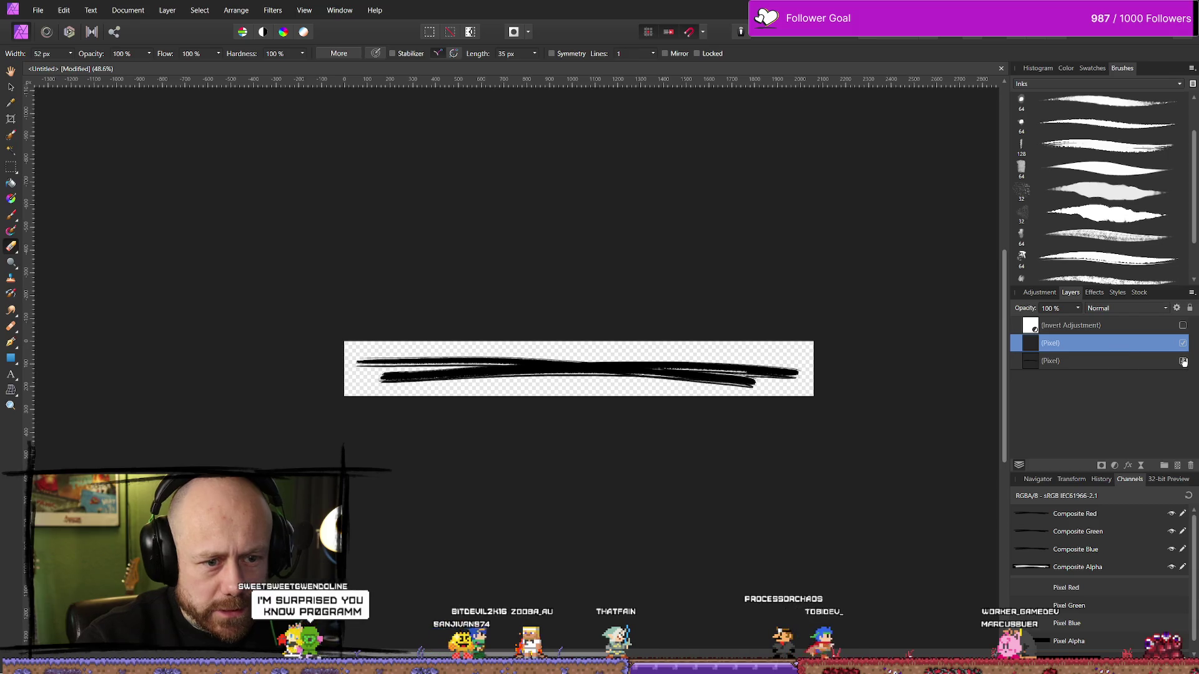
Hide the original stroke layer and set the ink brush width to 40 px.
{"action": "left_click", "coordinate": [1182, 360]}
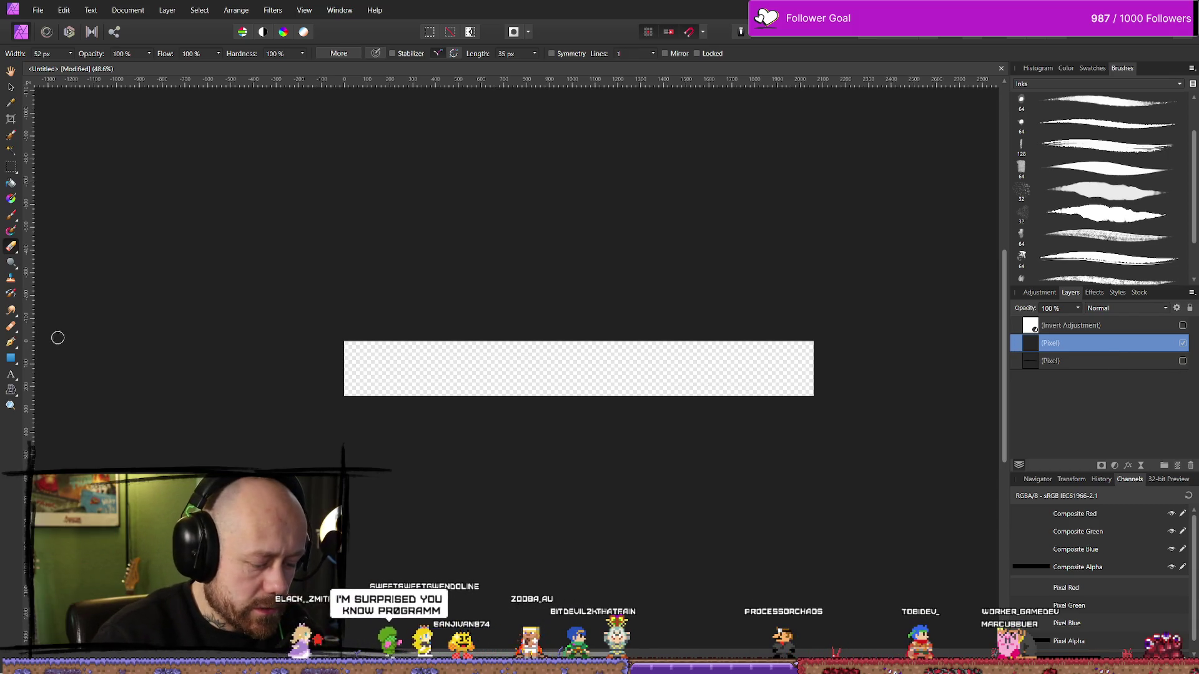
{"action": "key", "text": "b"}
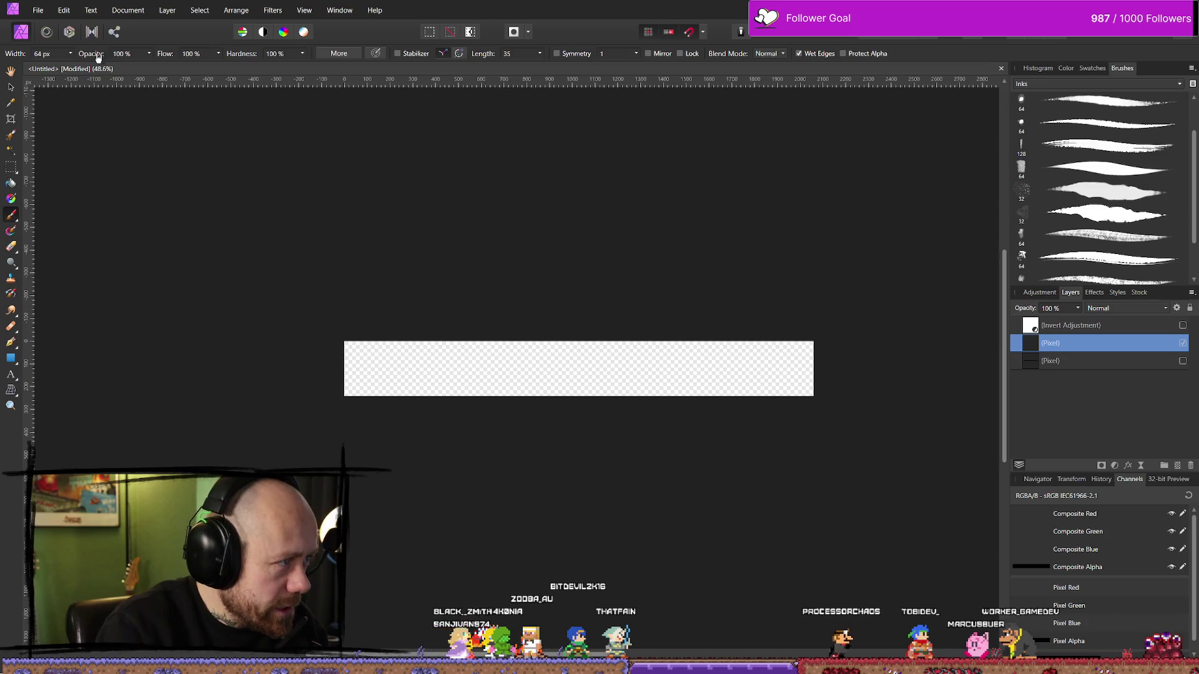
{"action": "left_click", "coordinate": [70, 53]}
{"action": "left_click_drag", "start_coordinate": [72, 66], "coordinate": [63, 67]}
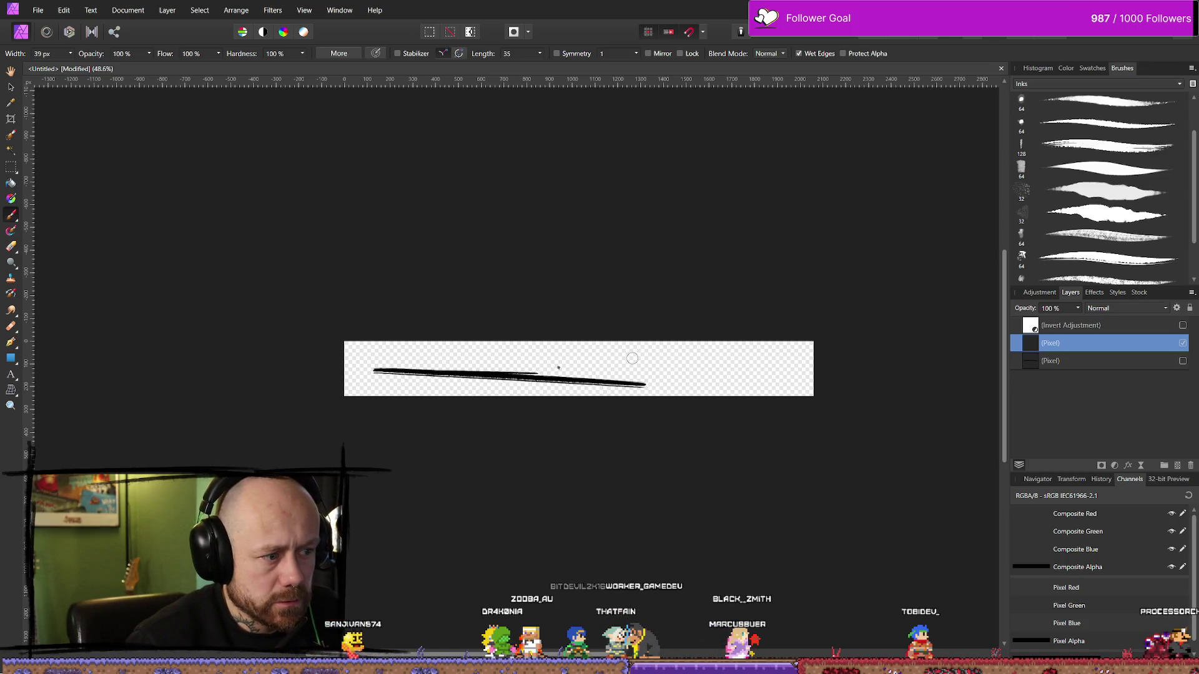
{"action": "key", "text": "ctrl+z"}
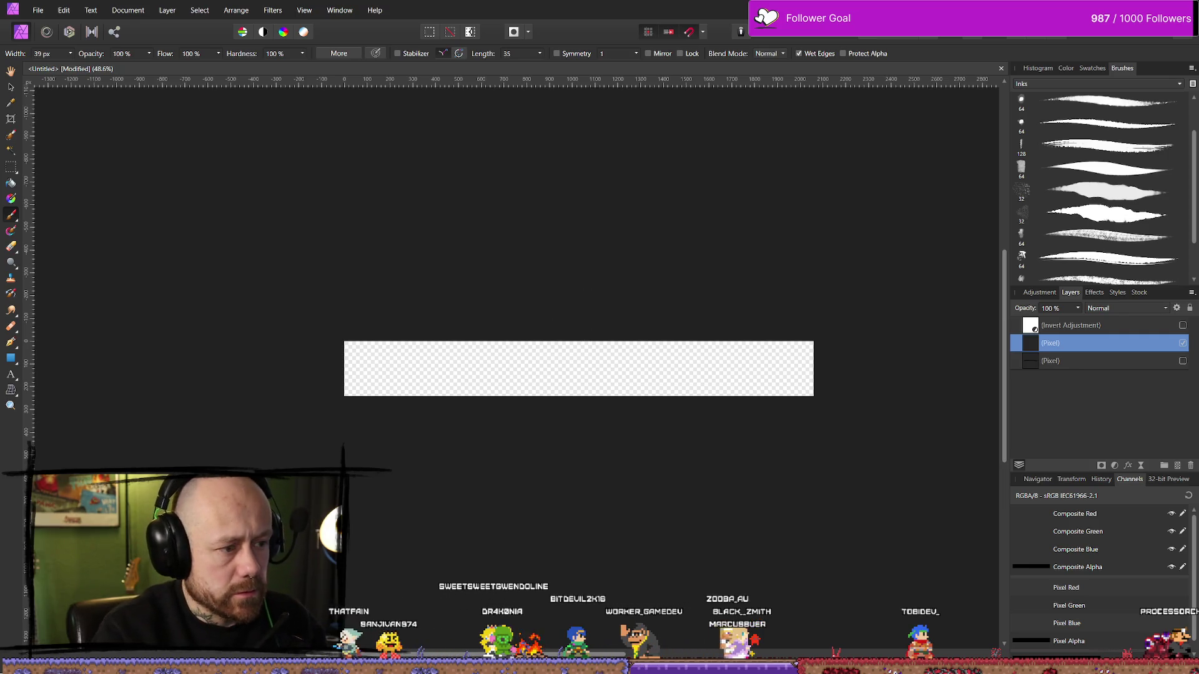
Paint a few test ink underlines across the strip and undo them all.
{"action": "left_click_drag", "start_coordinate": [746, 358], "coordinate": [743, 351]}
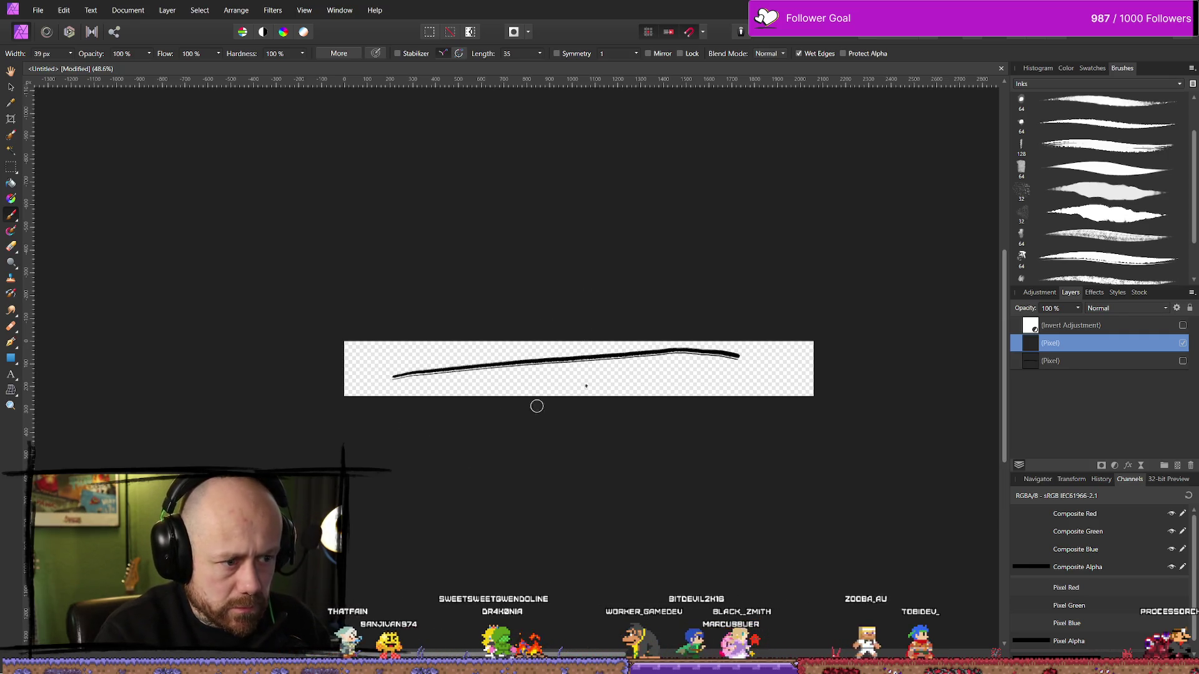
{"action": "key", "text": "ctrl+z"}
{"action": "left_click_drag", "start_coordinate": [381, 375], "coordinate": [796, 375]}
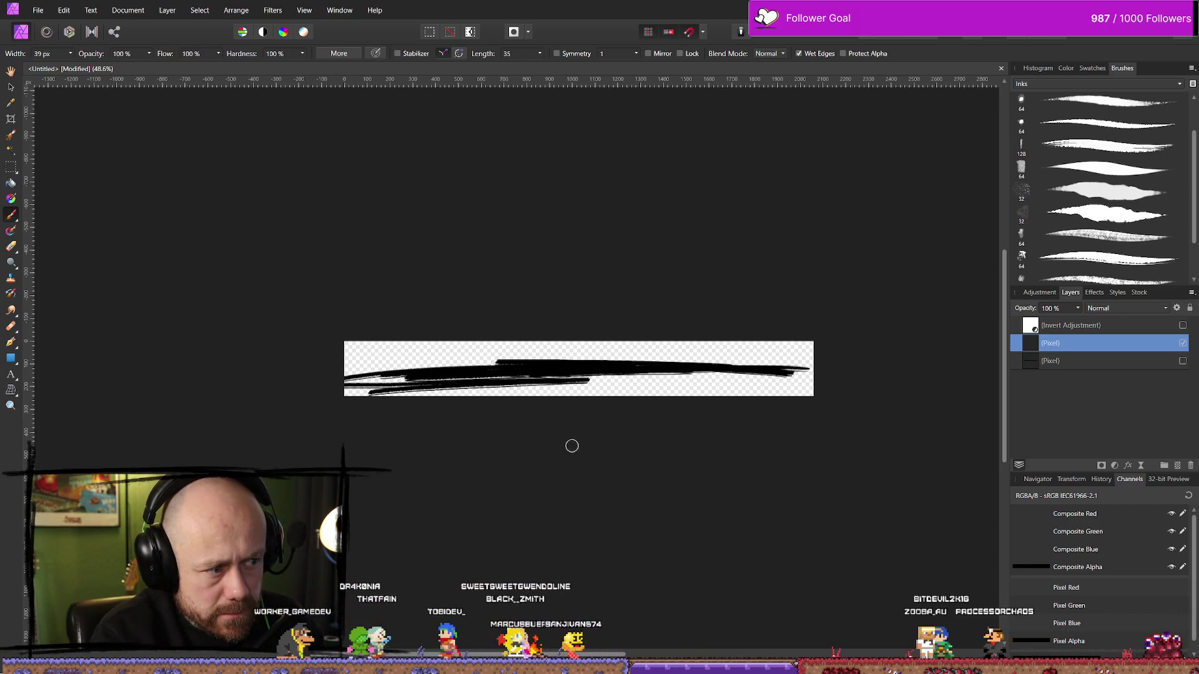
{"action": "key", "text": "ctrl+z"}
{"action": "key", "text": "ctrl+z"}
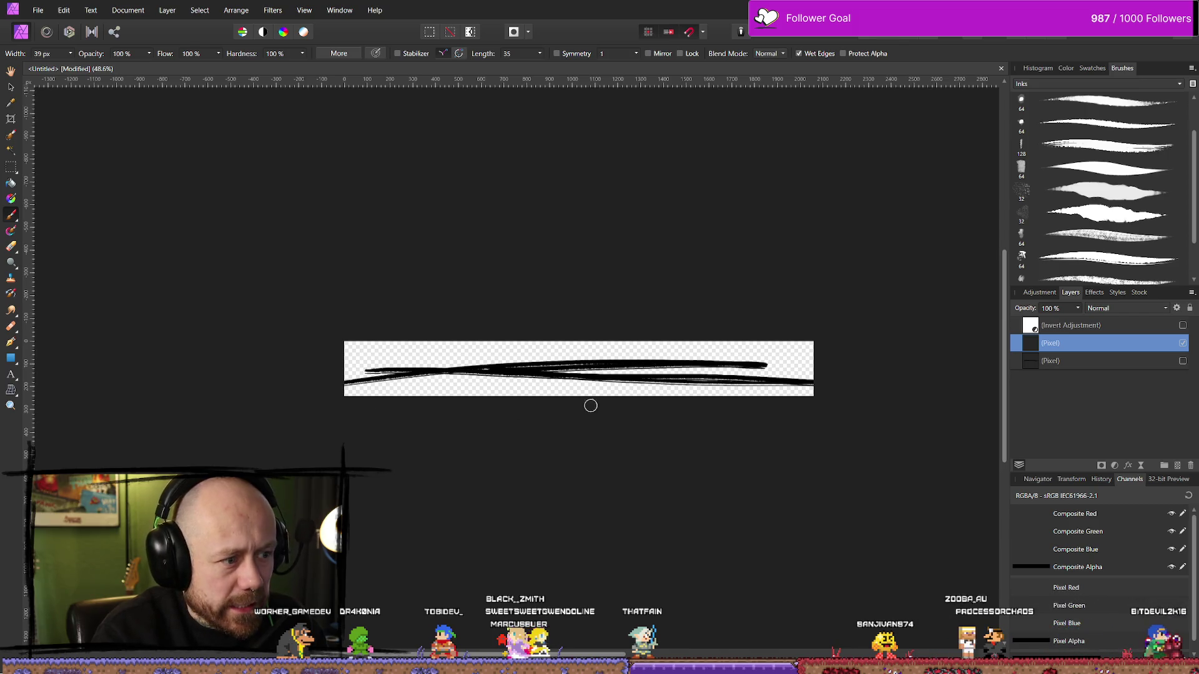
{"action": "key", "text": "ctrl+z"}
Build a layered ink scribble from four overlapping strokes and erase its left end.
{"action": "mouse_move", "coordinate": [373, 373]}
{"action": "left_mouse_down"}
{"action": "mouse_move", "coordinate": [637, 375]}
{"action": "mouse_move", "coordinate": [517, 379]}
{"action": "left_mouse_up"}
{"action": "left_click_drag", "start_coordinate": [417, 381], "coordinate": [752, 373]}
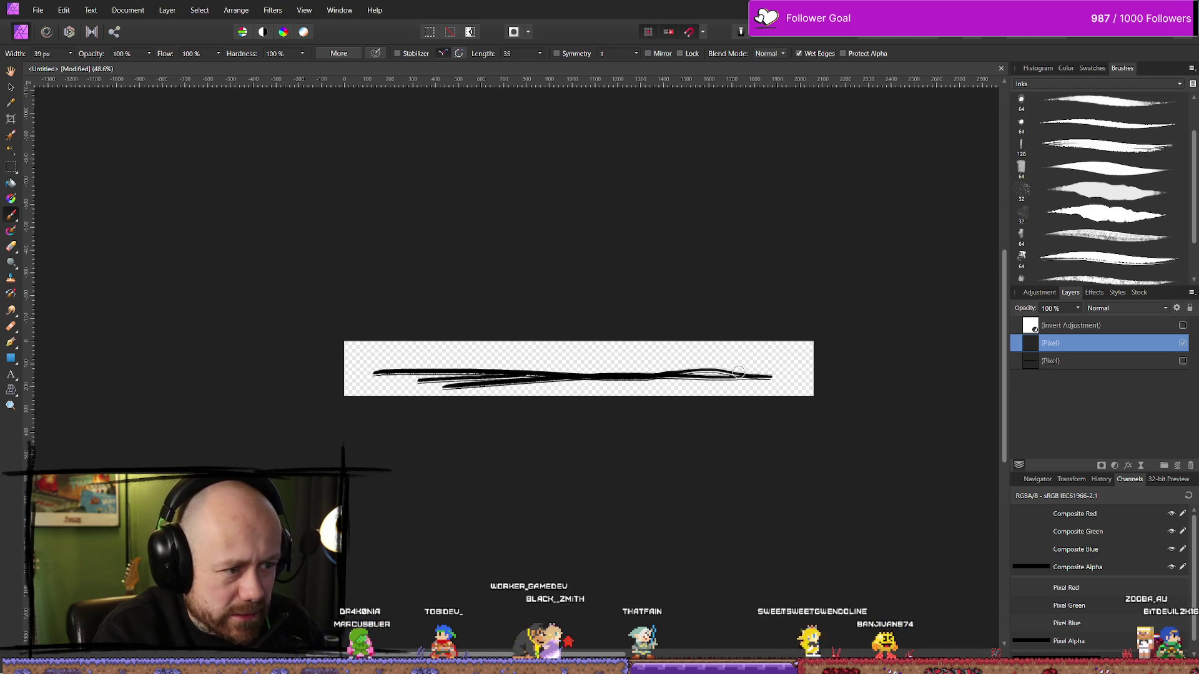
{"action": "mouse_move", "coordinate": [481, 365]}
{"action": "left_mouse_down"}
{"action": "mouse_move", "coordinate": [718, 369]}
{"action": "mouse_move", "coordinate": [512, 367]}
{"action": "mouse_move", "coordinate": [663, 371]}
{"action": "left_mouse_up"}
{"action": "left_click_drag", "start_coordinate": [549, 360], "coordinate": [689, 359]}
{"action": "key", "text": "e"}
{"action": "left_click_drag", "start_coordinate": [393, 368], "coordinate": [751, 367]}
Paint two new strokes on the strip's left, then undo them to clear the strip.
{"action": "key", "text": "b"}
{"action": "left_click_drag", "start_coordinate": [377, 376], "coordinate": [506, 364]}
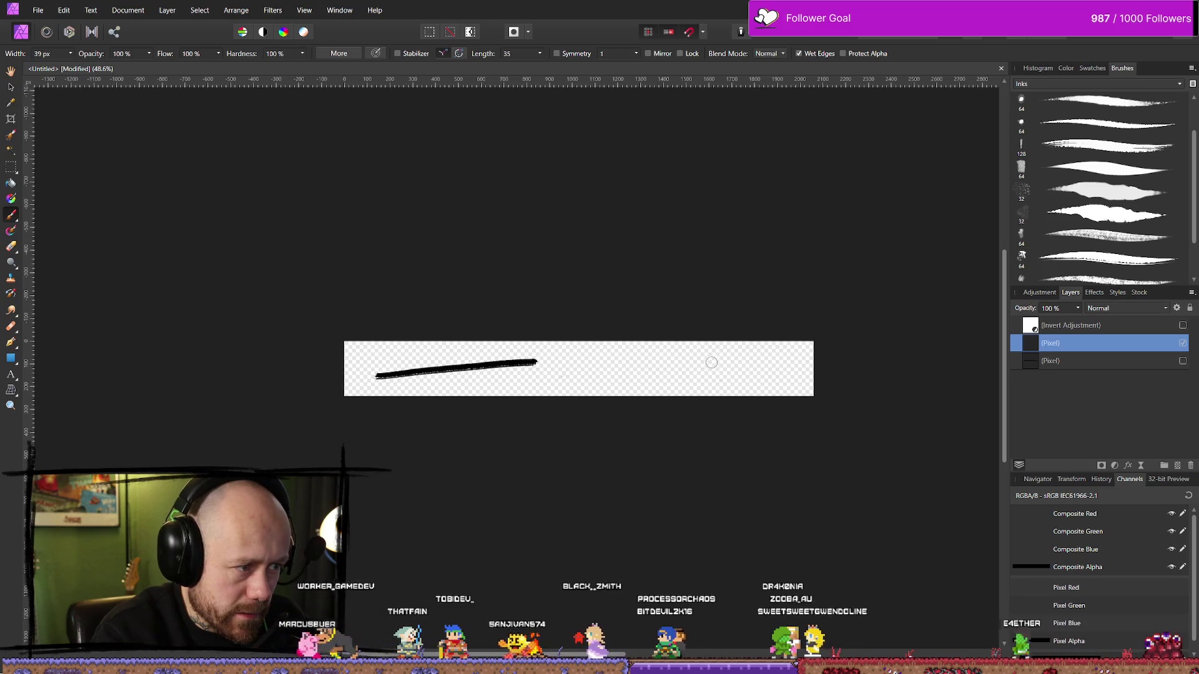
{"action": "left_click_drag", "start_coordinate": [412, 378], "coordinate": [755, 376]}
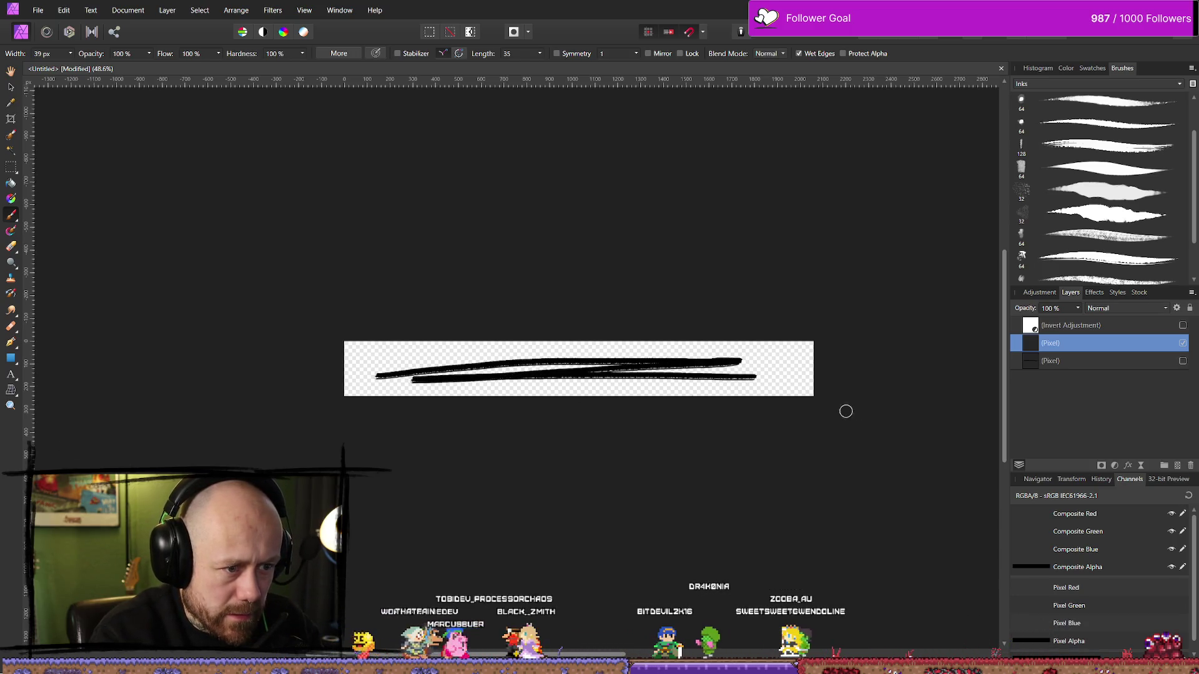
{"action": "key", "text": "ctrl+z"}
{"action": "key", "text": "ctrl+z"}
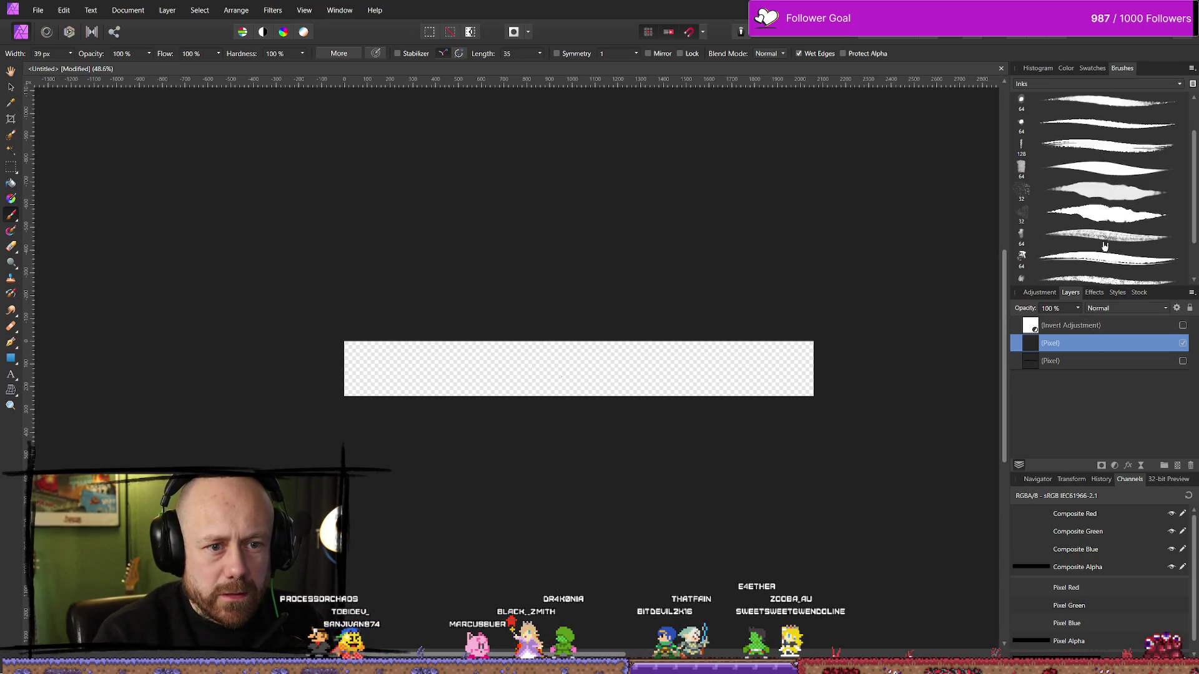
Test the Dry Bristle Ink brush, undo the stroke, and narrow the brush to 33 px.
{"action": "left_click", "coordinate": [1118, 153]}
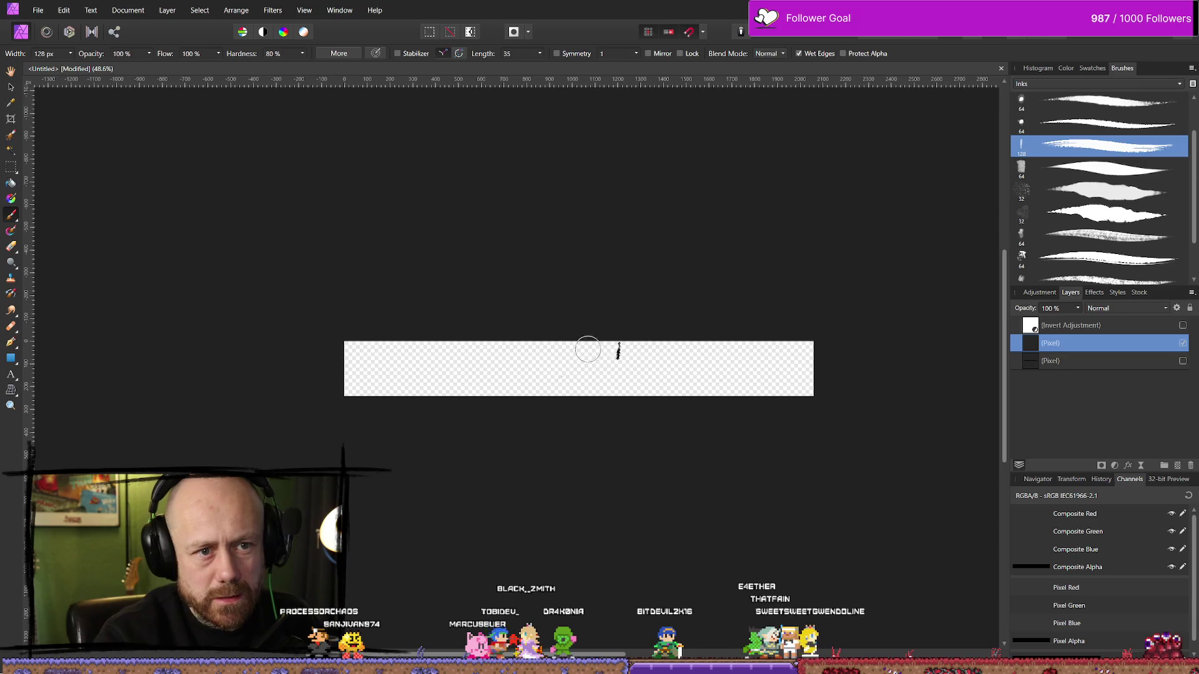
{"action": "left_click_drag", "start_coordinate": [422, 381], "coordinate": [731, 365]}
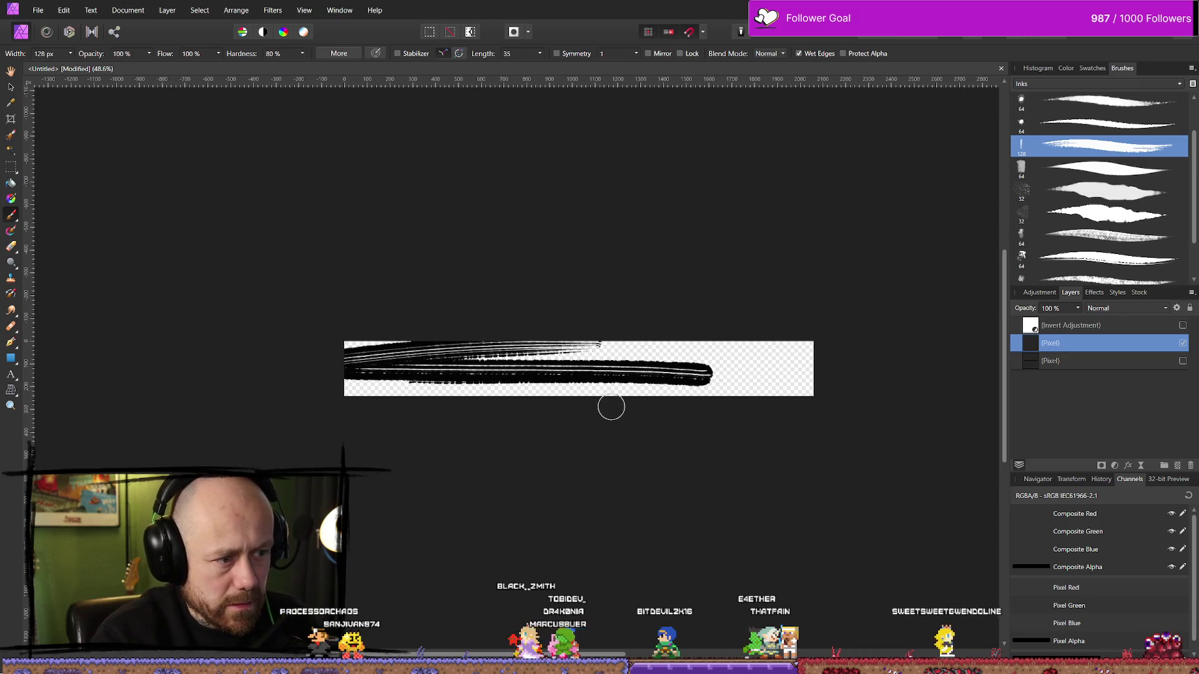
{"action": "key", "text": "ctrl+z"}
{"action": "key", "text": "ctrl+z"}
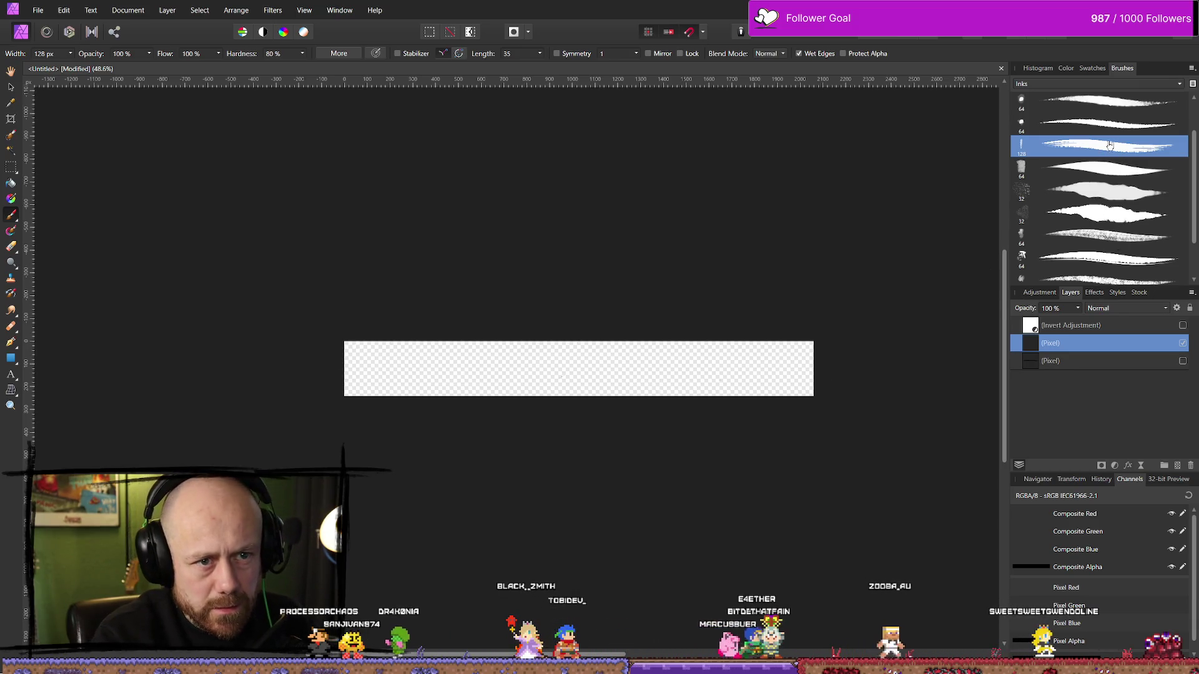
{"action": "left_click", "coordinate": [69, 53]}
{"action": "left_click", "coordinate": [51, 65]}
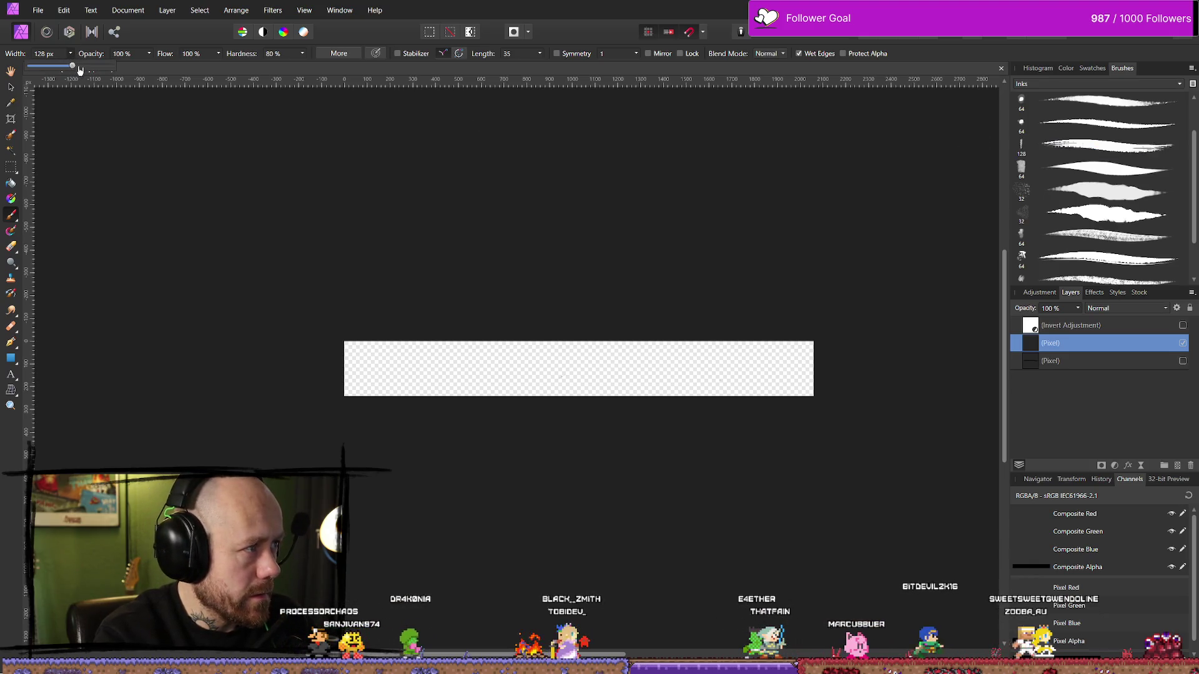
Paint a thin stroke with Wet Edges off, re-enable Wet Edges, and erase the stroke's left part.
{"action": "left_click", "coordinate": [798, 55]}
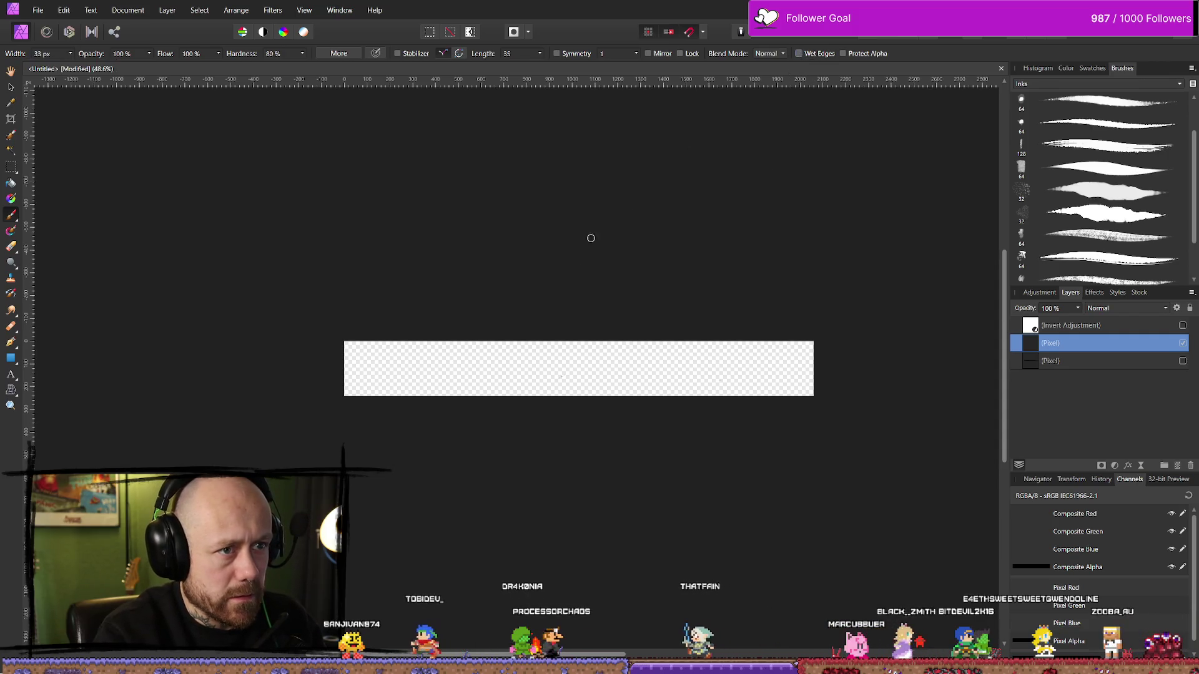
{"action": "left_click_drag", "start_coordinate": [399, 373], "coordinate": [672, 374]}
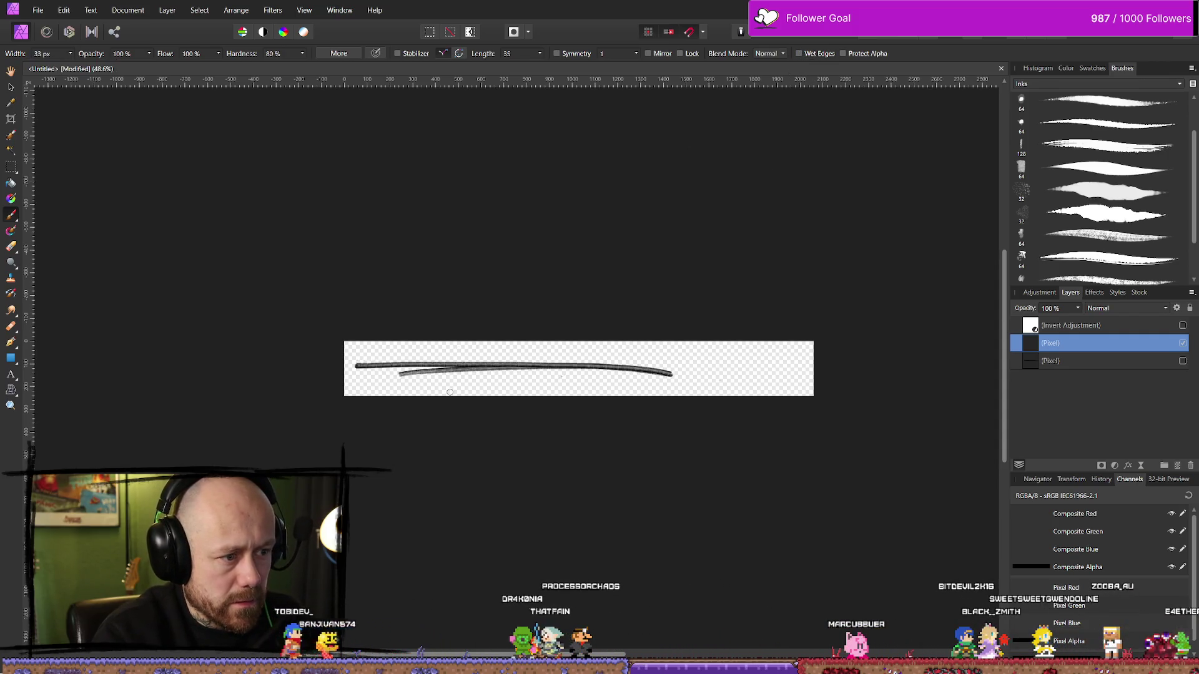
{"action": "left_click", "coordinate": [800, 54]}
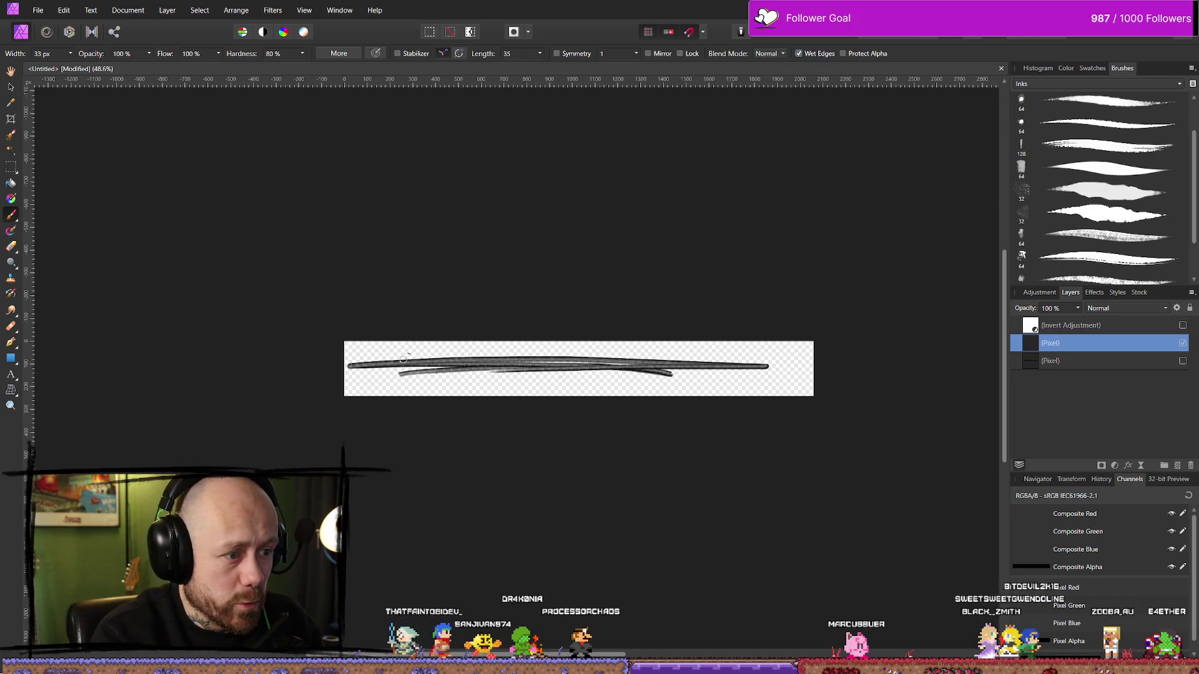
{"action": "key", "text": "e"}
{"action": "left_click_drag", "start_coordinate": [375, 365], "coordinate": [752, 365]}
Extend and darken the stroke on the right with overlapping passes.
{"action": "key", "text": "b"}
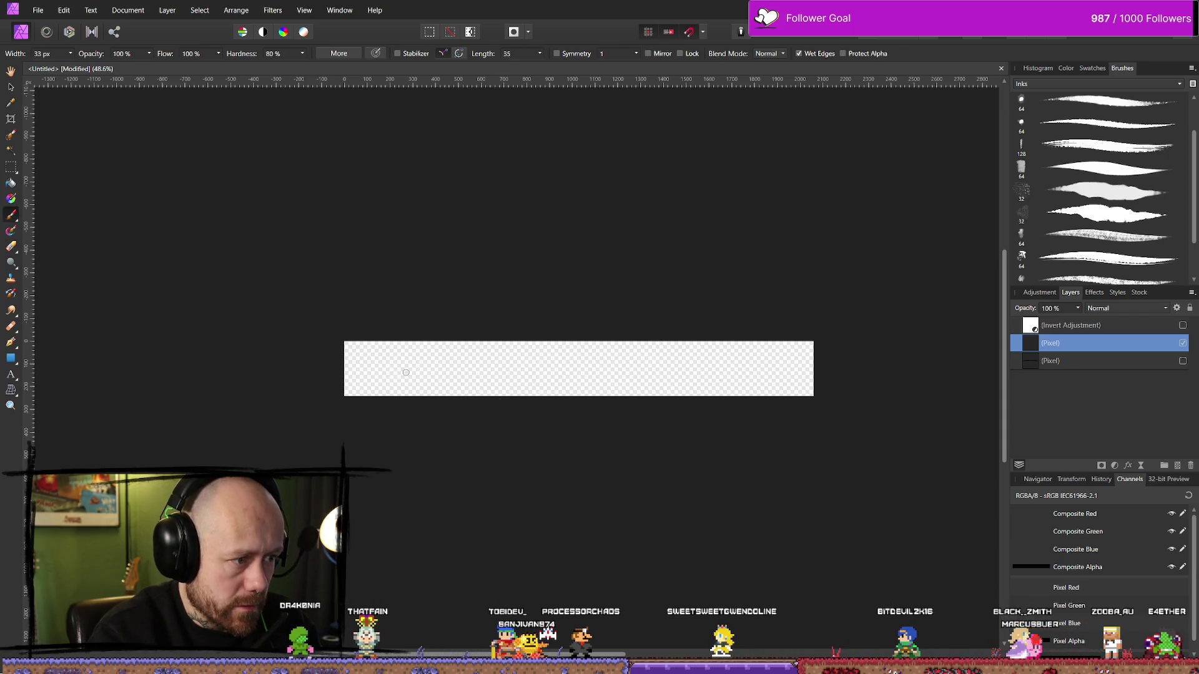
{"action": "left_click_drag", "start_coordinate": [554, 360], "coordinate": [751, 364]}
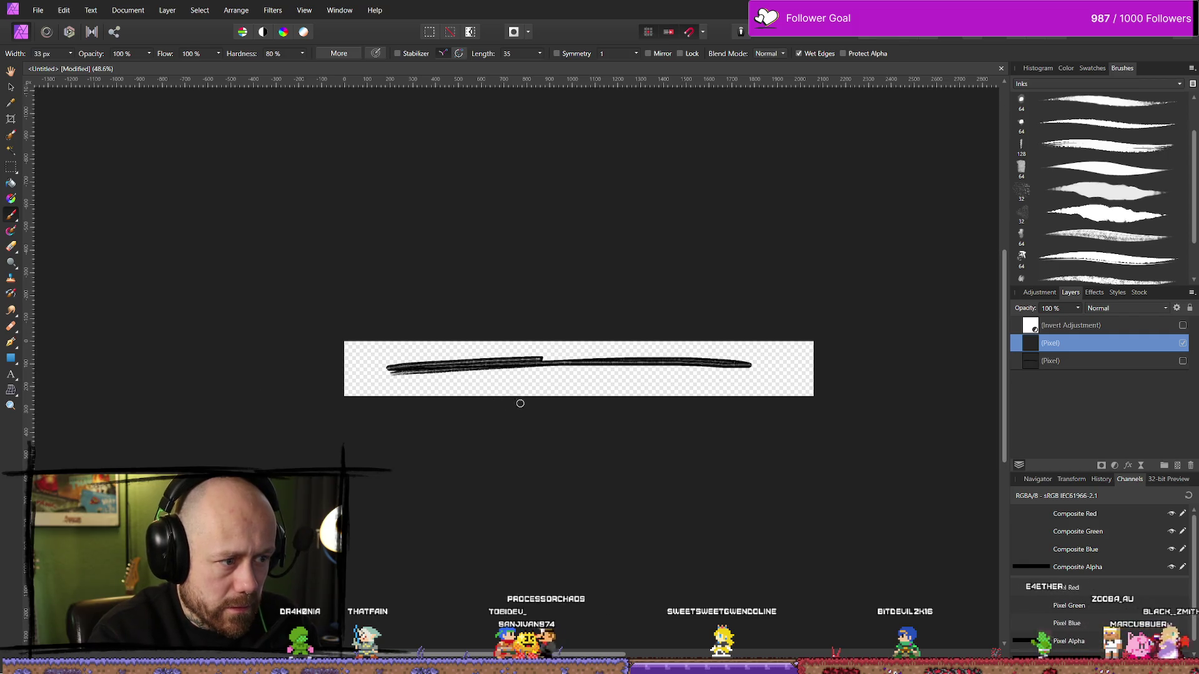
{"action": "left_click_drag", "start_coordinate": [528, 359], "coordinate": [743, 363]}
{"action": "mouse_move", "coordinate": [630, 369]}
{"action": "left_mouse_down"}
{"action": "mouse_move", "coordinate": [399, 366]}
{"action": "mouse_move", "coordinate": [575, 383]}
{"action": "mouse_move", "coordinate": [706, 363]}
{"action": "mouse_move", "coordinate": [624, 367]}
{"action": "mouse_move", "coordinate": [648, 351]}
{"action": "left_mouse_up"}
{"action": "key", "text": "e"}
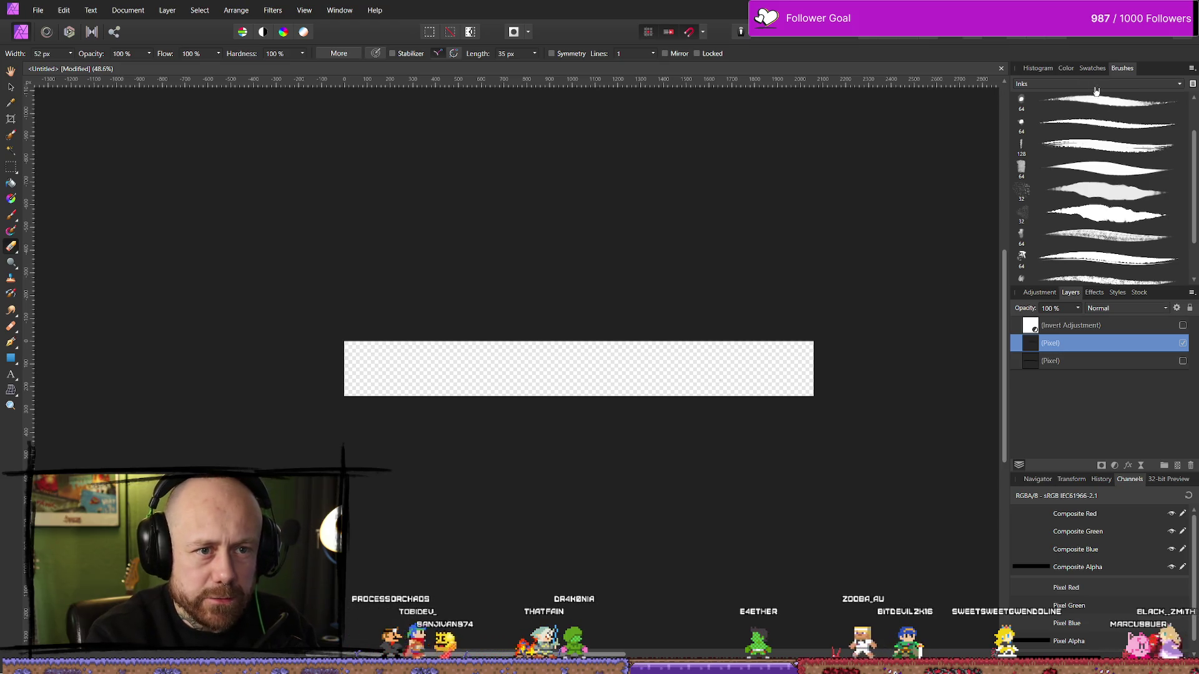
Sample the 48 px Pencils brush, then a Dry Media brush.
{"action": "left_click", "coordinate": [1042, 83]}
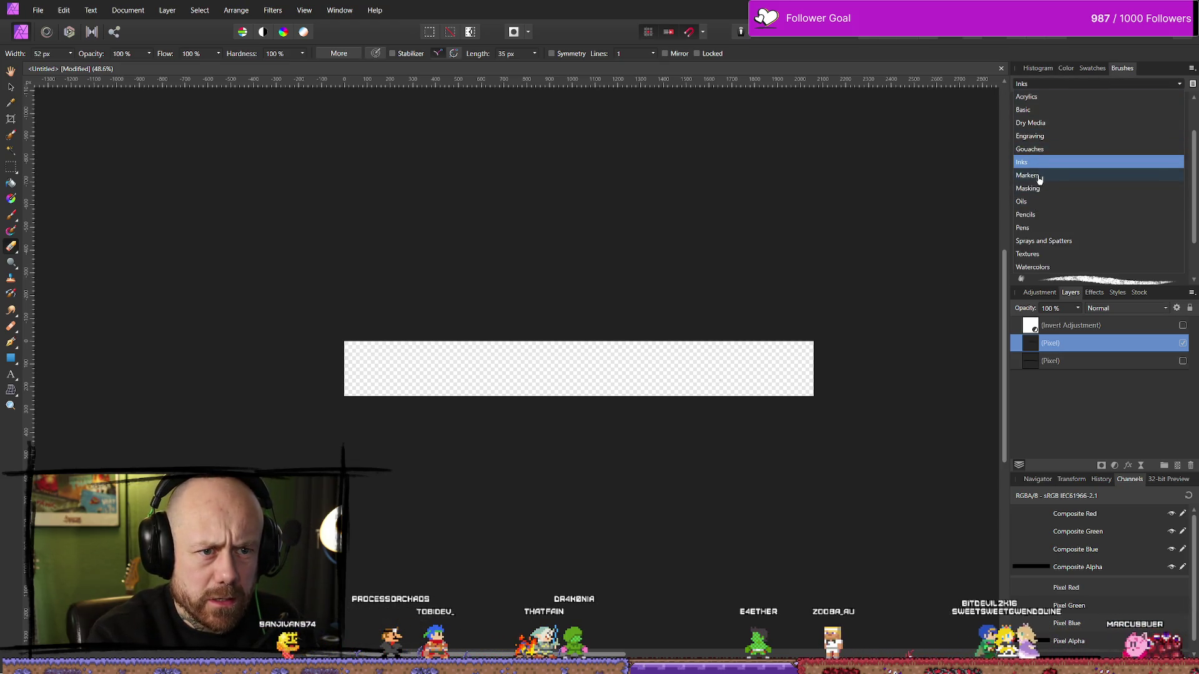
{"action": "left_click", "coordinate": [1043, 214]}
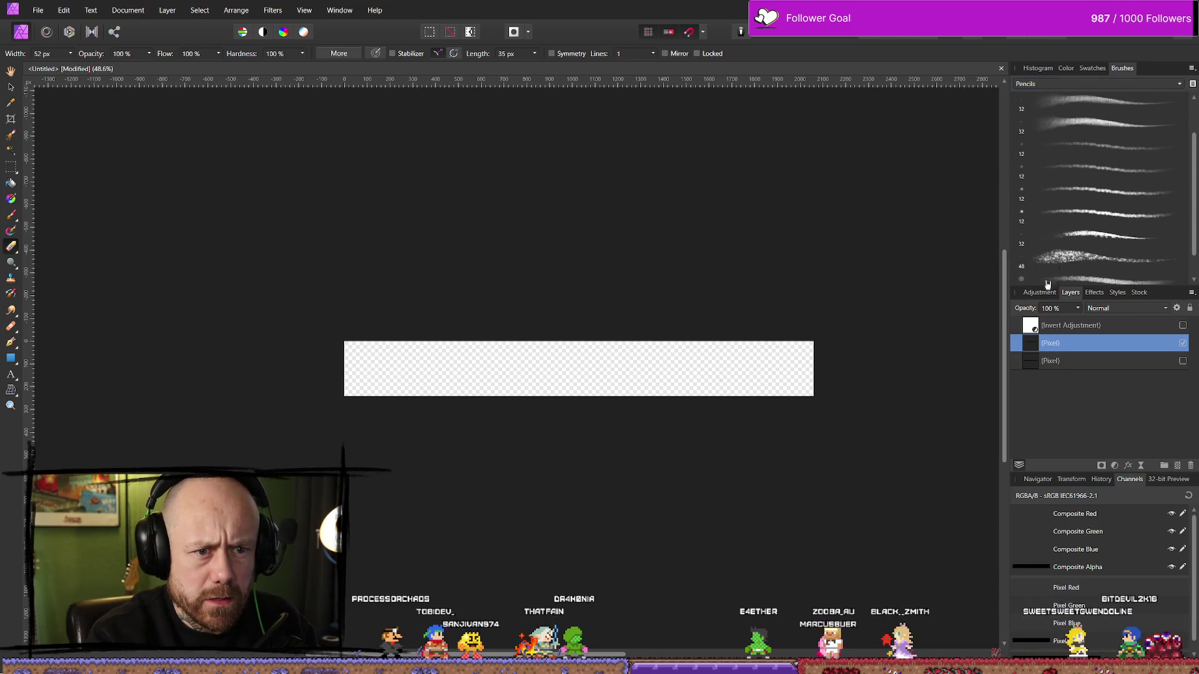
{"action": "left_click", "coordinate": [1030, 265]}
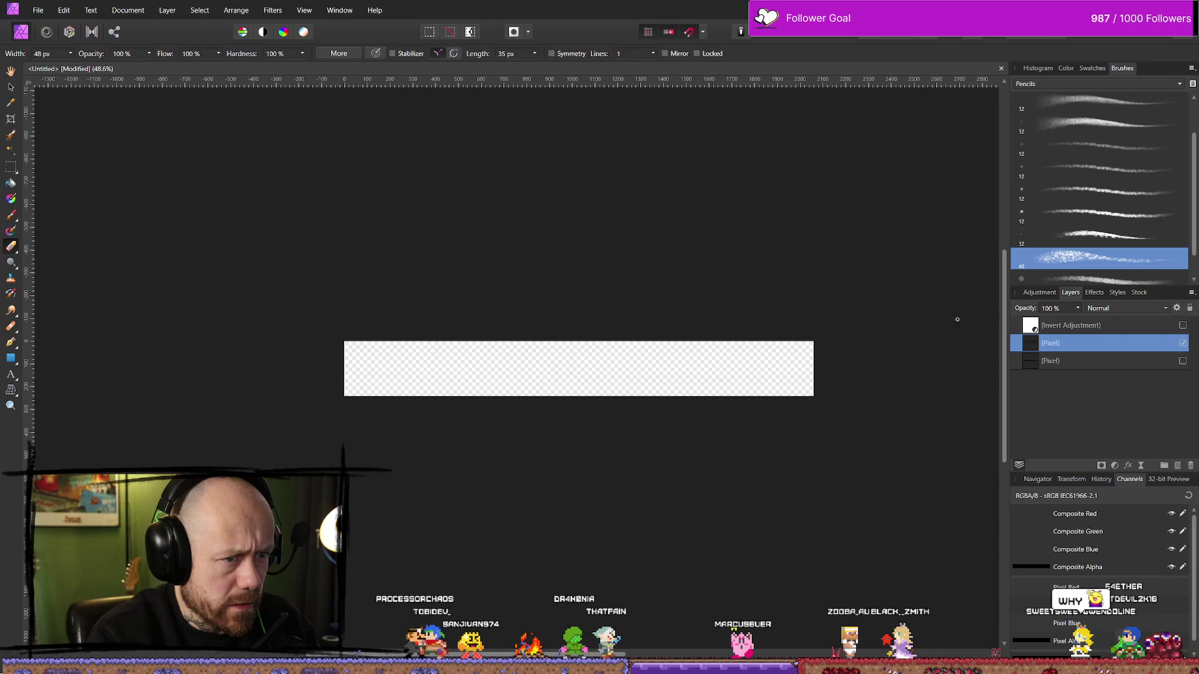
{"action": "left_click", "coordinate": [1098, 83]}
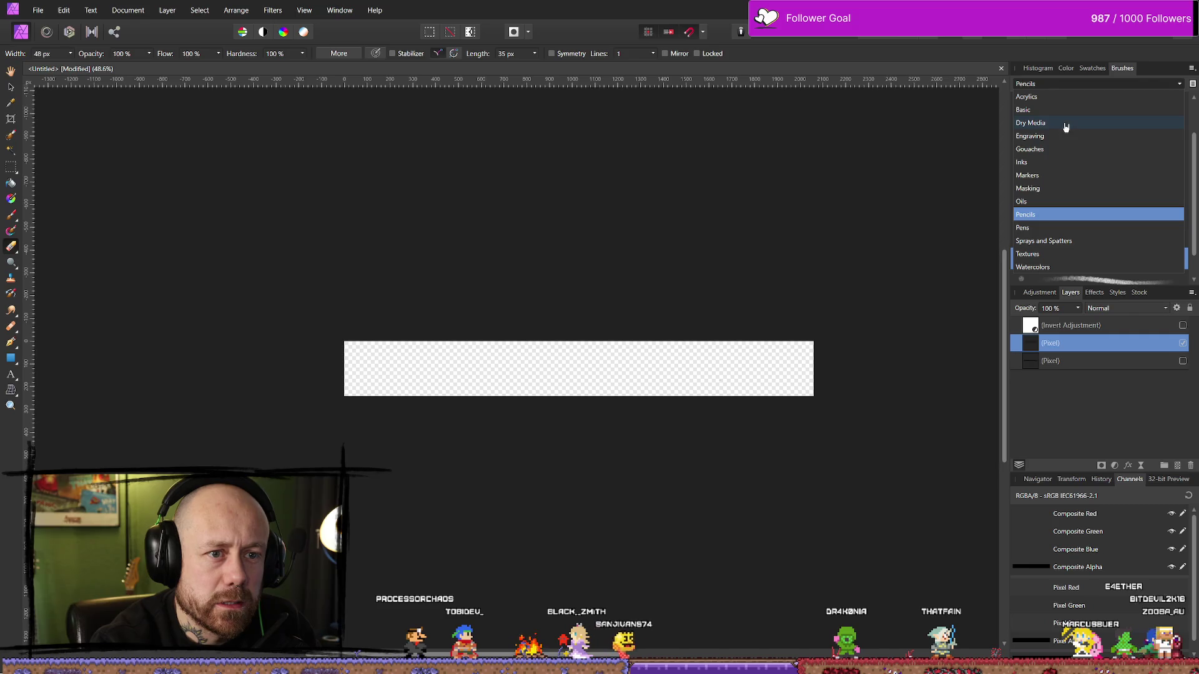
{"action": "key", "text": "Escape"}
{"action": "key", "text": "Up"}
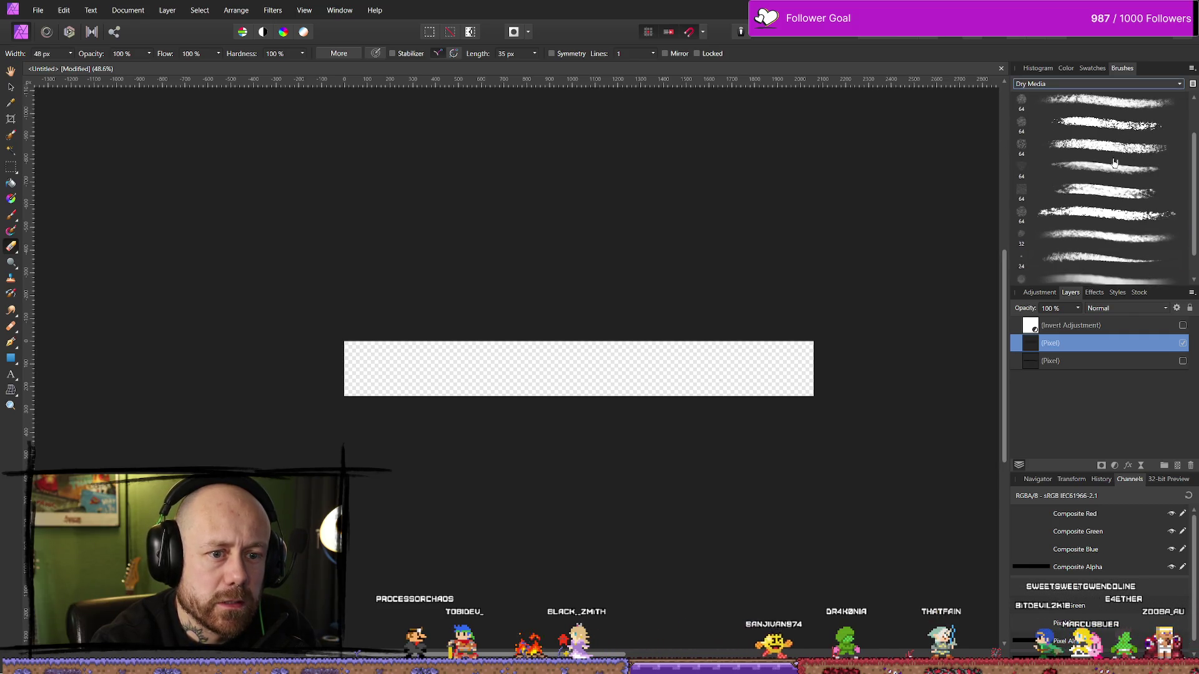
{"action": "left_click", "coordinate": [1087, 218]}
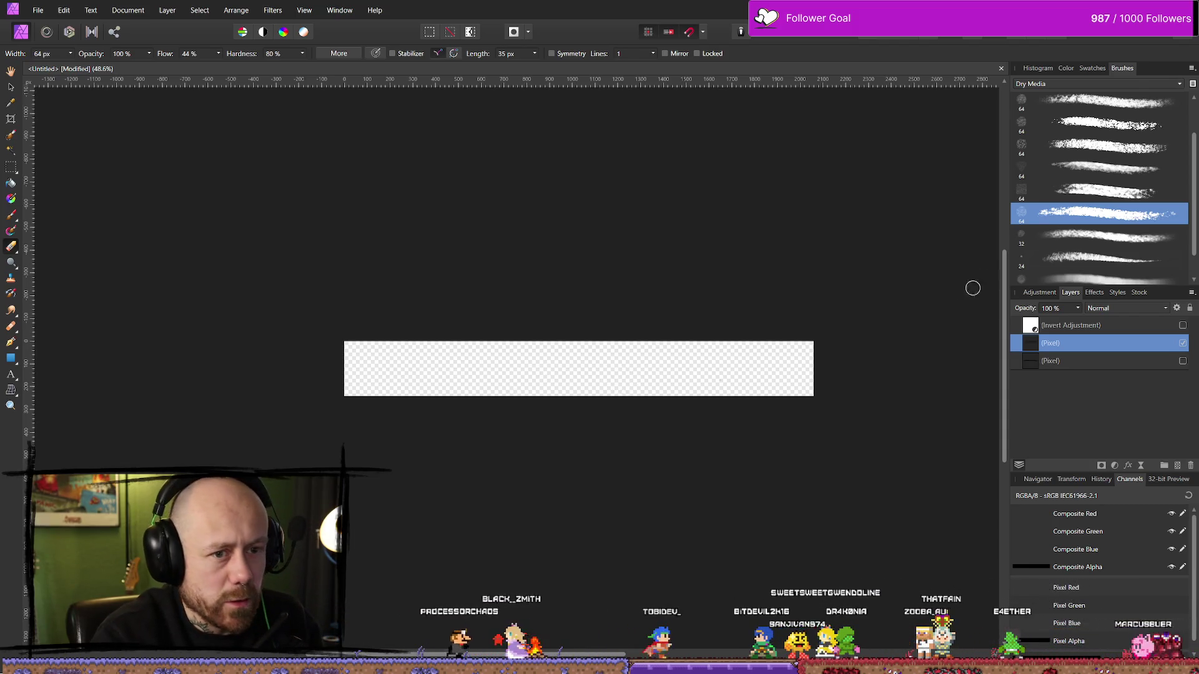
Try the 32 px Basic round brush, then return to the 48 px pencil brush.
{"action": "left_click", "coordinate": [1053, 84]}
{"action": "left_click", "coordinate": [1053, 110]}
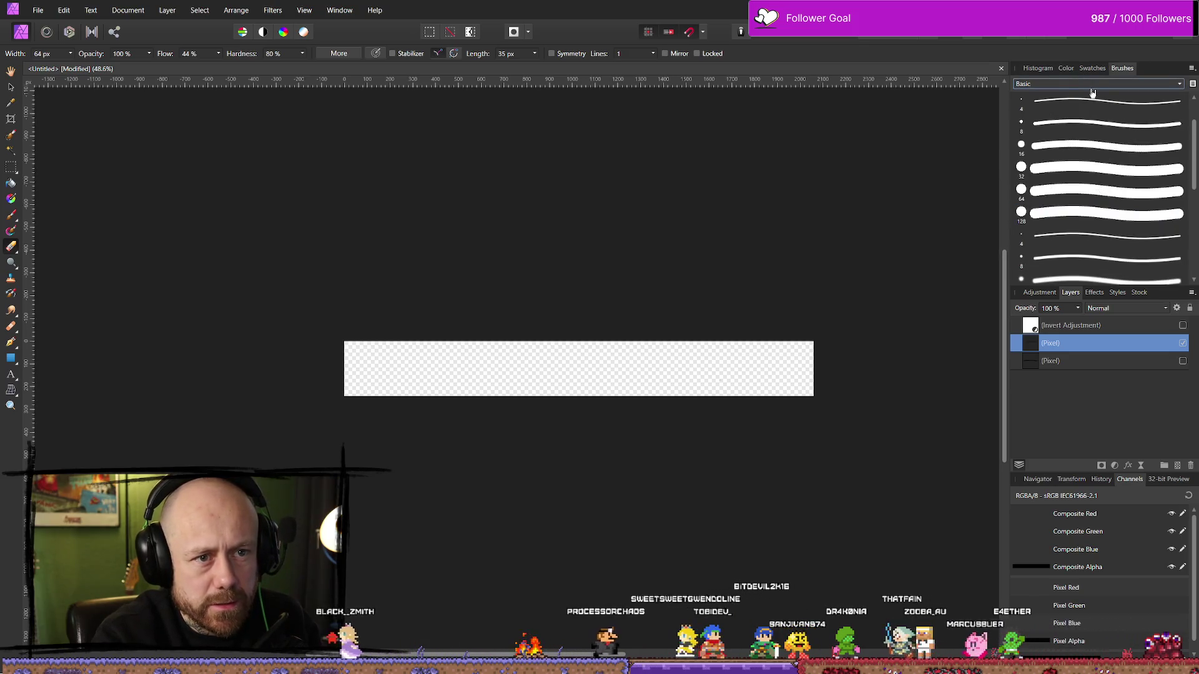
{"action": "left_click", "coordinate": [1072, 169]}
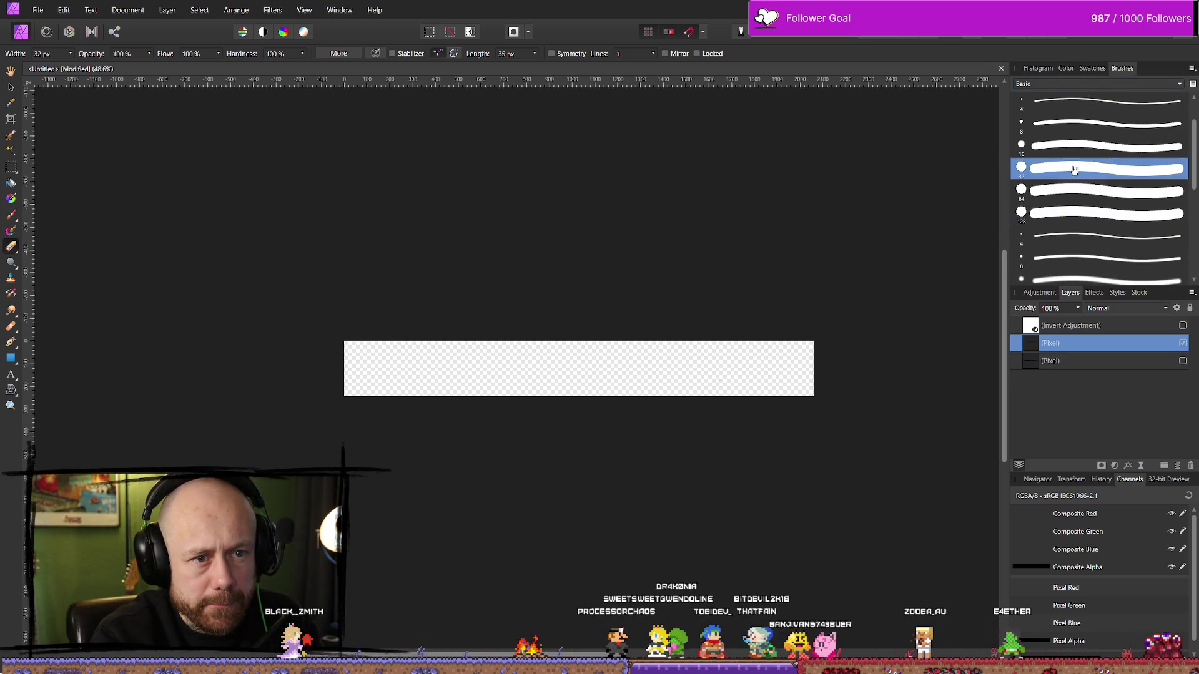
{"action": "key", "text": "b"}
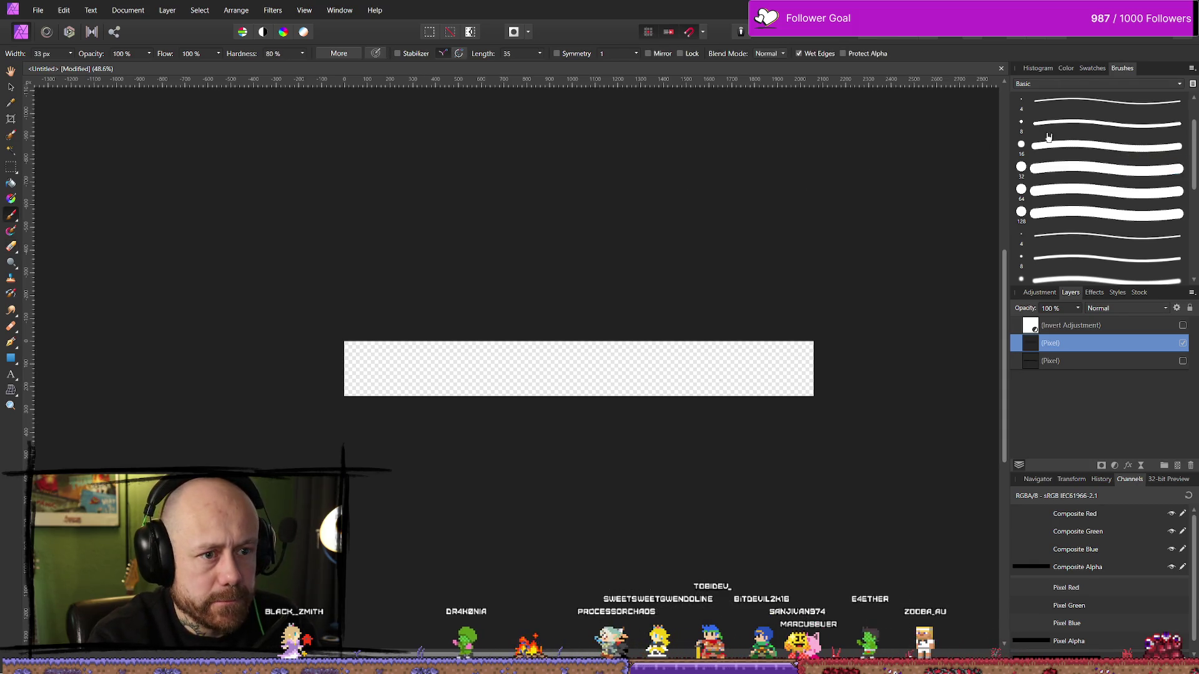
{"action": "left_click", "coordinate": [1104, 83]}
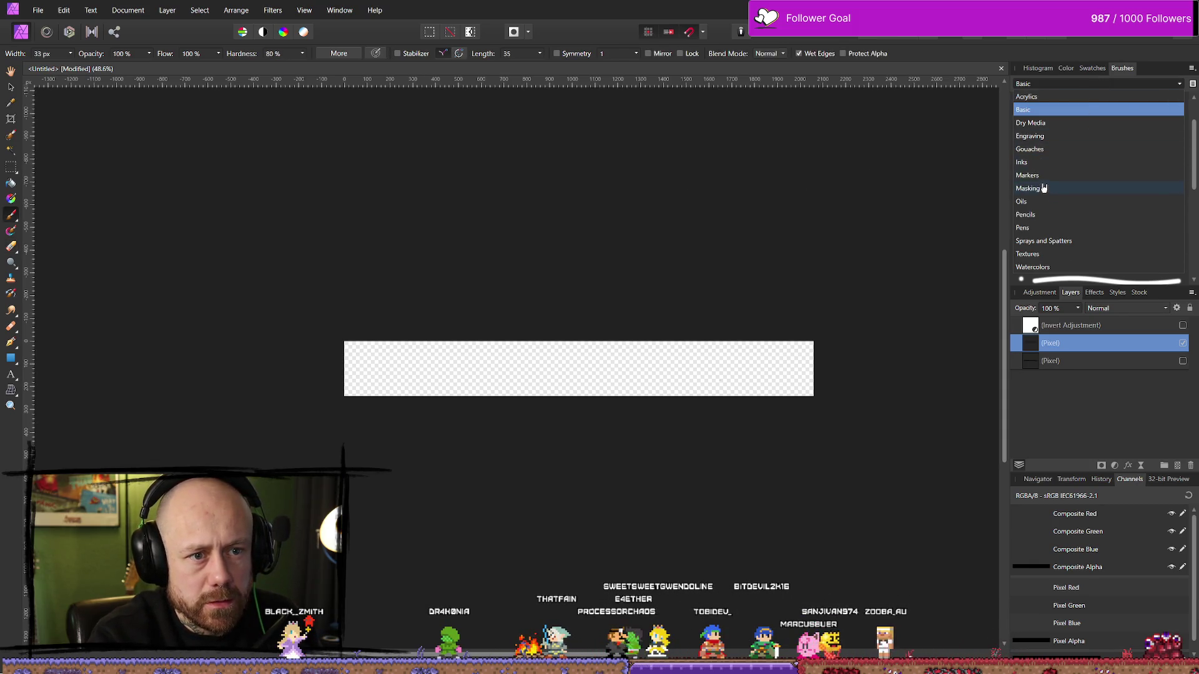
{"action": "left_click", "coordinate": [1041, 216]}
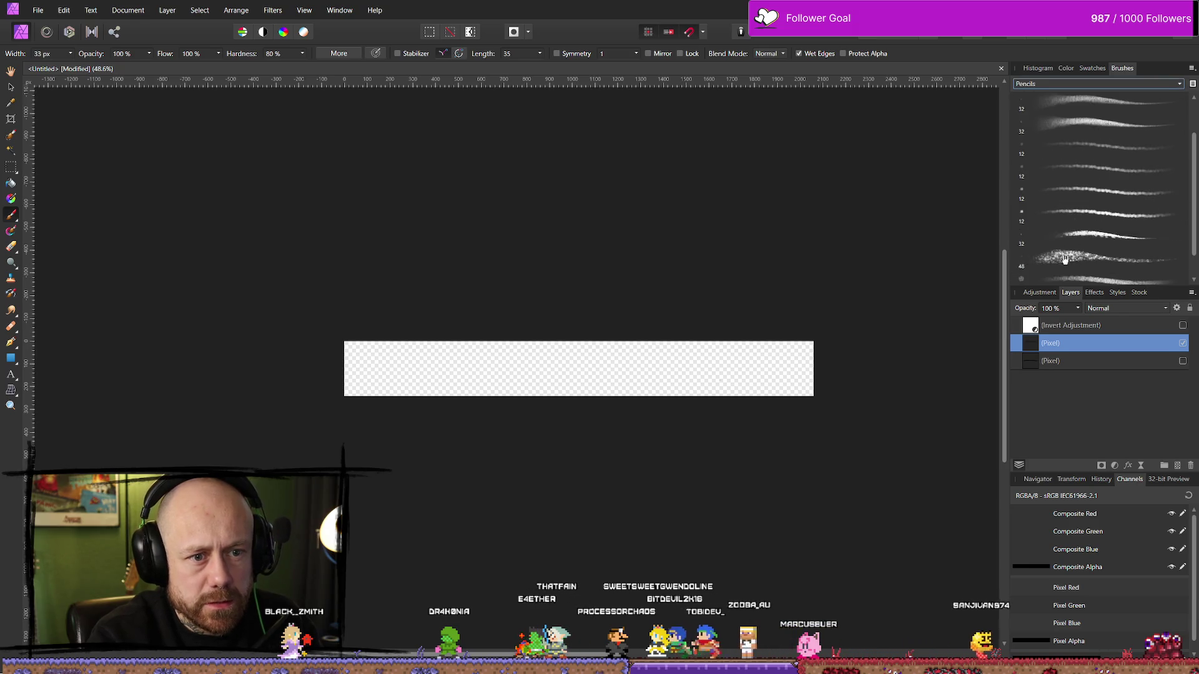
{"action": "left_click", "coordinate": [1046, 258]}
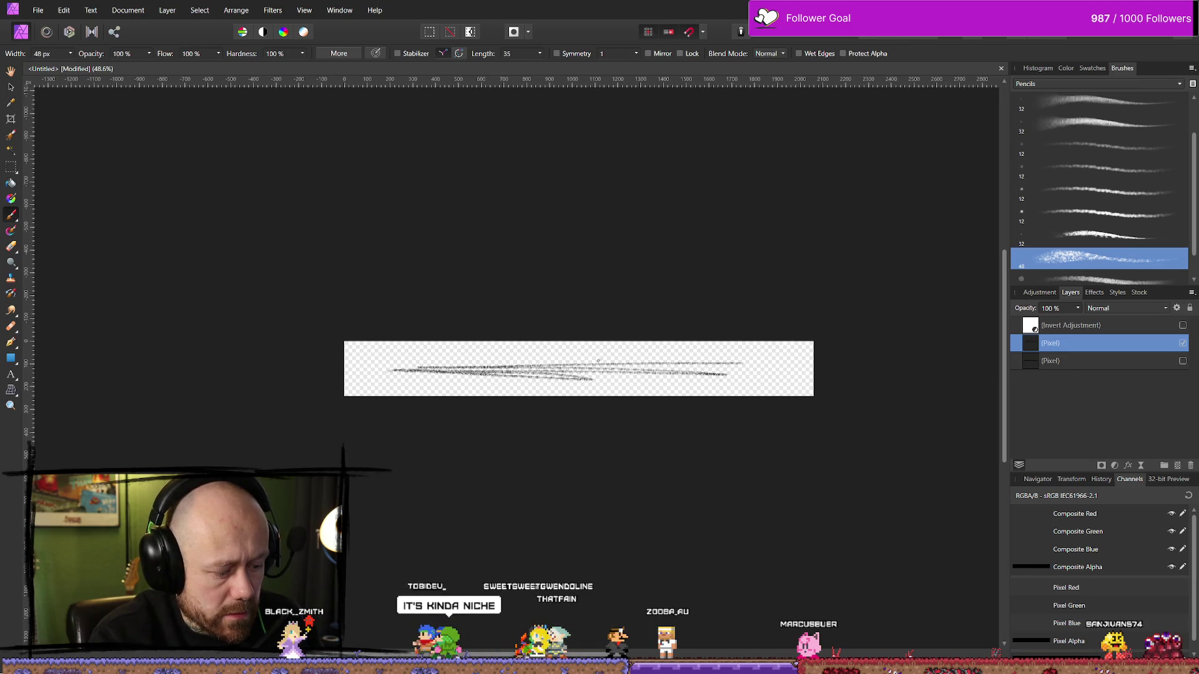
Erase the left end of the pencil stroke and go back to painting.
{"action": "key", "text": "e"}
{"action": "mouse_move", "coordinate": [459, 376]}
{"action": "left_mouse_down"}
{"action": "mouse_move", "coordinate": [522, 362]}
{"action": "mouse_move", "coordinate": [510, 377]}
{"action": "left_mouse_up"}
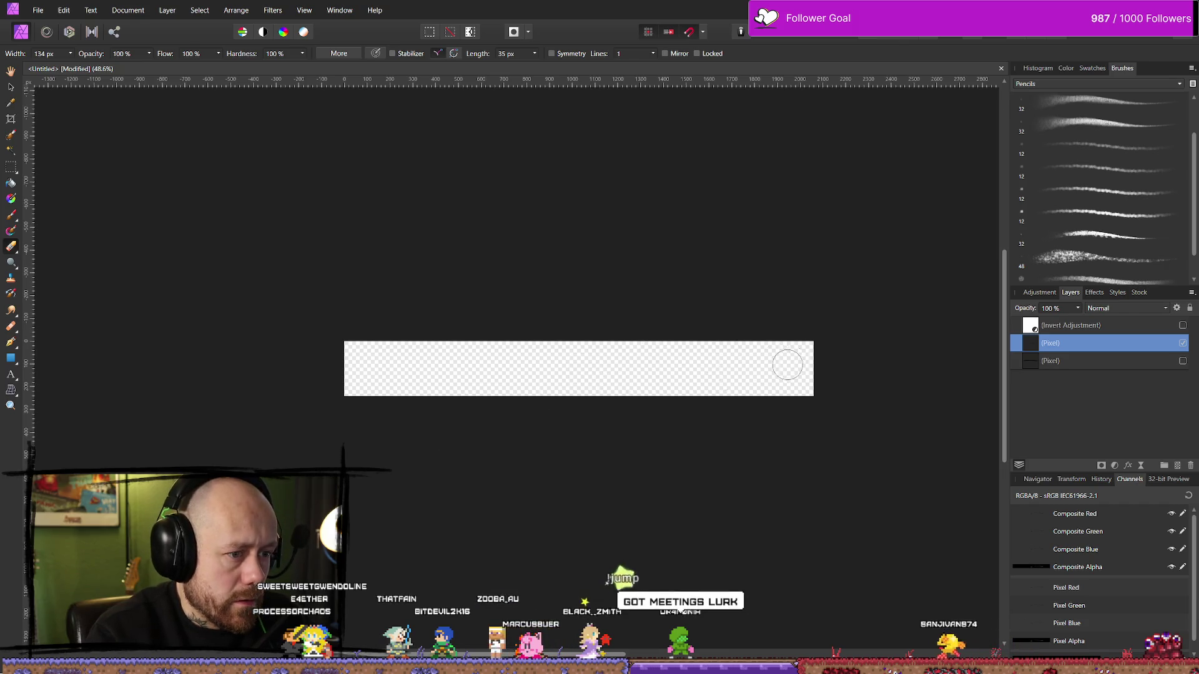
{"action": "key", "text": "b"}
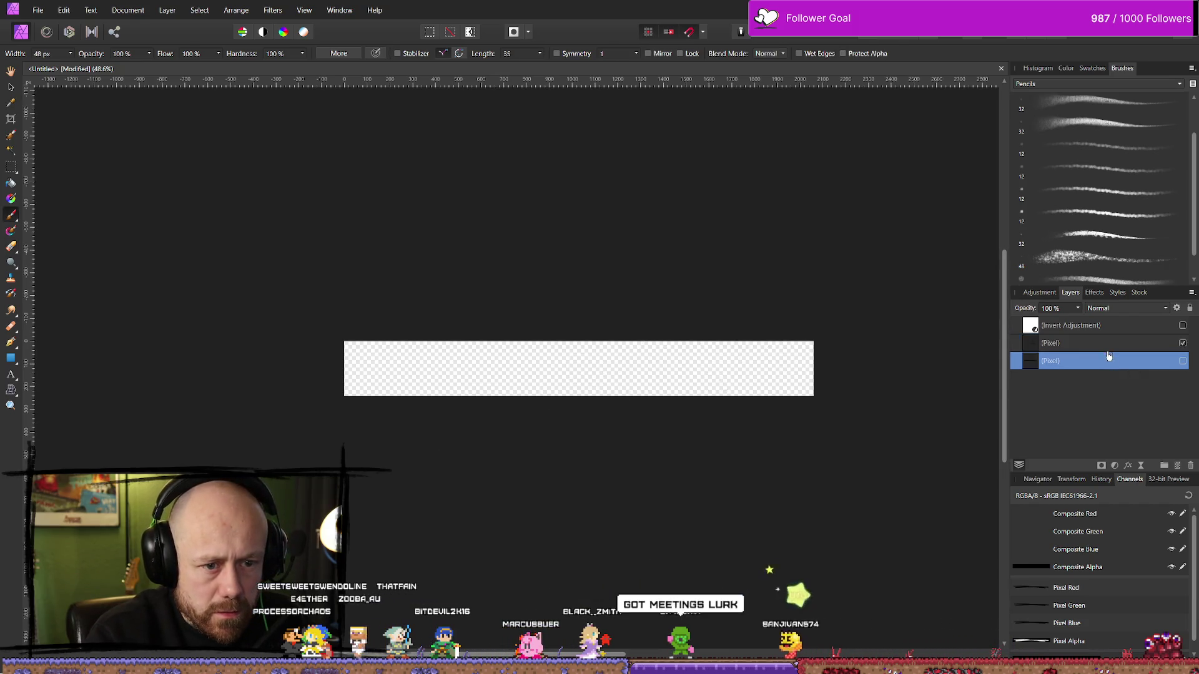
{"action": "left_click", "coordinate": [1078, 83]}
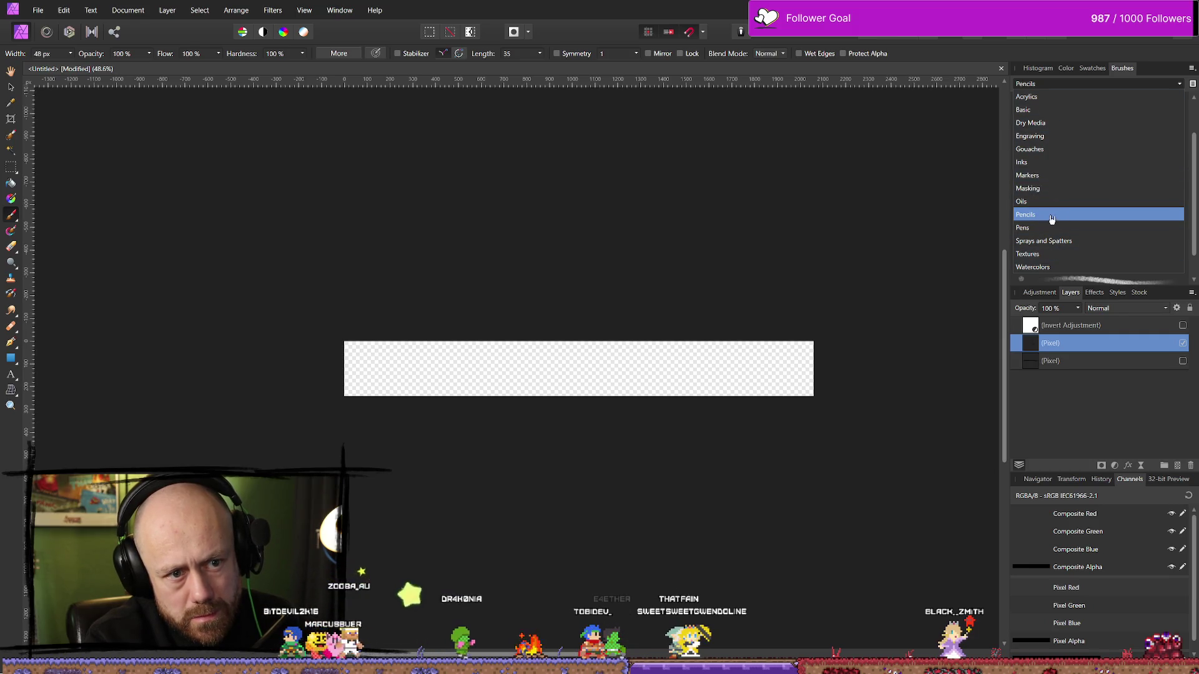
Browse the Basic and Engraving brush categories, then pick a broad Dry Media brush.
{"action": "left_click", "coordinate": [1042, 109]}
{"action": "left_click", "coordinate": [1078, 84]}
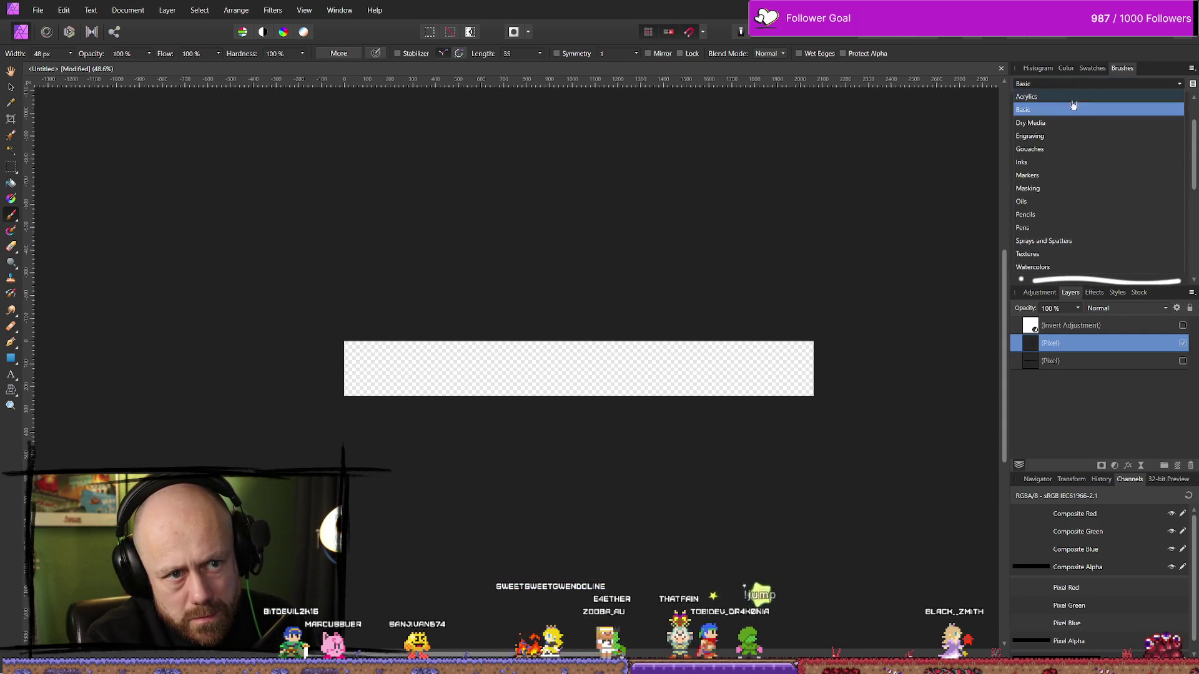
{"action": "left_click", "coordinate": [1045, 137]}
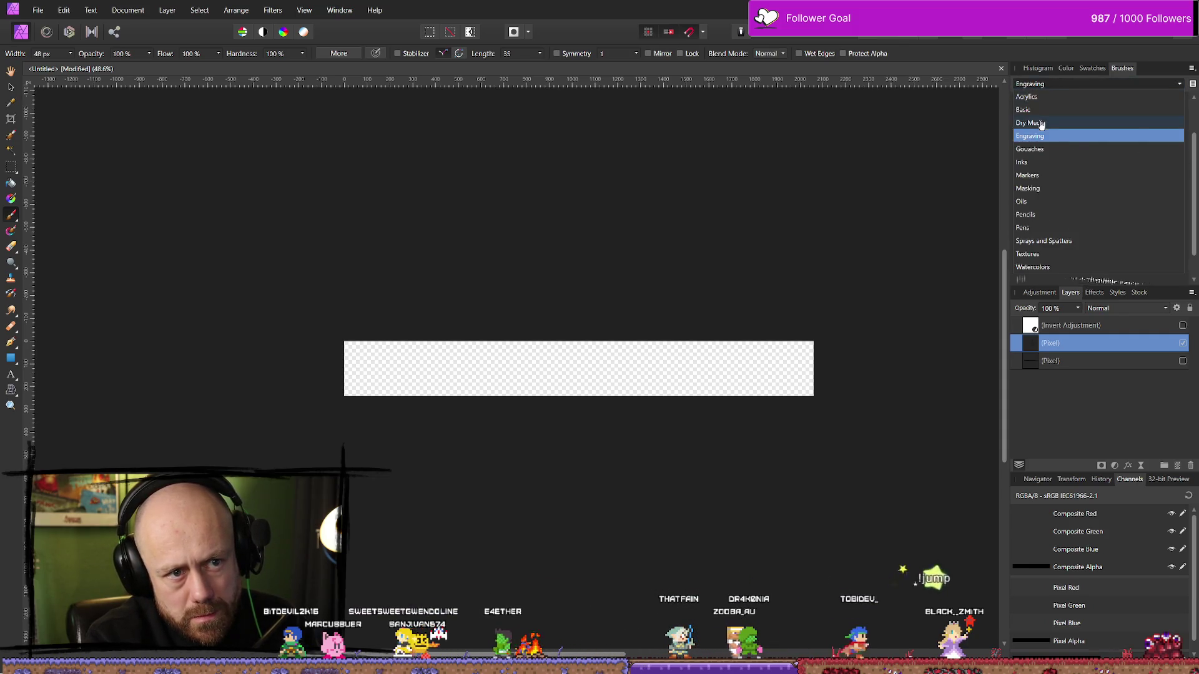
{"action": "left_click", "coordinate": [1078, 84]}
{"action": "left_click", "coordinate": [1045, 124]}
{"action": "left_click", "coordinate": [1099, 212]}
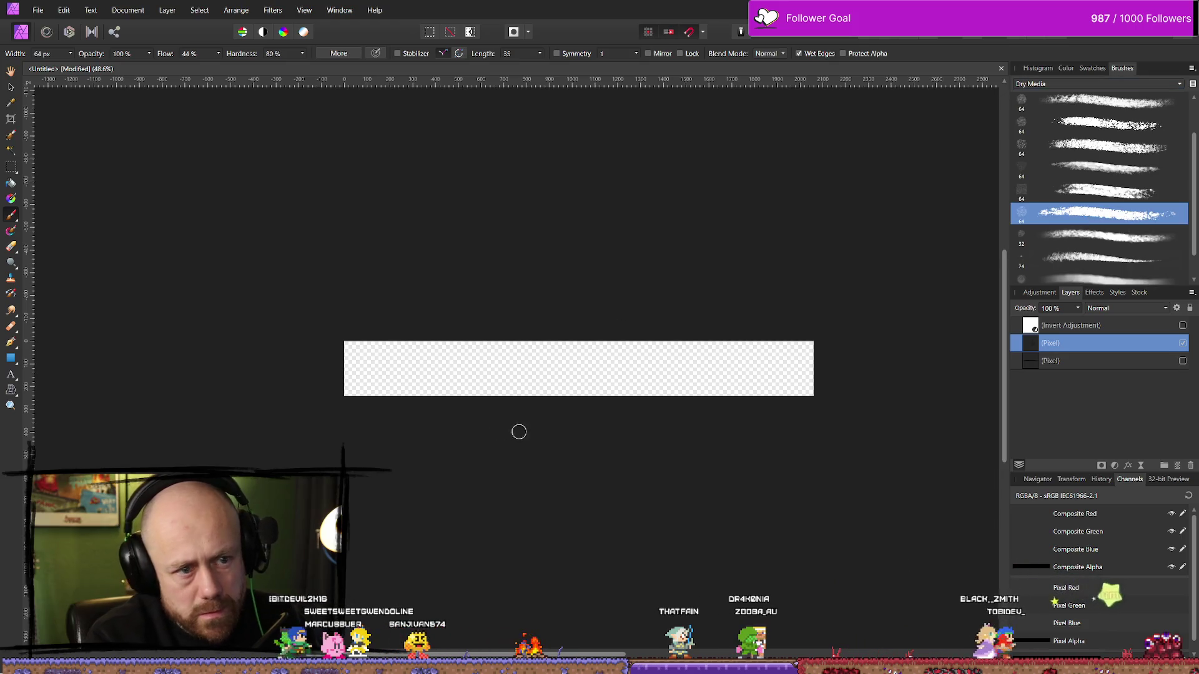
Paint a long dry-media test stroke, undo it, switch to the 24 px brush and erase the strip.
{"action": "left_click_drag", "start_coordinate": [384, 371], "coordinate": [787, 364]}
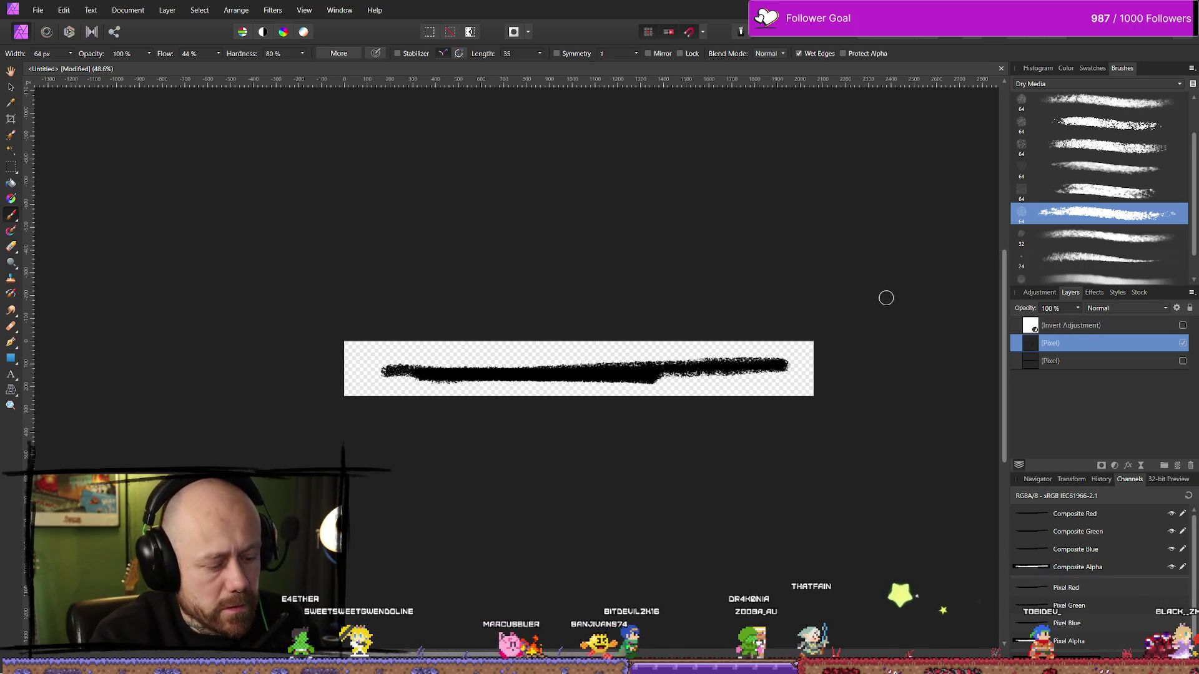
{"action": "key", "text": "ctrl+z"}
{"action": "left_click", "coordinate": [1099, 257]}
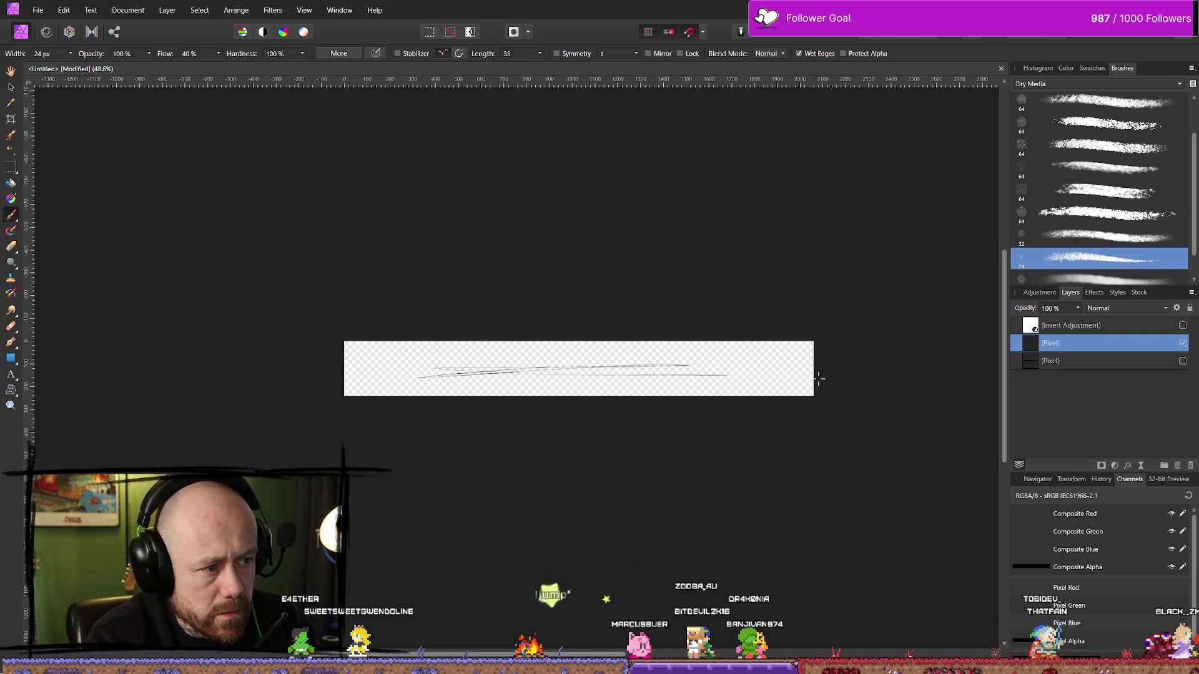
{"action": "key", "text": "e"}
{"action": "mouse_move", "coordinate": [397, 367]}
{"action": "left_mouse_down"}
{"action": "mouse_move", "coordinate": [672, 329]}
{"action": "mouse_move", "coordinate": [732, 364]}
{"action": "left_mouse_up"}
Return to painting and bring up the Inks brush category.
{"action": "key", "text": "b"}
{"action": "left_click", "coordinate": [1097, 83]}
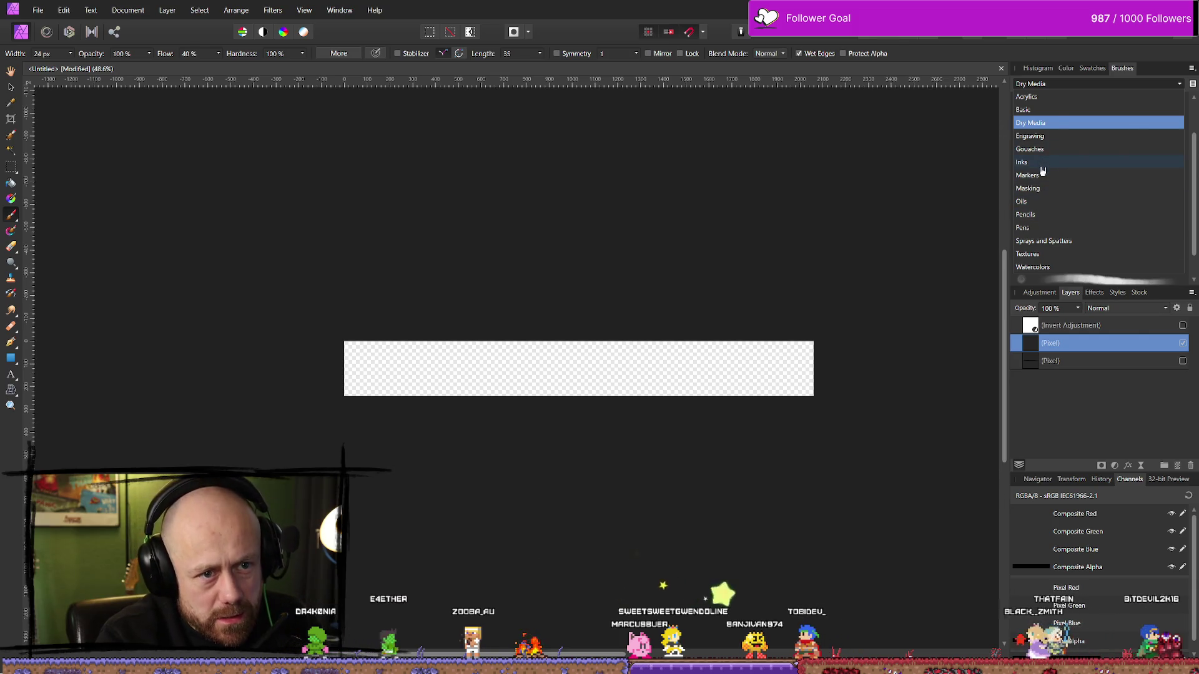
{"action": "left_click", "coordinate": [1049, 123]}
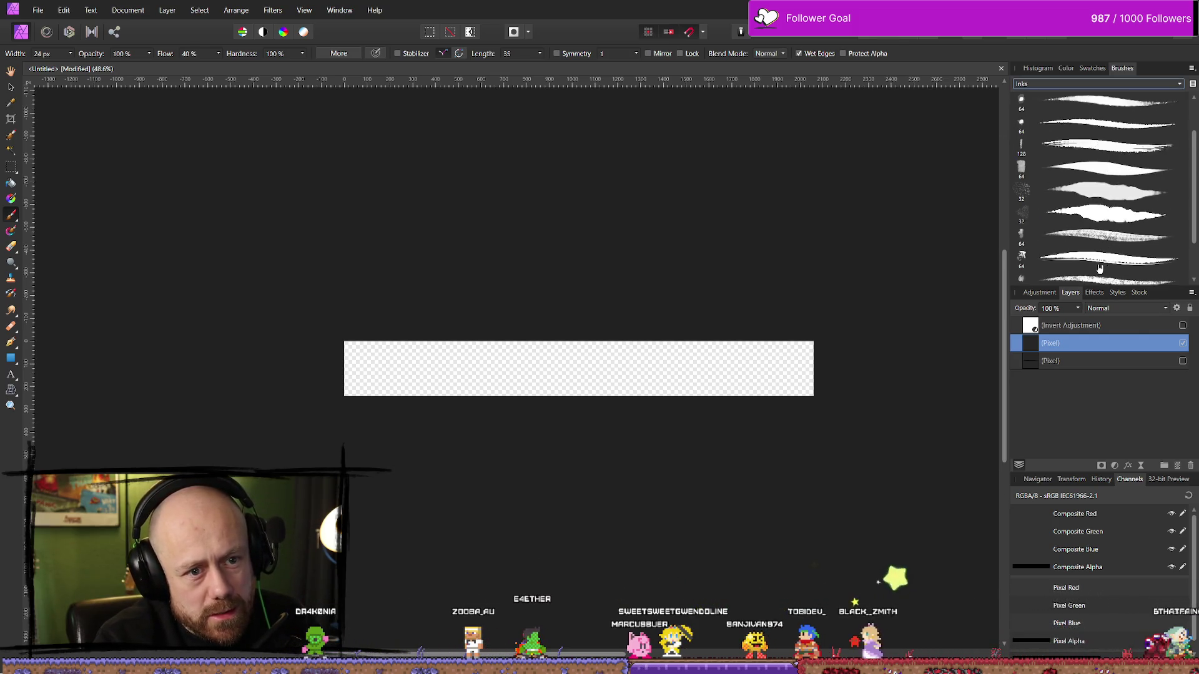
Choose a tapered Inks brush at 31 px, paint trial ink strokes across the strip, and undo the last two.
{"action": "left_click", "coordinate": [1105, 257]}
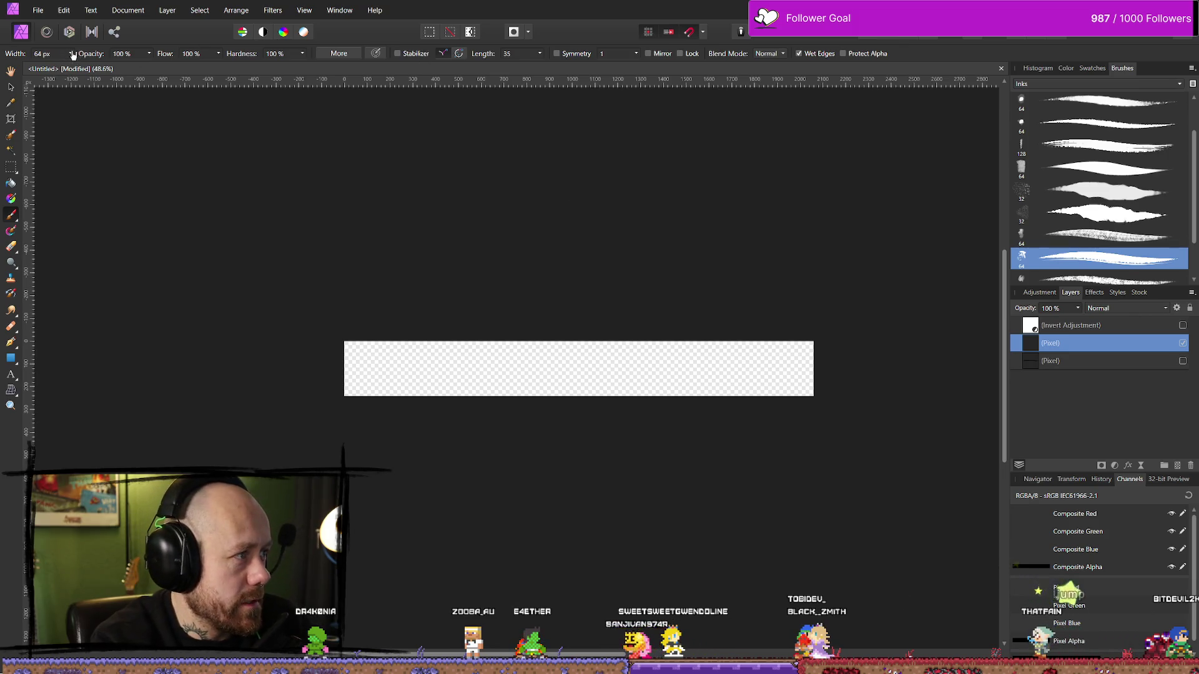
{"action": "left_click_drag", "start_coordinate": [73, 55], "coordinate": [59, 69]}
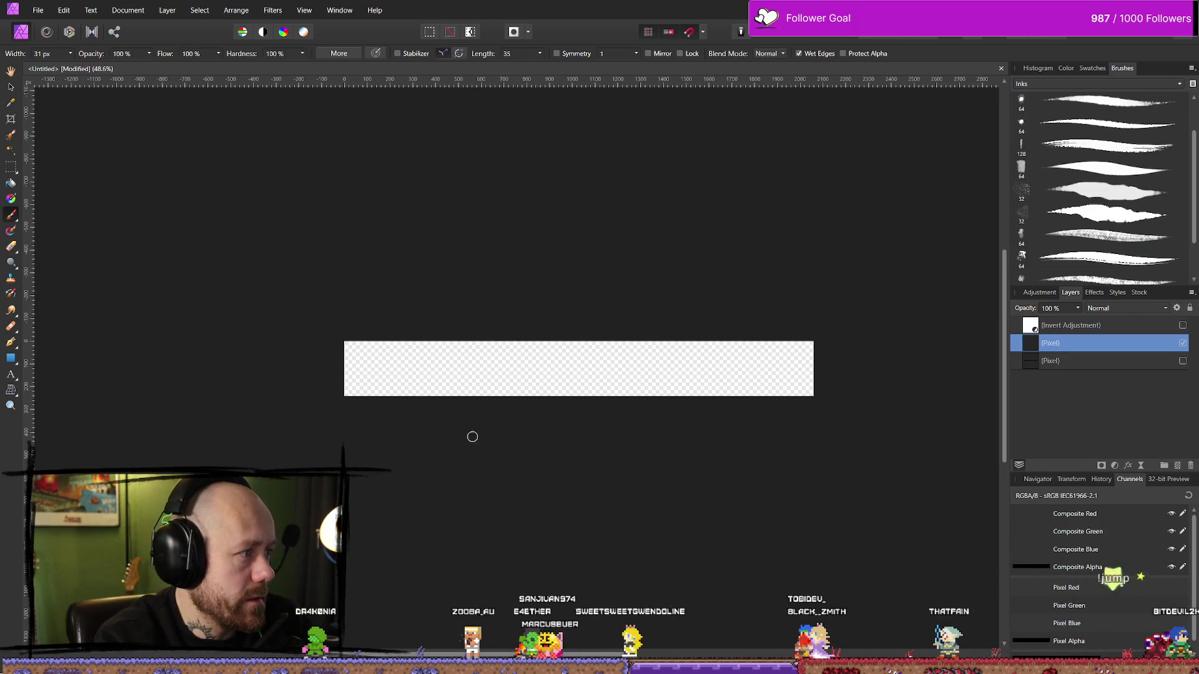
{"action": "mouse_move", "coordinate": [381, 369]}
{"action": "left_mouse_down"}
{"action": "mouse_move", "coordinate": [654, 382]}
{"action": "mouse_move", "coordinate": [653, 369]}
{"action": "mouse_move", "coordinate": [749, 369]}
{"action": "left_mouse_up"}
{"action": "left_click_drag", "start_coordinate": [593, 375], "coordinate": [762, 378]}
{"action": "mouse_move", "coordinate": [500, 367]}
{"action": "left_mouse_down"}
{"action": "mouse_move", "coordinate": [812, 365]}
{"action": "mouse_move", "coordinate": [443, 386]}
{"action": "left_mouse_up"}
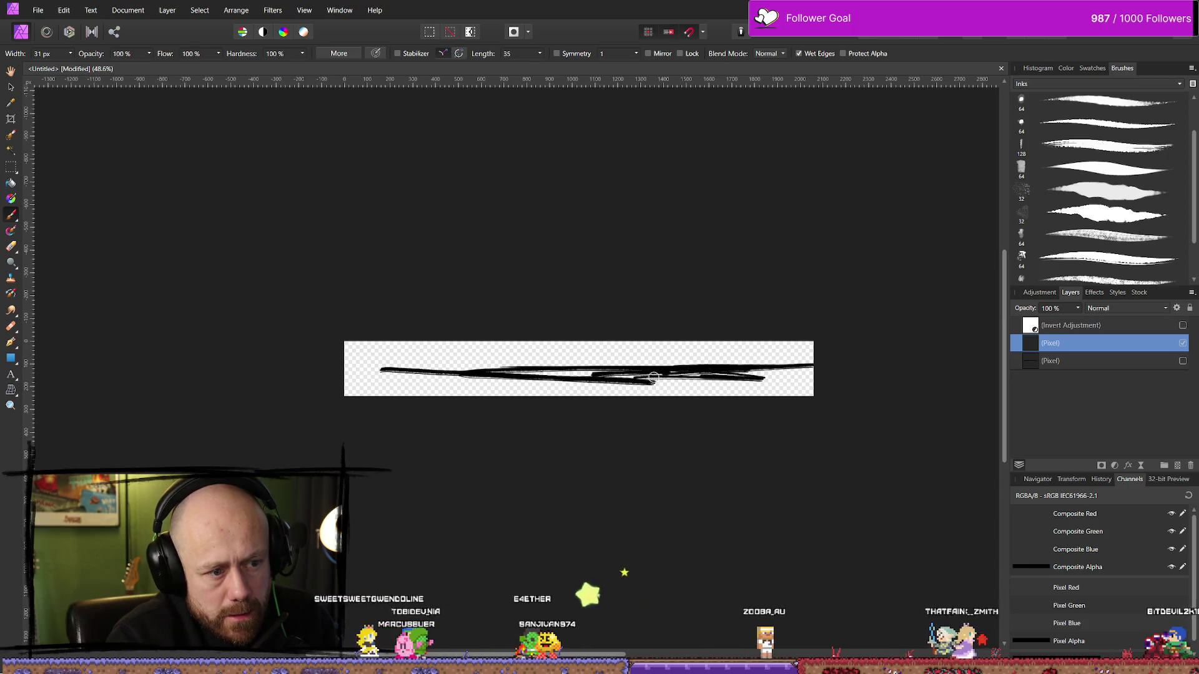
{"action": "left_click_drag", "start_coordinate": [555, 374], "coordinate": [345, 377]}
{"action": "left_click_drag", "start_coordinate": [365, 372], "coordinate": [455, 361]}
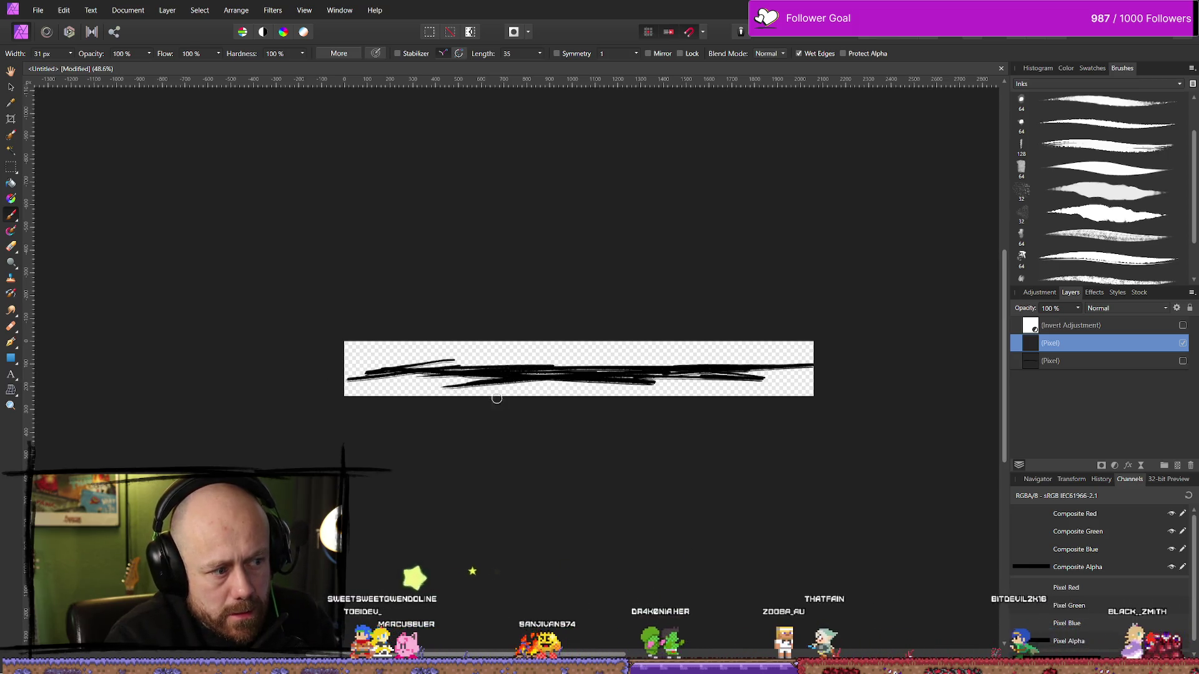
{"action": "key", "text": "ctrl+z"}
{"action": "key", "text": "ctrl+z"}
{"action": "key", "text": "ctrl+z"}
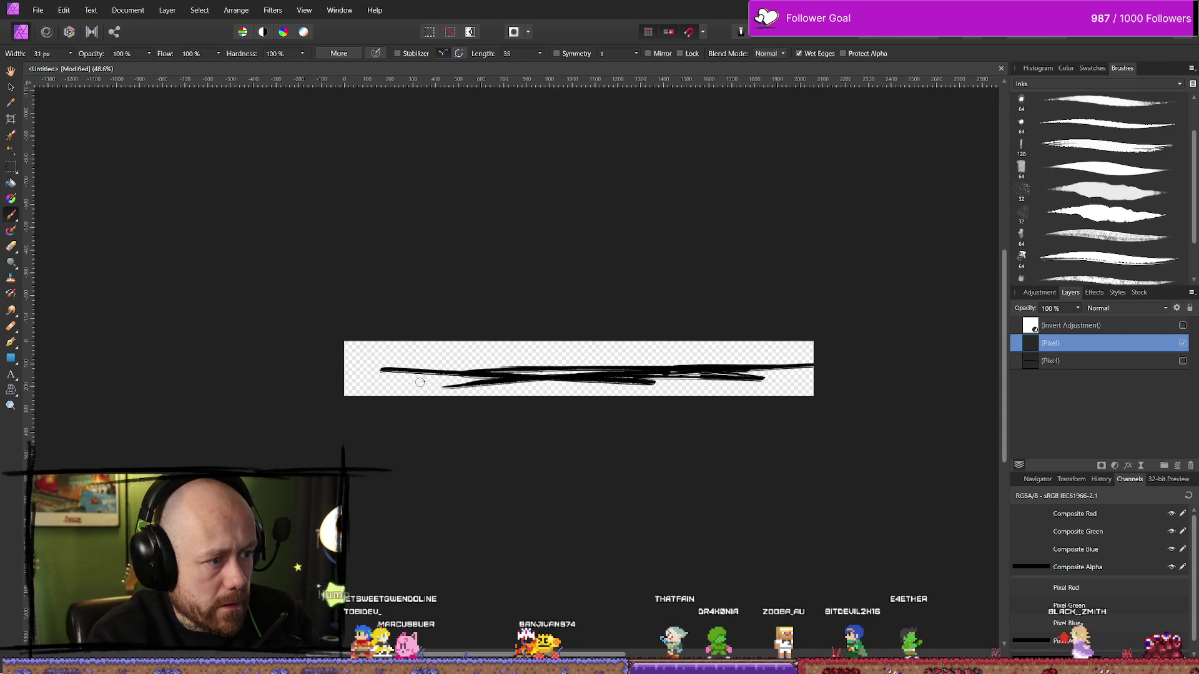
{"action": "key", "text": "ctrl+z"}
{"action": "key", "text": "ctrl+z"}
{"action": "key", "text": "ctrl+z"}
{"action": "key", "text": "ctrl+z"}
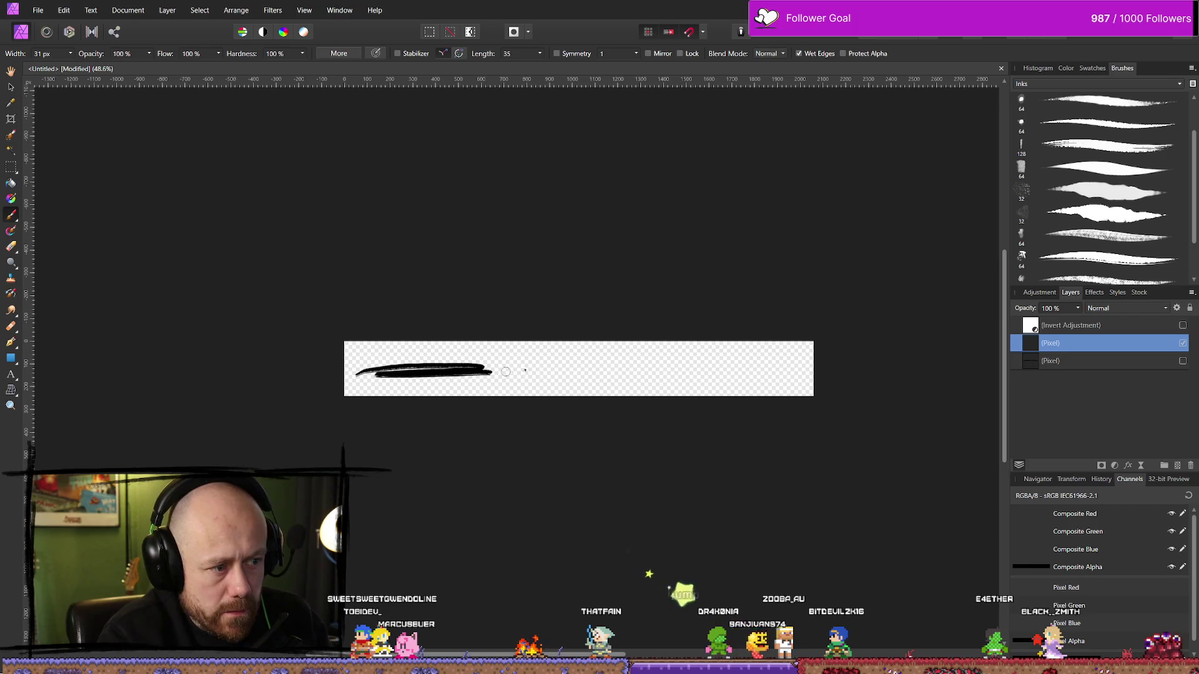
Paint thin strokes reaching the strip's right edge, then wipe them with the Erase Brush.
{"action": "left_click_drag", "start_coordinate": [486, 377], "coordinate": [809, 369]}
{"action": "left_click_drag", "start_coordinate": [599, 372], "coordinate": [771, 376]}
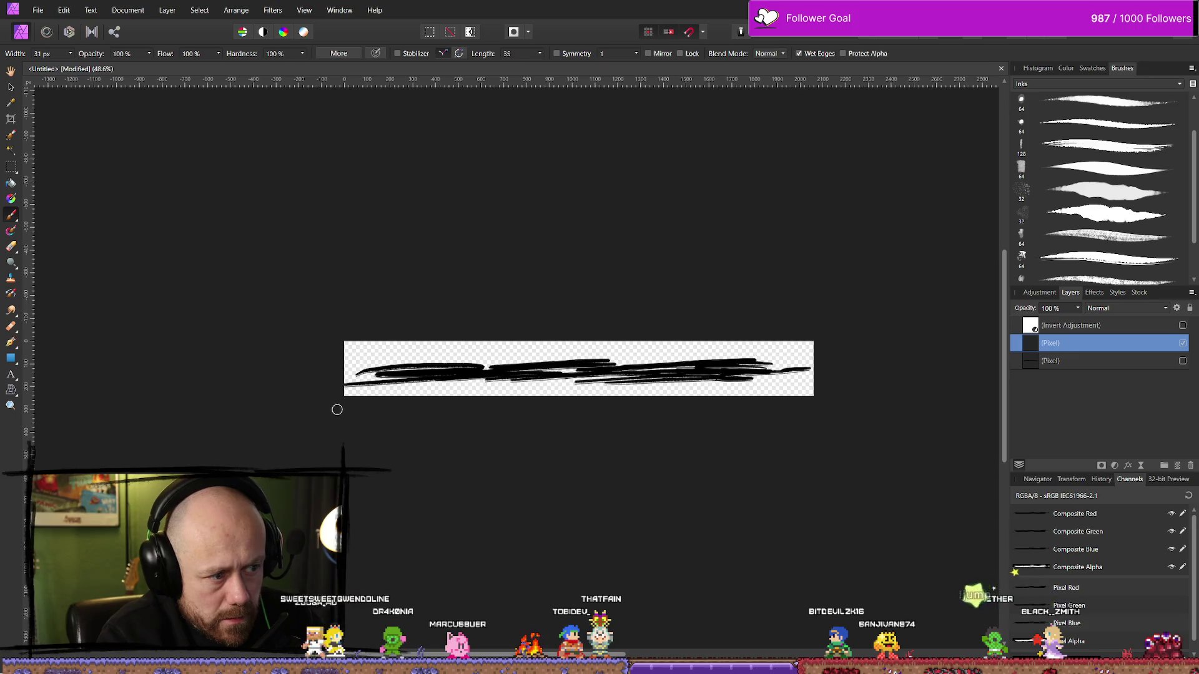
{"action": "key", "text": "e"}
{"action": "left_click_drag", "start_coordinate": [350, 373], "coordinate": [737, 381]}
Repaint overlapping left and lower ink strokes, thicken the middle, then erase them all.
{"action": "key", "text": "b"}
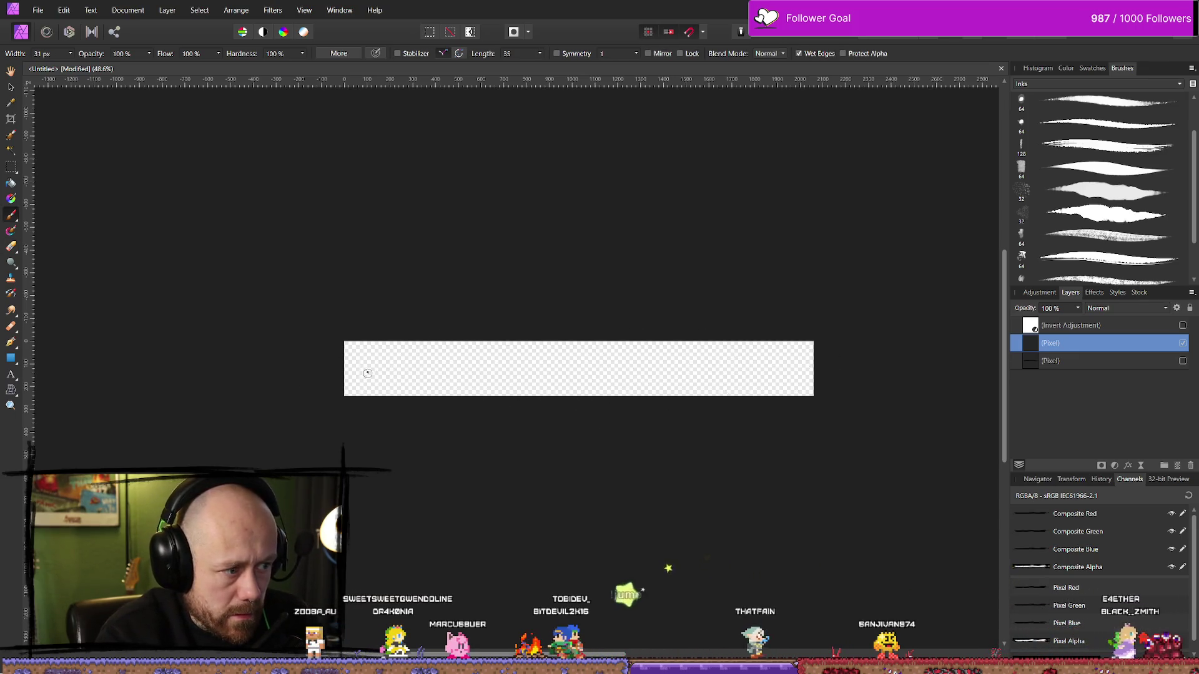
{"action": "left_click_drag", "start_coordinate": [360, 373], "coordinate": [454, 369]}
{"action": "left_click_drag", "start_coordinate": [527, 371], "coordinate": [590, 367]}
{"action": "mouse_move", "coordinate": [382, 385]}
{"action": "left_mouse_down"}
{"action": "mouse_move", "coordinate": [683, 370]}
{"action": "mouse_move", "coordinate": [731, 382]}
{"action": "mouse_move", "coordinate": [808, 366]}
{"action": "left_mouse_up"}
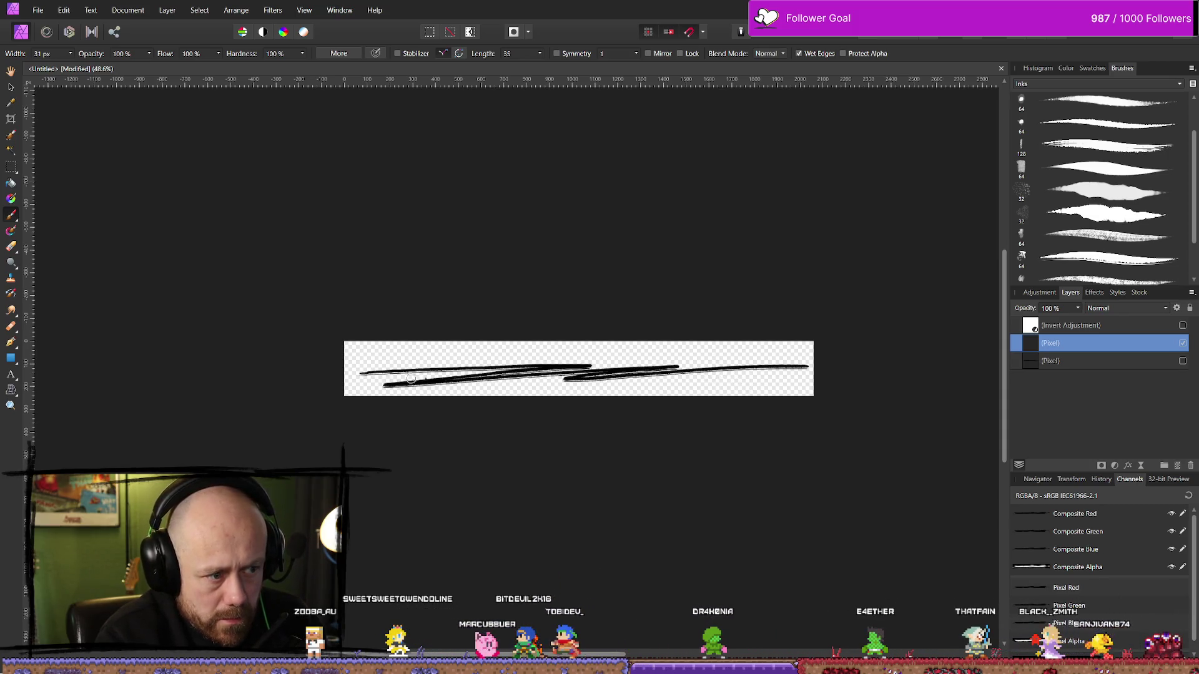
{"action": "mouse_move", "coordinate": [576, 379]}
{"action": "left_mouse_down"}
{"action": "mouse_move", "coordinate": [700, 361]}
{"action": "mouse_move", "coordinate": [686, 372]}
{"action": "mouse_move", "coordinate": [772, 373]}
{"action": "left_mouse_up"}
{"action": "key", "text": "e"}
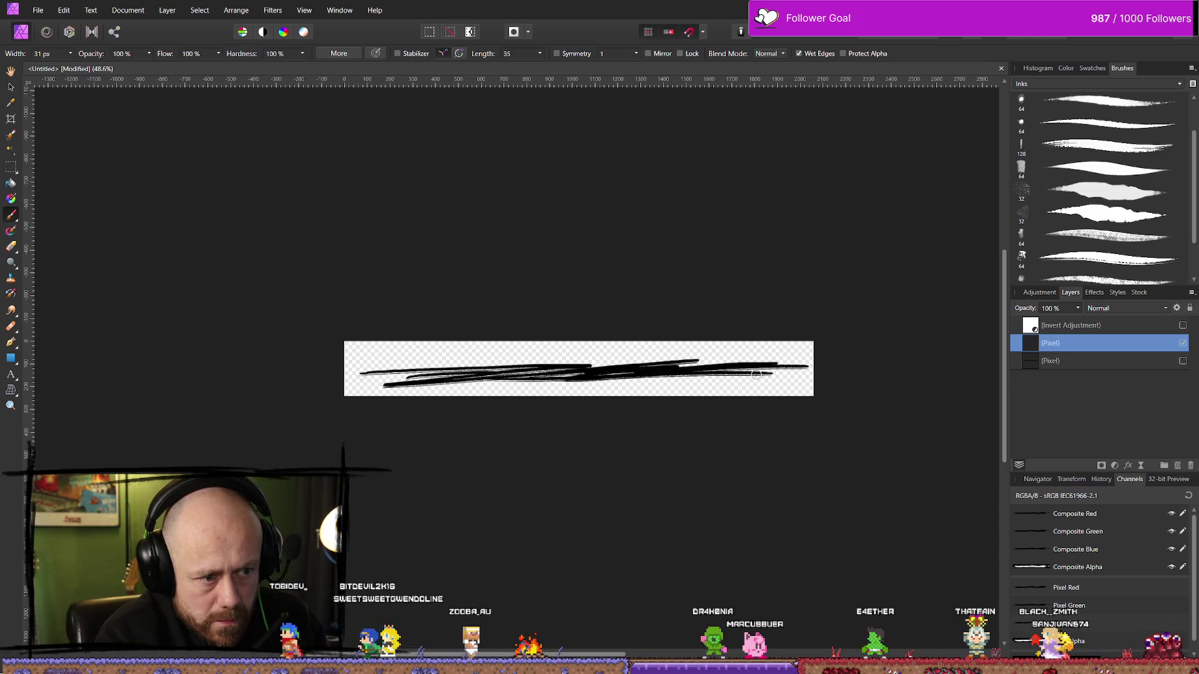
{"action": "mouse_move", "coordinate": [348, 381]}
{"action": "left_mouse_down"}
{"action": "mouse_move", "coordinate": [423, 396]}
{"action": "mouse_move", "coordinate": [731, 393]}
{"action": "mouse_move", "coordinate": [537, 364]}
{"action": "left_mouse_up"}
Try two more rounds of strokes, including a left-half zigzag, erasing each attempt.
{"action": "key", "text": "b"}
{"action": "mouse_move", "coordinate": [357, 370]}
{"action": "left_mouse_down"}
{"action": "mouse_move", "coordinate": [527, 368]}
{"action": "mouse_move", "coordinate": [412, 380]}
{"action": "left_mouse_up"}
{"action": "left_click_drag", "start_coordinate": [555, 368], "coordinate": [812, 365]}
{"action": "mouse_move", "coordinate": [581, 380]}
{"action": "left_mouse_down"}
{"action": "mouse_move", "coordinate": [765, 374]}
{"action": "mouse_move", "coordinate": [587, 378]}
{"action": "left_mouse_up"}
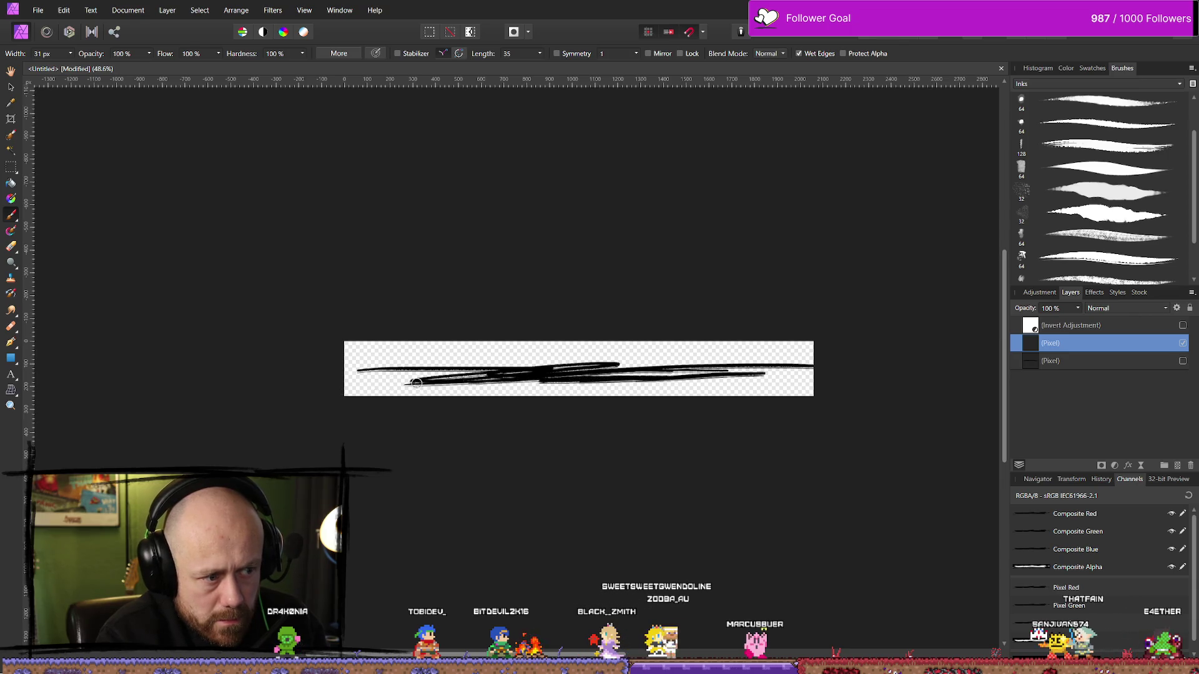
{"action": "key", "text": "e"}
{"action": "mouse_move", "coordinate": [313, 387]}
{"action": "left_mouse_down"}
{"action": "mouse_move", "coordinate": [442, 401]}
{"action": "mouse_move", "coordinate": [744, 387]}
{"action": "left_mouse_up"}
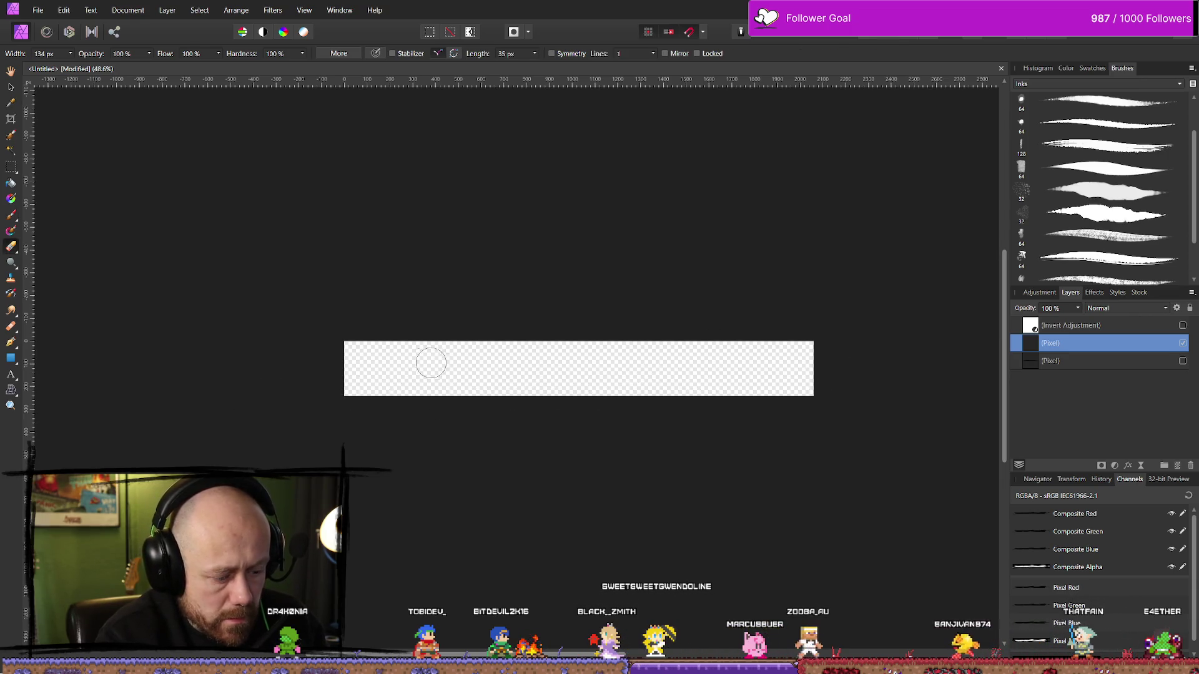
{"action": "key", "text": "b"}
{"action": "mouse_move", "coordinate": [375, 371]}
{"action": "left_mouse_down"}
{"action": "mouse_move", "coordinate": [586, 369]}
{"action": "mouse_move", "coordinate": [565, 361]}
{"action": "left_mouse_up"}
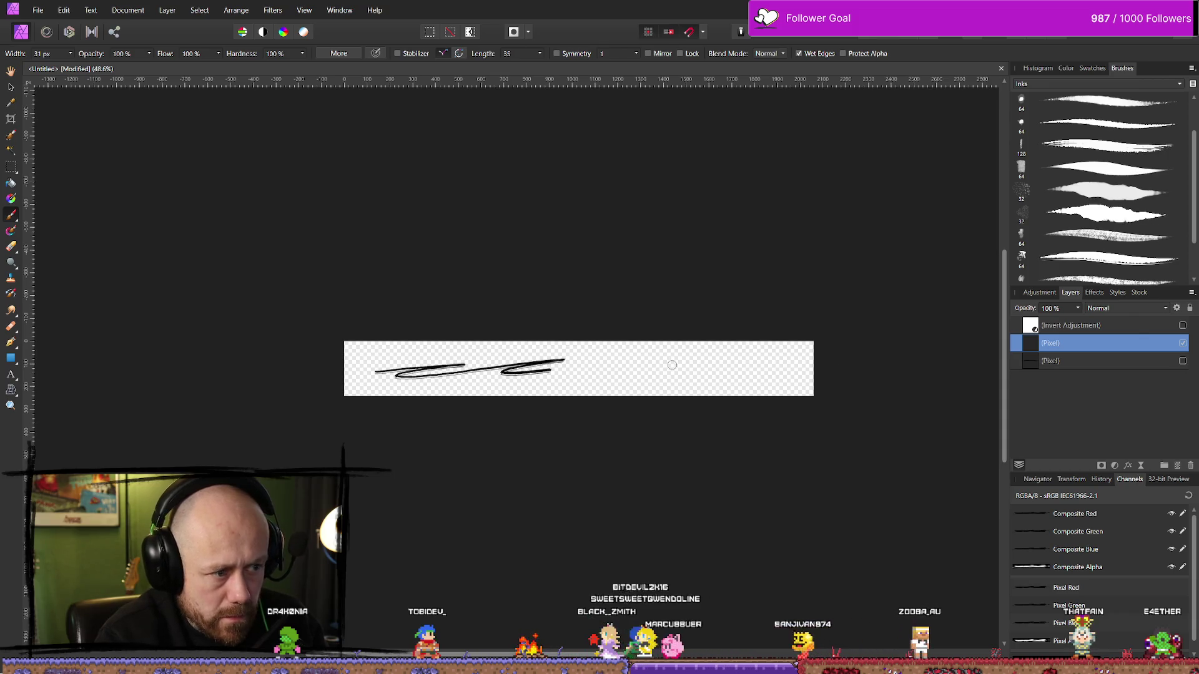
{"action": "key", "text": "e"}
{"action": "mouse_move", "coordinate": [350, 381]}
{"action": "left_mouse_down"}
{"action": "mouse_move", "coordinate": [460, 350]}
{"action": "mouse_move", "coordinate": [724, 366]}
{"action": "left_mouse_up"}
Draw long upper and lower ink strokes across the strip, then erase them from both ends.
{"action": "key", "text": "b"}
{"action": "left_click_drag", "start_coordinate": [387, 373], "coordinate": [777, 392]}
{"action": "left_click_drag", "start_coordinate": [387, 373], "coordinate": [622, 369]}
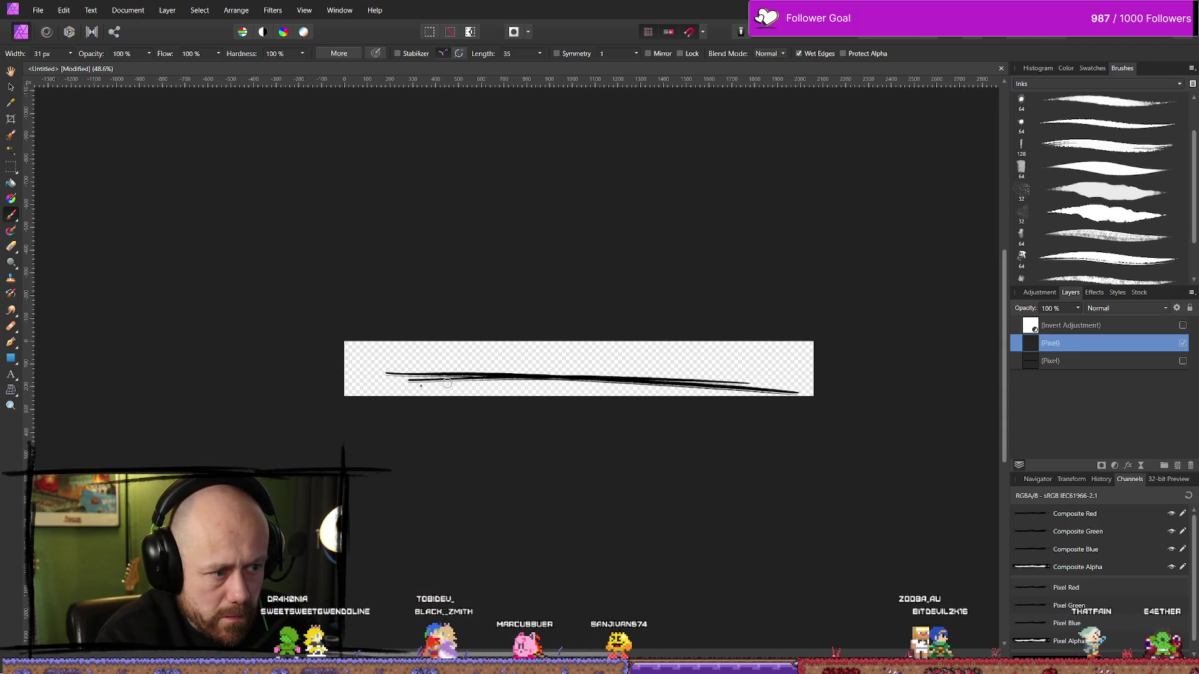
{"action": "left_click_drag", "start_coordinate": [357, 384], "coordinate": [749, 382]}
{"action": "key", "text": "e"}
{"action": "left_click_drag", "start_coordinate": [387, 378], "coordinate": [653, 363]}
{"action": "left_click_drag", "start_coordinate": [756, 378], "coordinate": [525, 369]}
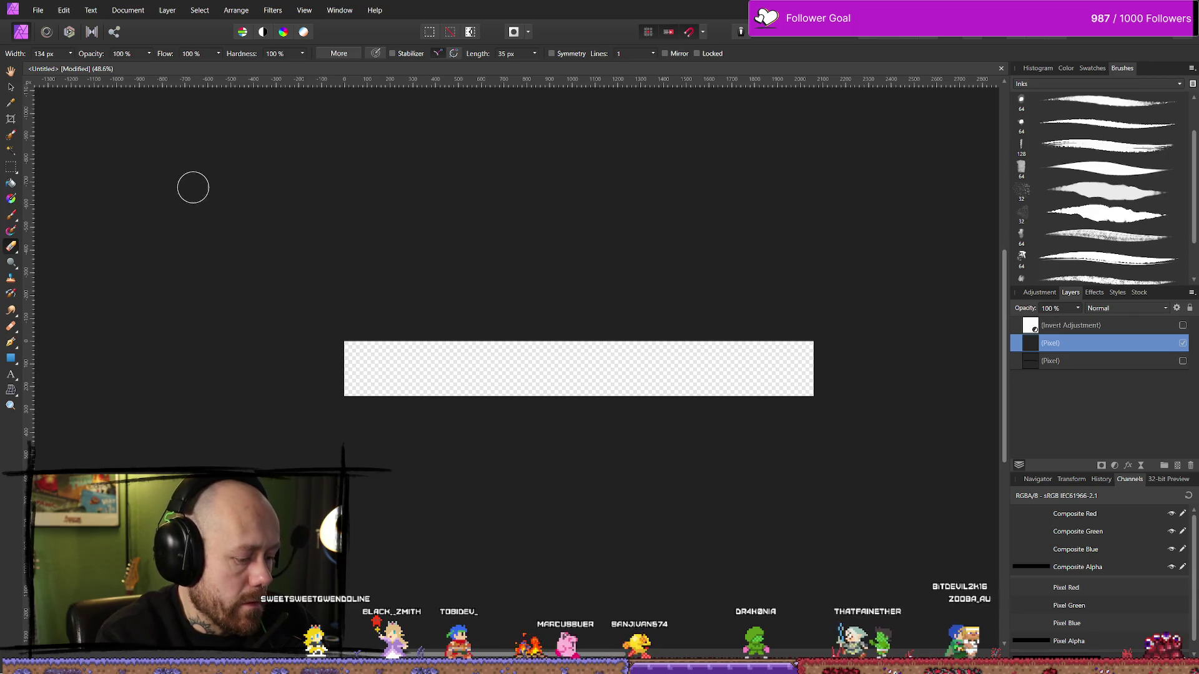
Set the brush width to 40 px and paint three overlapping black strokes, extending the top one left.
{"action": "key", "text": "b"}
{"action": "left_click", "coordinate": [71, 53]}
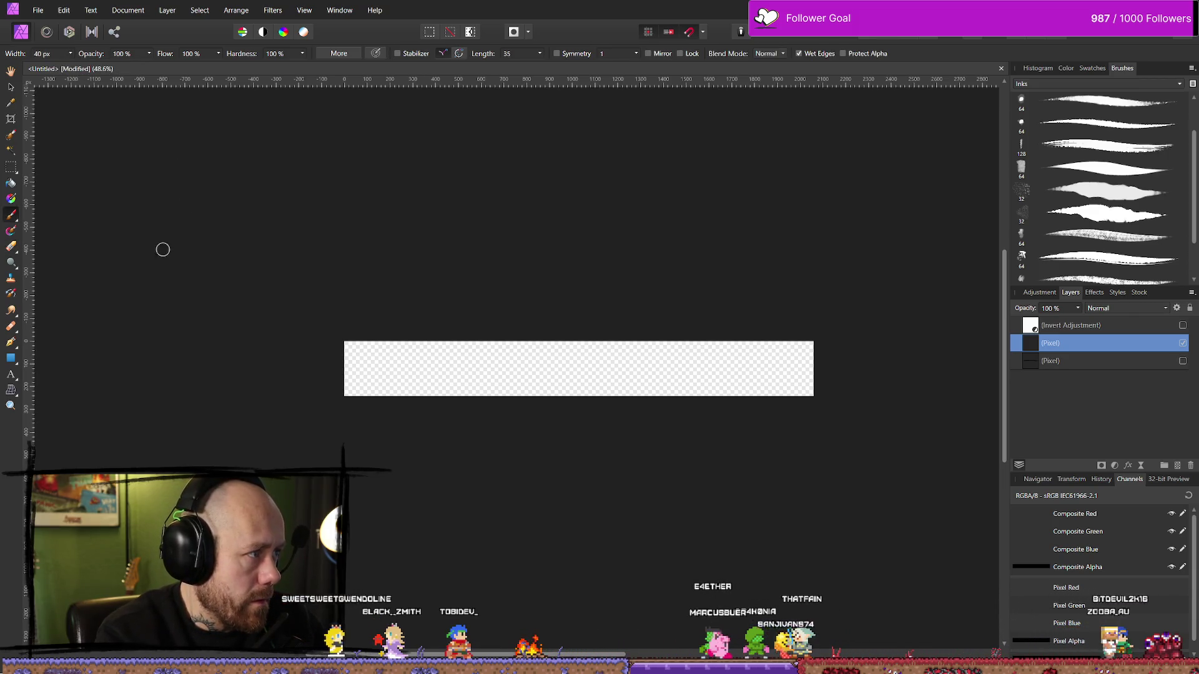
{"action": "left_click_drag", "start_coordinate": [375, 375], "coordinate": [660, 373]}
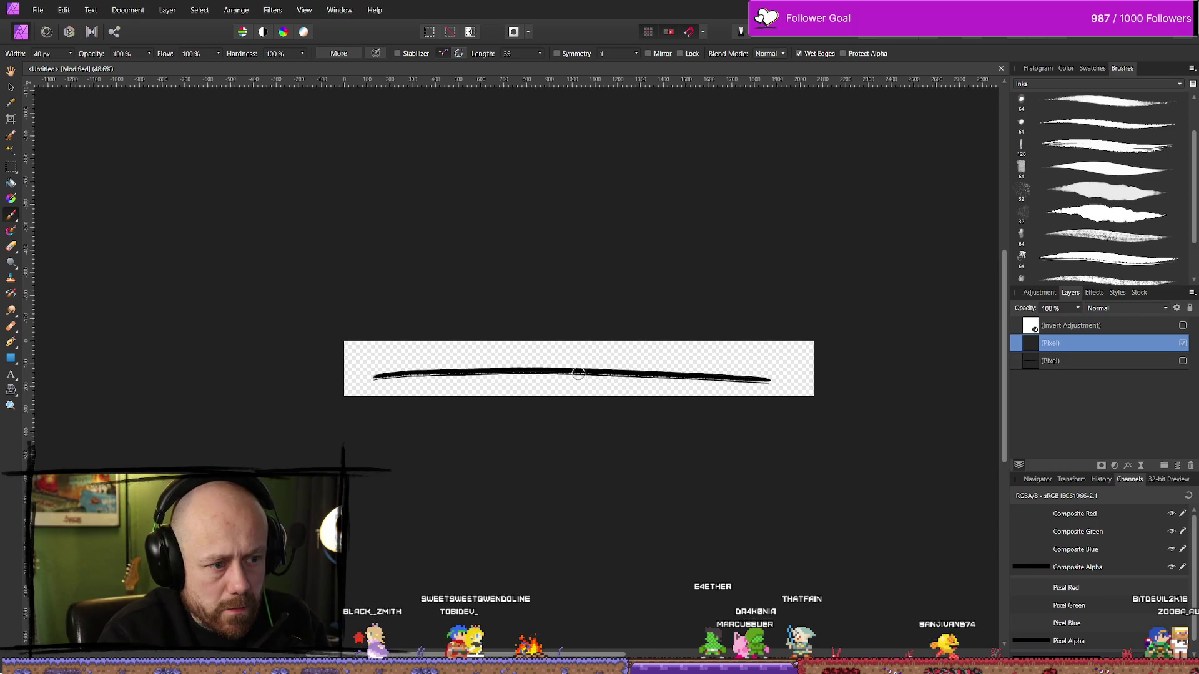
{"action": "left_click_drag", "start_coordinate": [385, 384], "coordinate": [783, 375]}
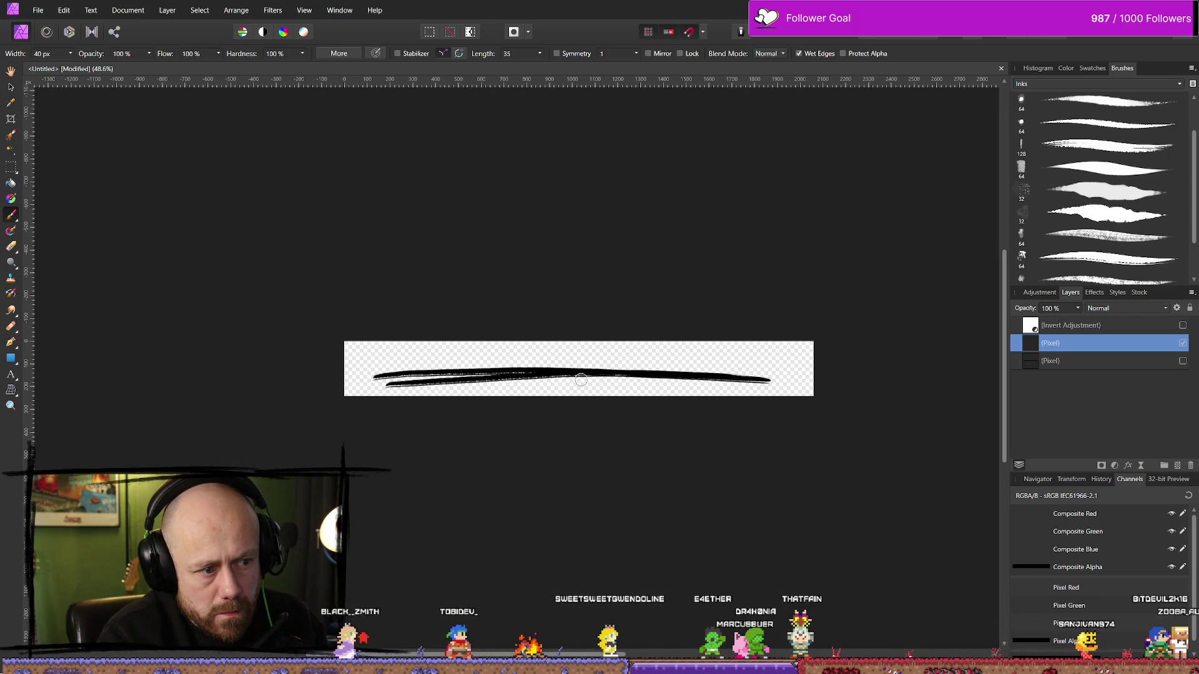
{"action": "left_click_drag", "start_coordinate": [516, 378], "coordinate": [819, 368]}
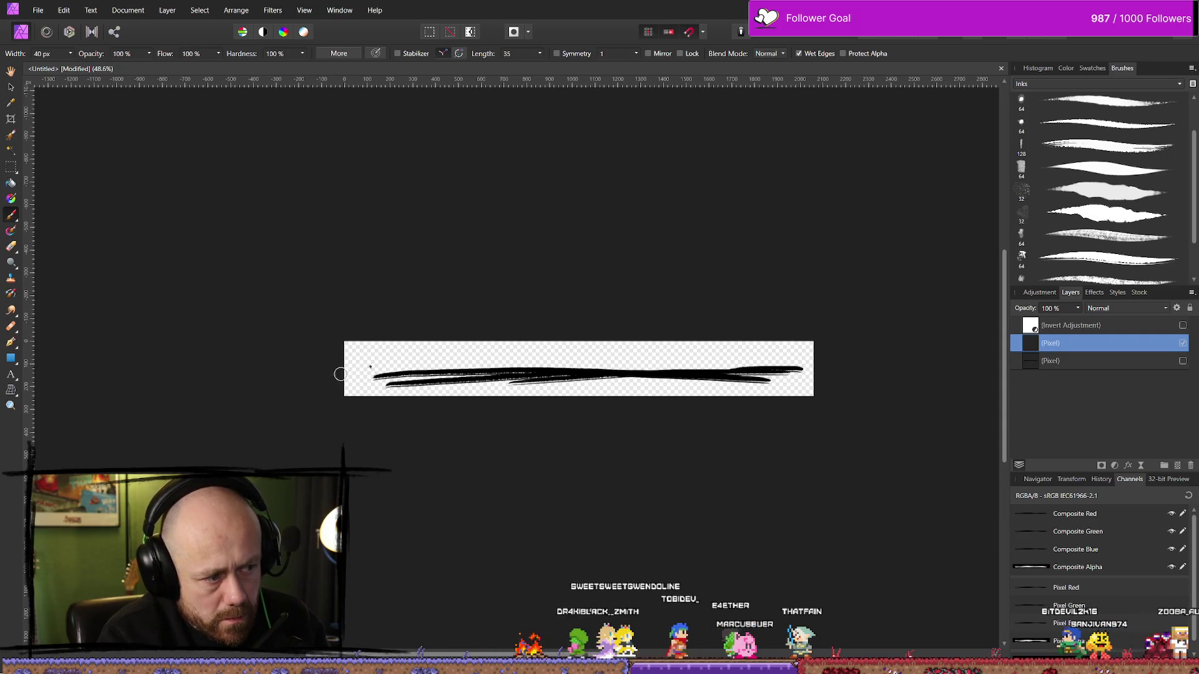
{"action": "left_click_drag", "start_coordinate": [347, 379], "coordinate": [575, 366]}
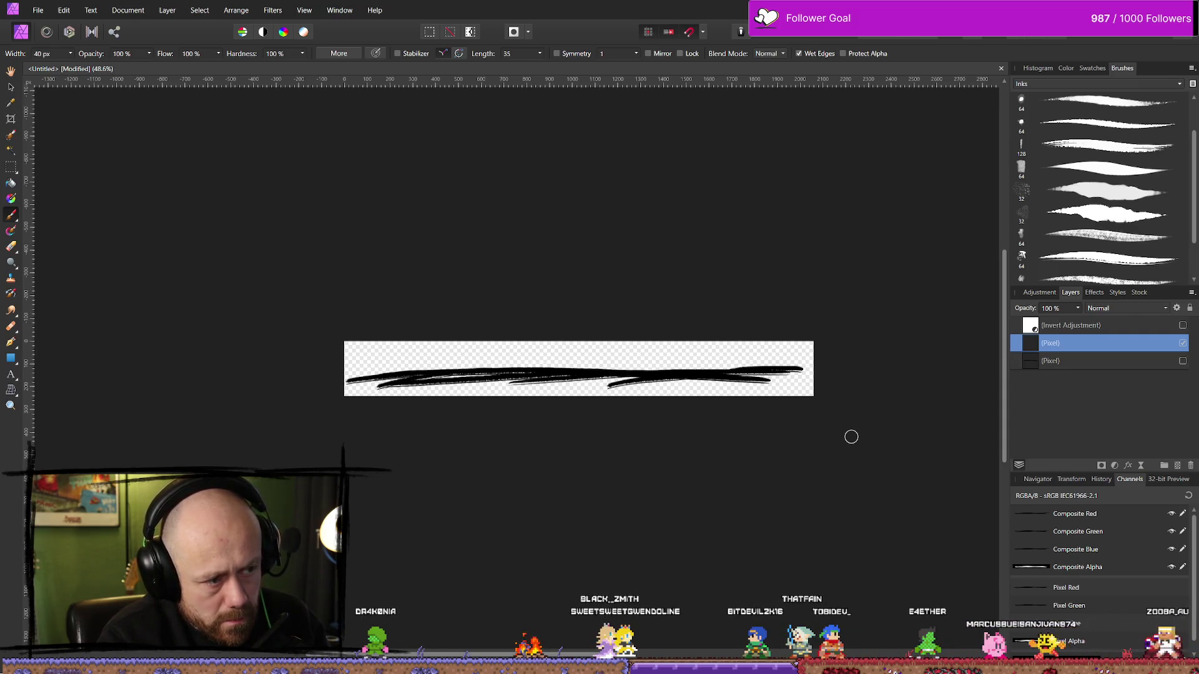
{"action": "scroll", "coordinate": [830, 350], "scroll_direction": "down", "scroll_amount": 2}
Erase all the existing ink strokes from the strip.
{"action": "scroll", "coordinate": [818, 375], "scroll_direction": "up", "scroll_amount": 4}
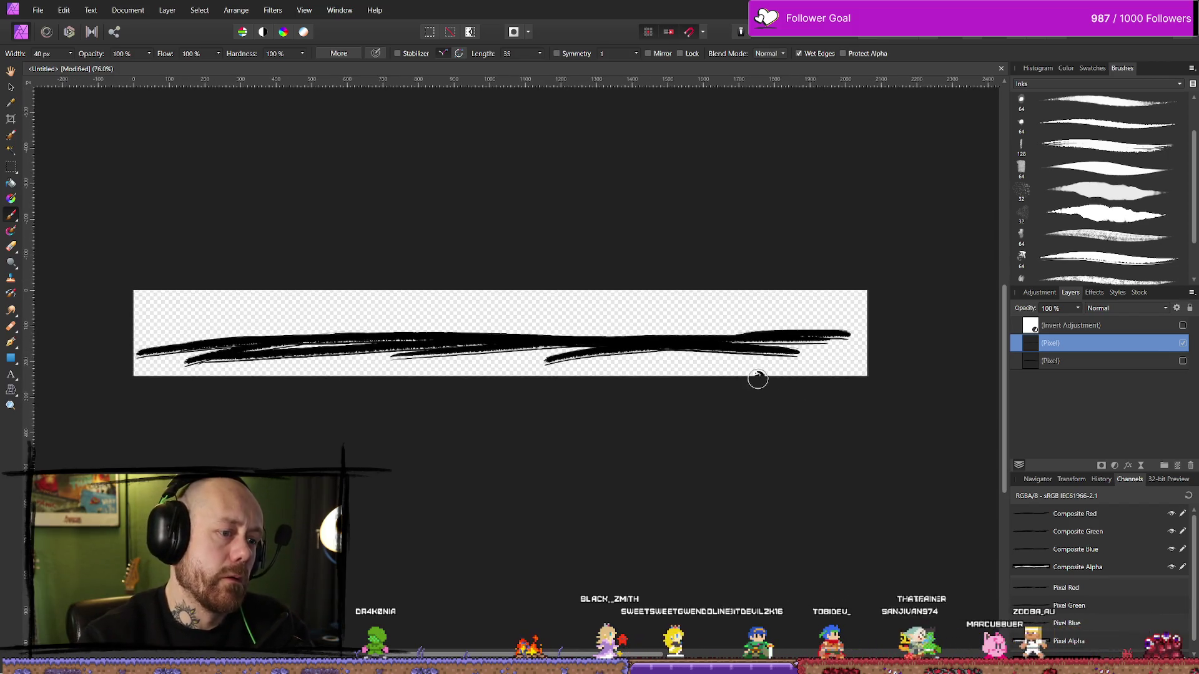
{"action": "key", "text": "e"}
{"action": "left_click", "coordinate": [376, 345]}
{"action": "mouse_move", "coordinate": [331, 350]}
{"action": "left_mouse_down"}
{"action": "mouse_move", "coordinate": [208, 316]}
{"action": "mouse_move", "coordinate": [249, 348]}
{"action": "mouse_move", "coordinate": [518, 374]}
{"action": "mouse_move", "coordinate": [674, 354]}
{"action": "left_mouse_up"}
Paint two long ink strokes across the banner and try lower strokes, undoing the misses.
{"action": "key", "text": "b"}
{"action": "left_click_drag", "start_coordinate": [177, 343], "coordinate": [799, 331]}
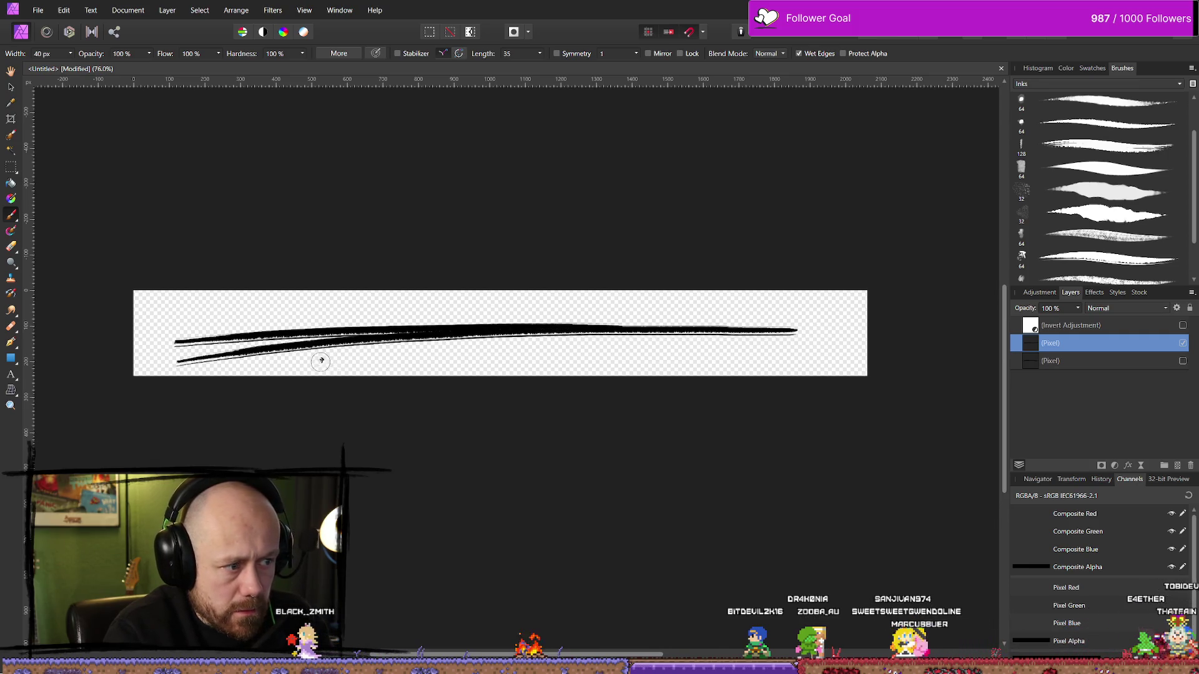
{"action": "left_click_drag", "start_coordinate": [341, 362], "coordinate": [896, 335]}
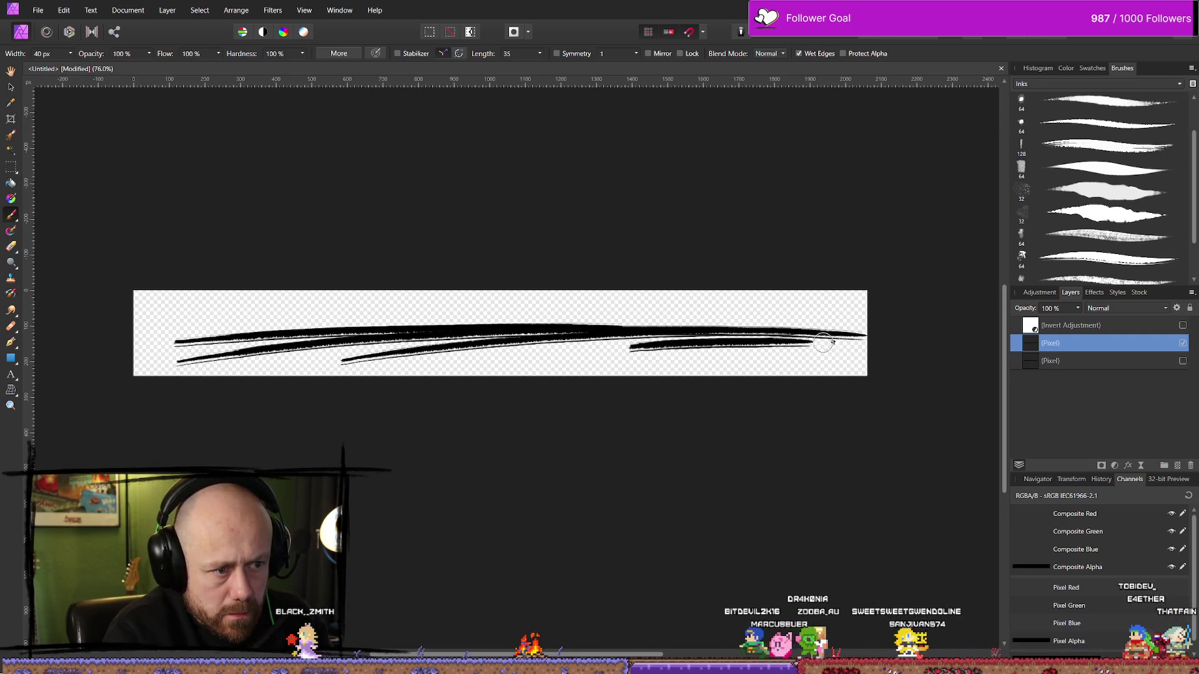
{"action": "left_click_drag", "start_coordinate": [484, 347], "coordinate": [817, 352]}
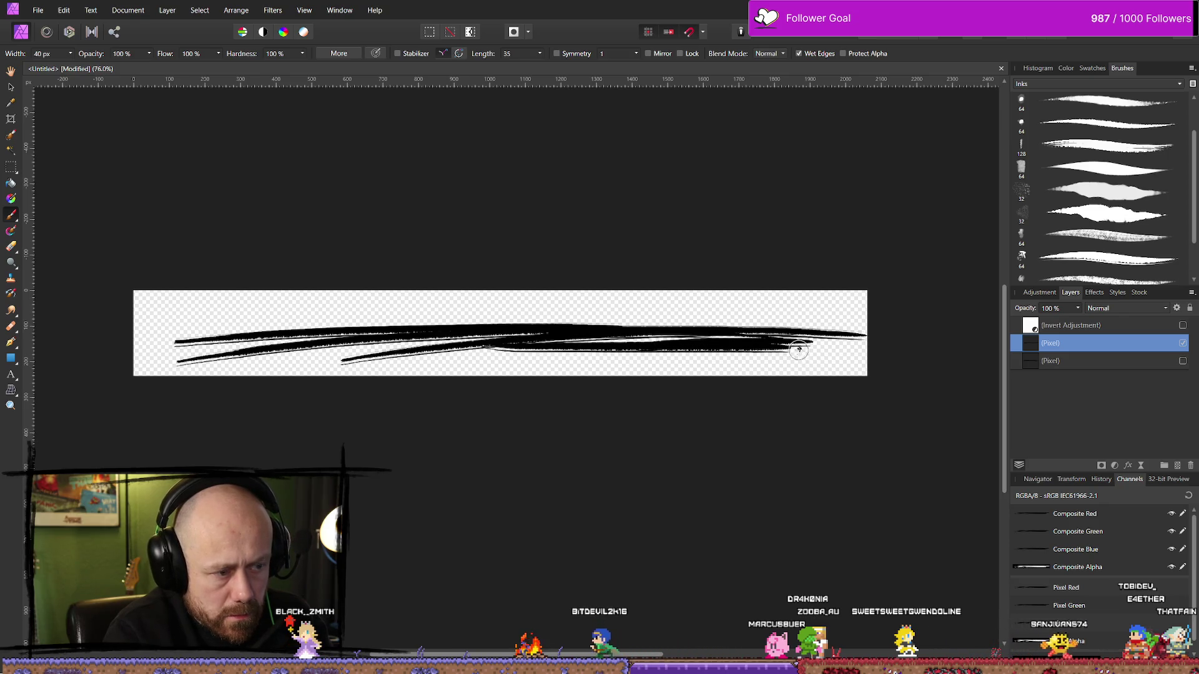
{"action": "key", "text": "ctrl+z"}
{"action": "left_click_drag", "start_coordinate": [562, 361], "coordinate": [765, 340]}
{"action": "left_click_drag", "start_coordinate": [973, 342], "coordinate": [970, 348]}
{"action": "key", "text": "ctrl+z"}
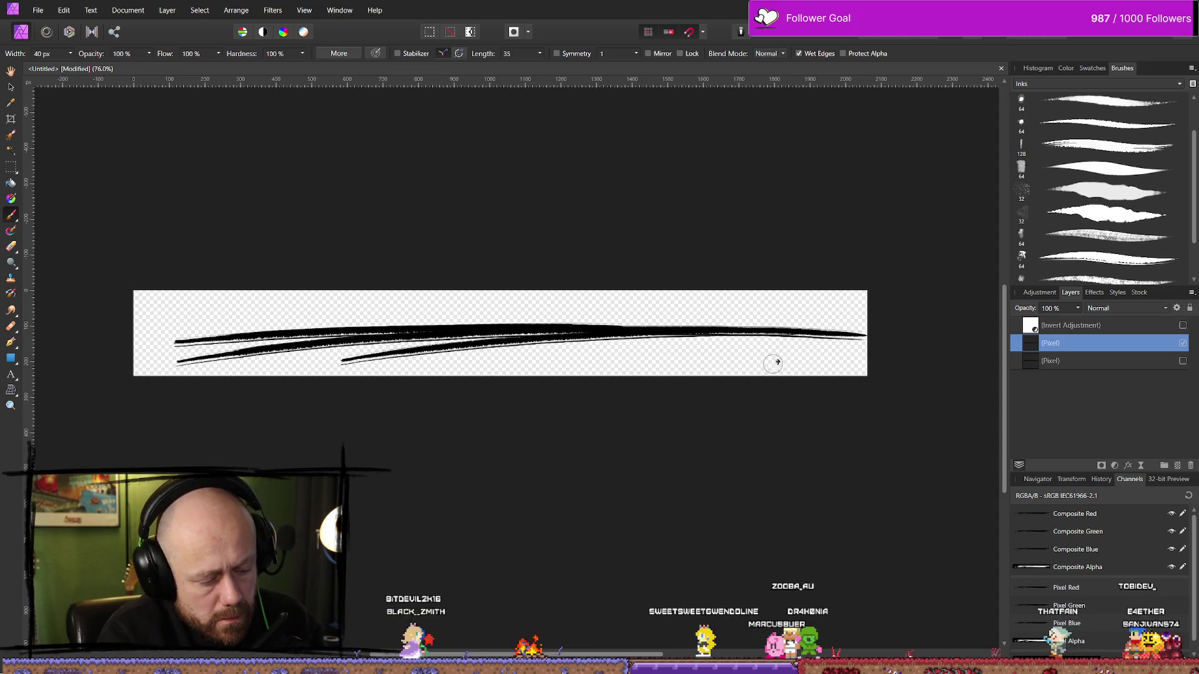
Try repainting the lower stroke longer, then undo it and two more strokes.
{"action": "left_click_drag", "start_coordinate": [543, 366], "coordinate": [762, 342]}
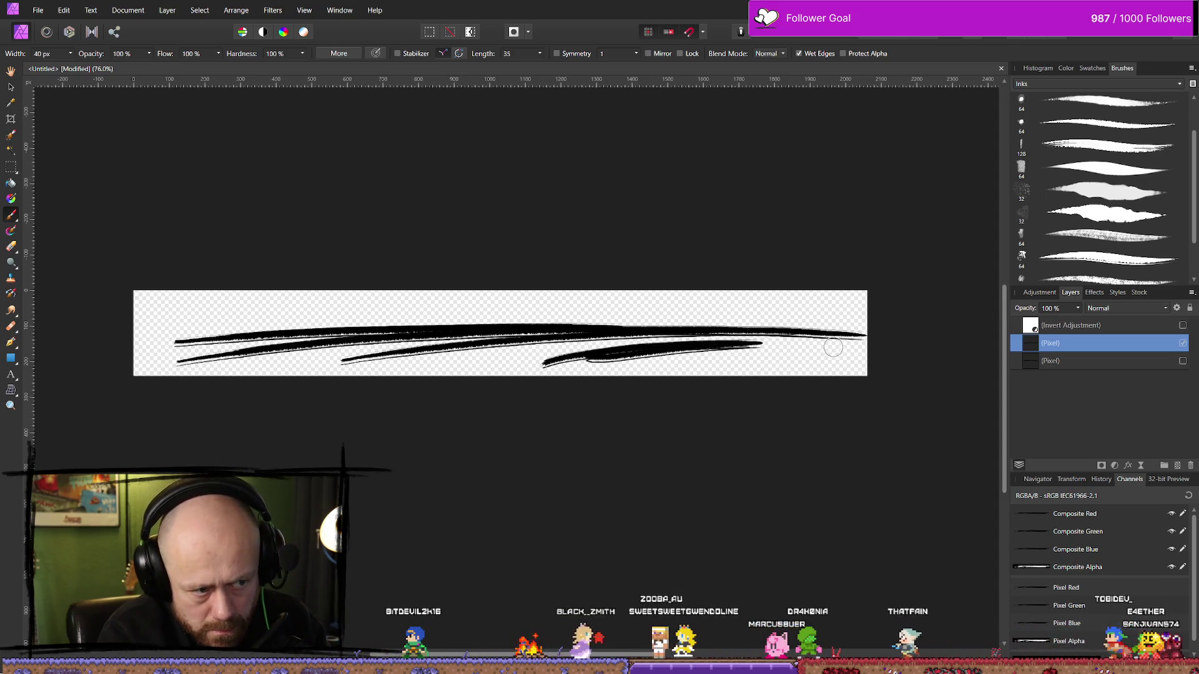
{"action": "key", "text": "ctrl+z"}
{"action": "left_click_drag", "start_coordinate": [556, 357], "coordinate": [806, 336]}
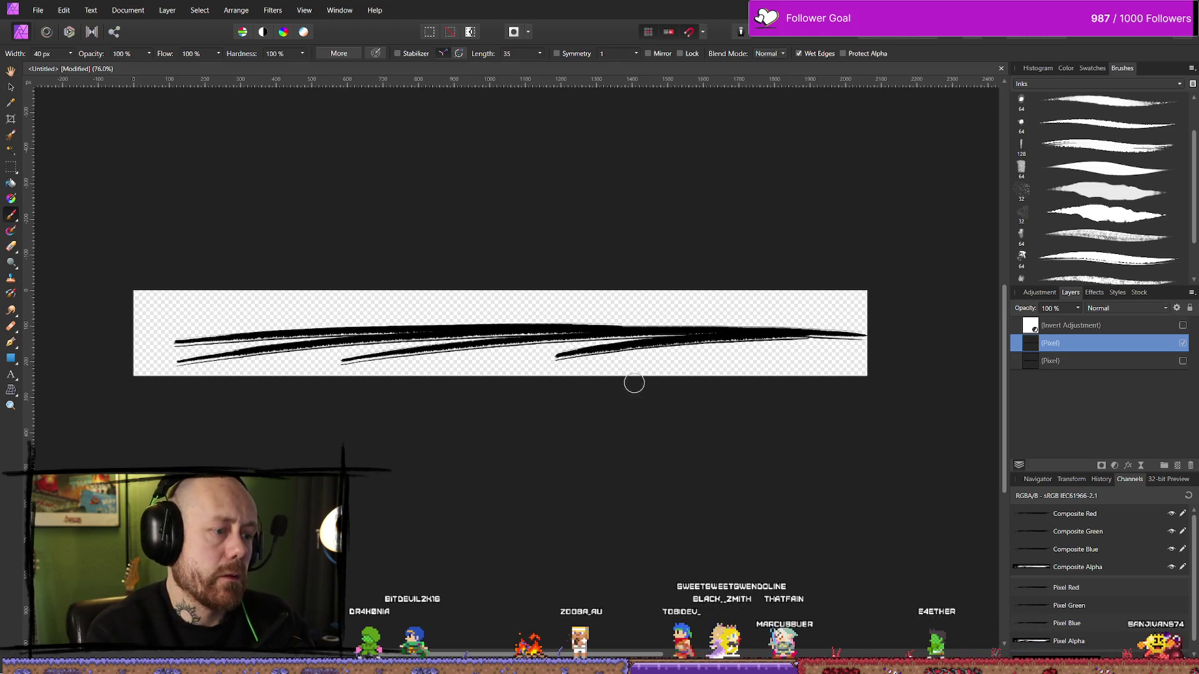
{"action": "key", "text": "ctrl+z"}
{"action": "key", "text": "ctrl+z"}
{"action": "key", "text": "ctrl+z"}
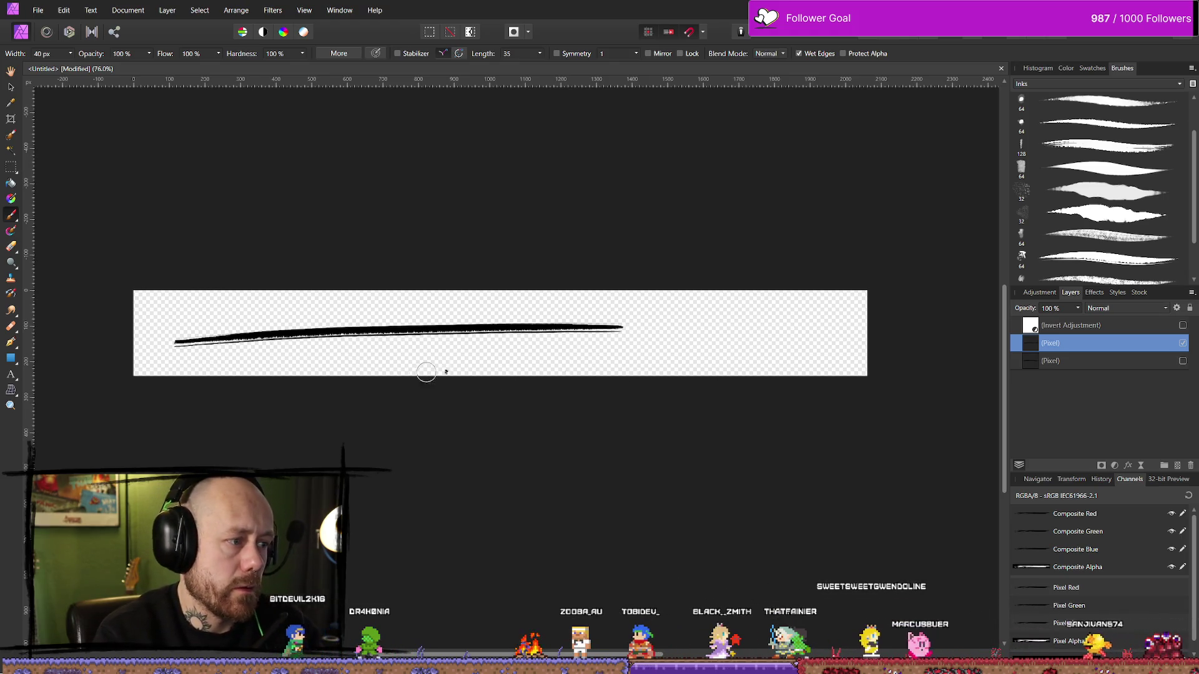
{"action": "key", "text": "ctrl+z"}
Paint three long strokes across the whole banner plus a hooked right-end stroke.
{"action": "left_click_drag", "start_coordinate": [166, 337], "coordinate": [865, 350]}
{"action": "left_click_drag", "start_coordinate": [221, 357], "coordinate": [824, 337]}
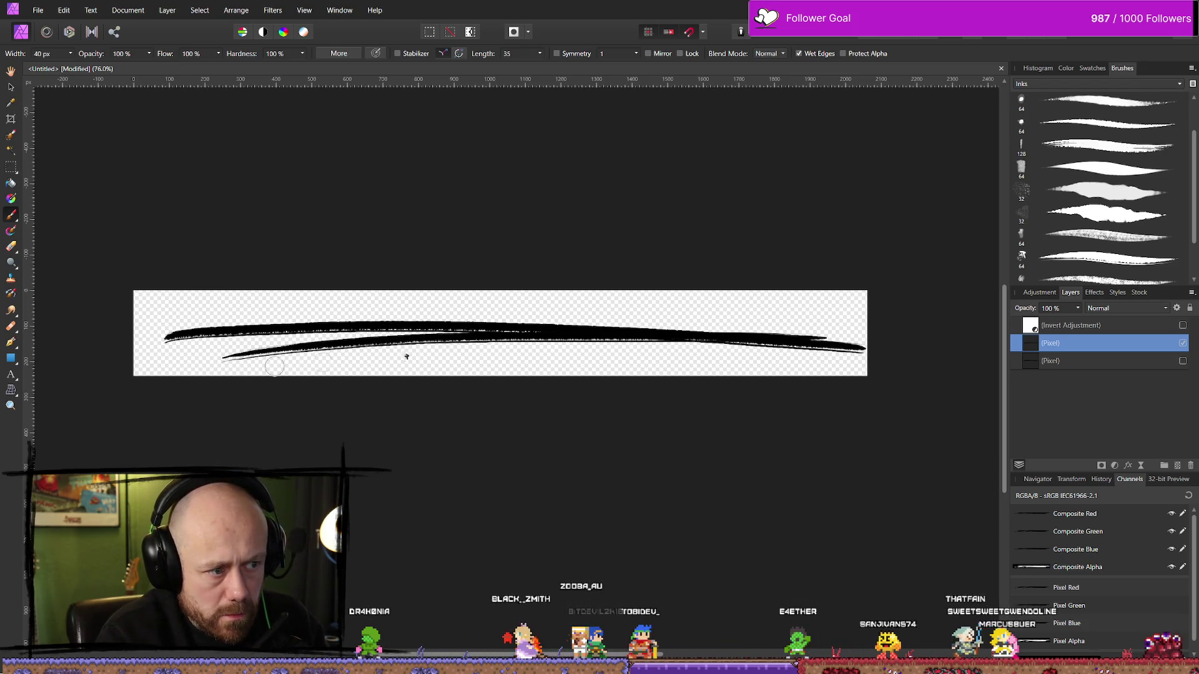
{"action": "left_click_drag", "start_coordinate": [192, 350], "coordinate": [802, 353]}
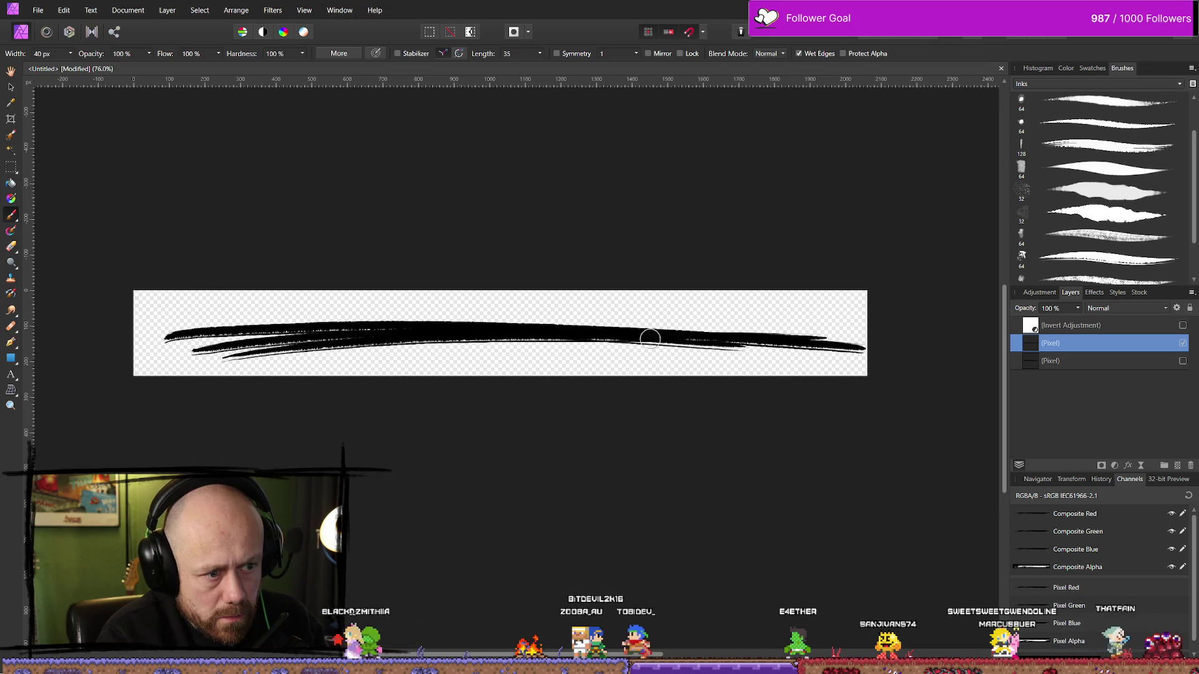
{"action": "left_click_drag", "start_coordinate": [566, 343], "coordinate": [930, 355]}
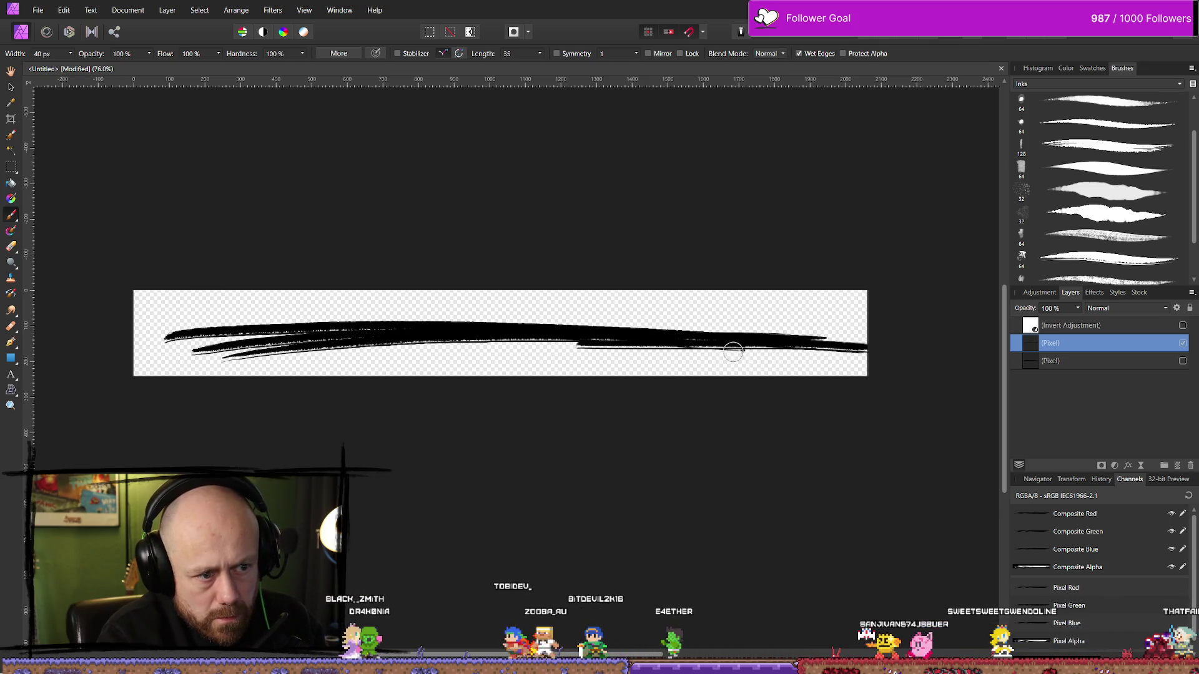
{"action": "key", "text": "ctrl+z"}
{"action": "mouse_move", "coordinate": [556, 353]}
{"action": "left_mouse_down"}
{"action": "mouse_move", "coordinate": [696, 337]}
{"action": "mouse_move", "coordinate": [864, 351]}
{"action": "left_mouse_up"}
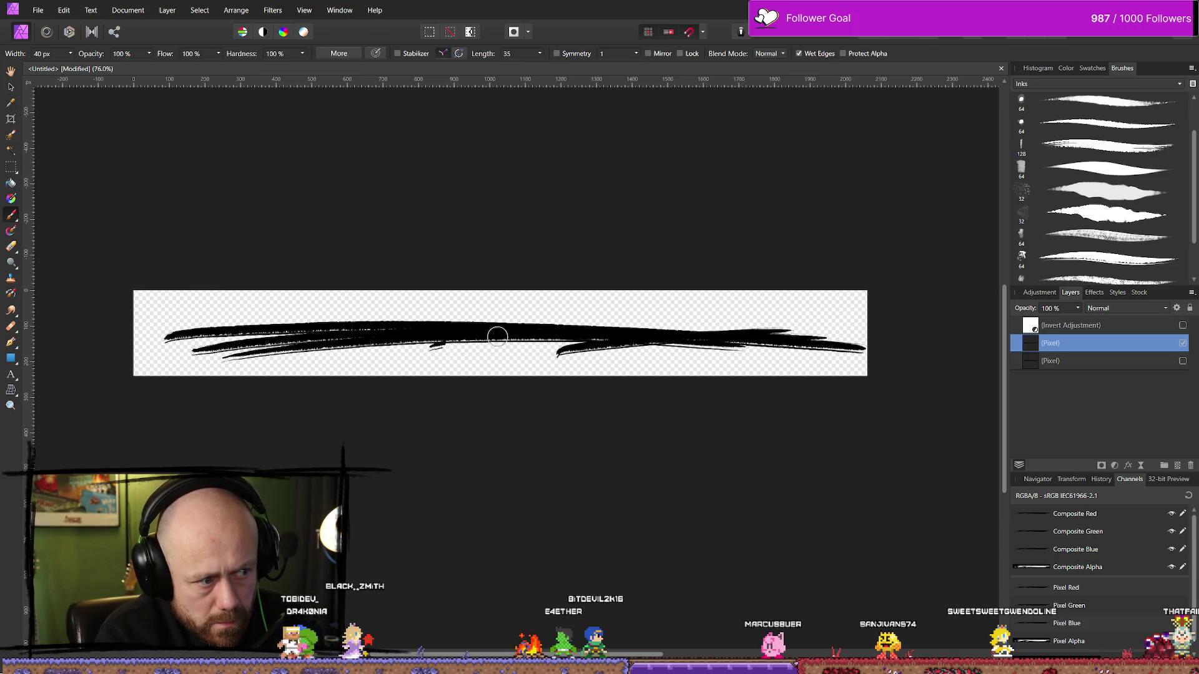
{"action": "scroll", "coordinate": [624, 250], "scroll_direction": "down", "scroll_amount": 5}
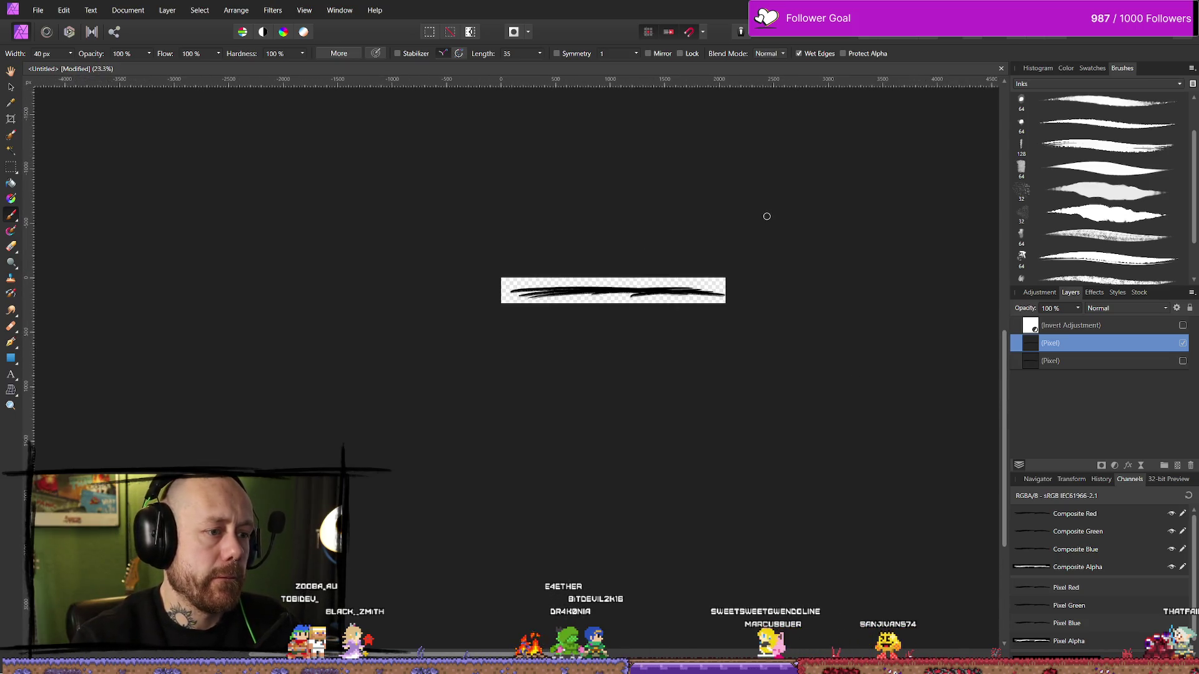
{"action": "scroll", "coordinate": [658, 254], "scroll_direction": "up", "scroll_amount": 2}
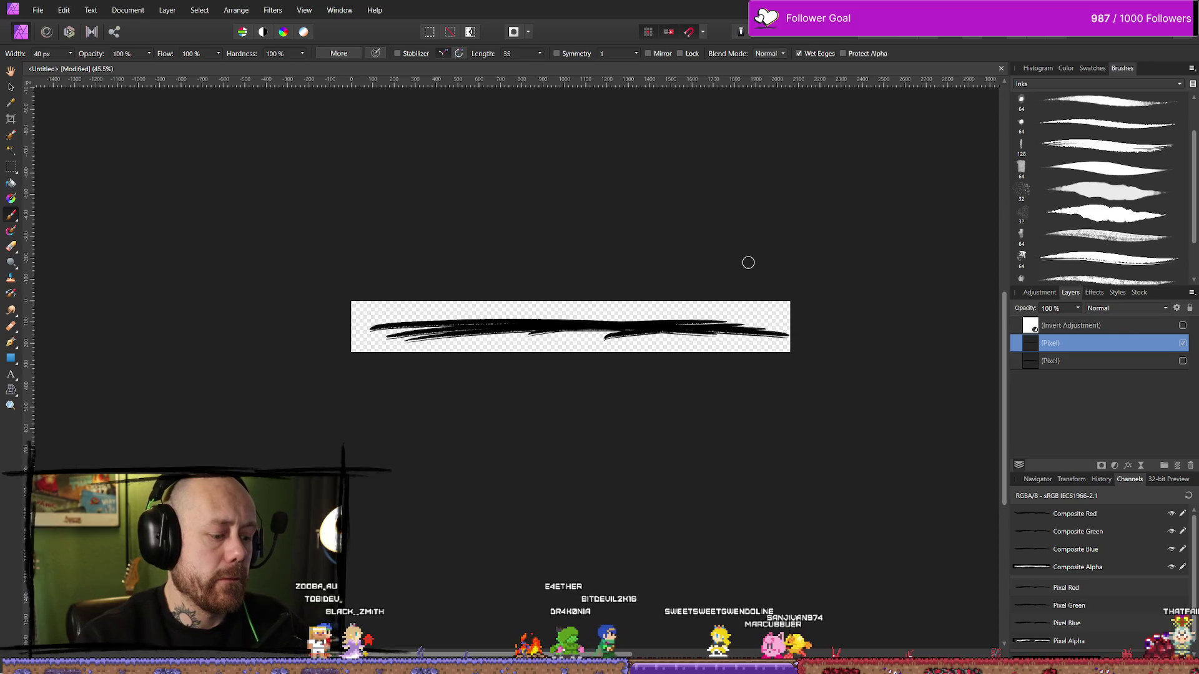
{"action": "key", "text": "ctrl+z"}
Trial several stroke combinations across the banner, undoing them until it is empty.
{"action": "key", "text": "ctrl+z"}
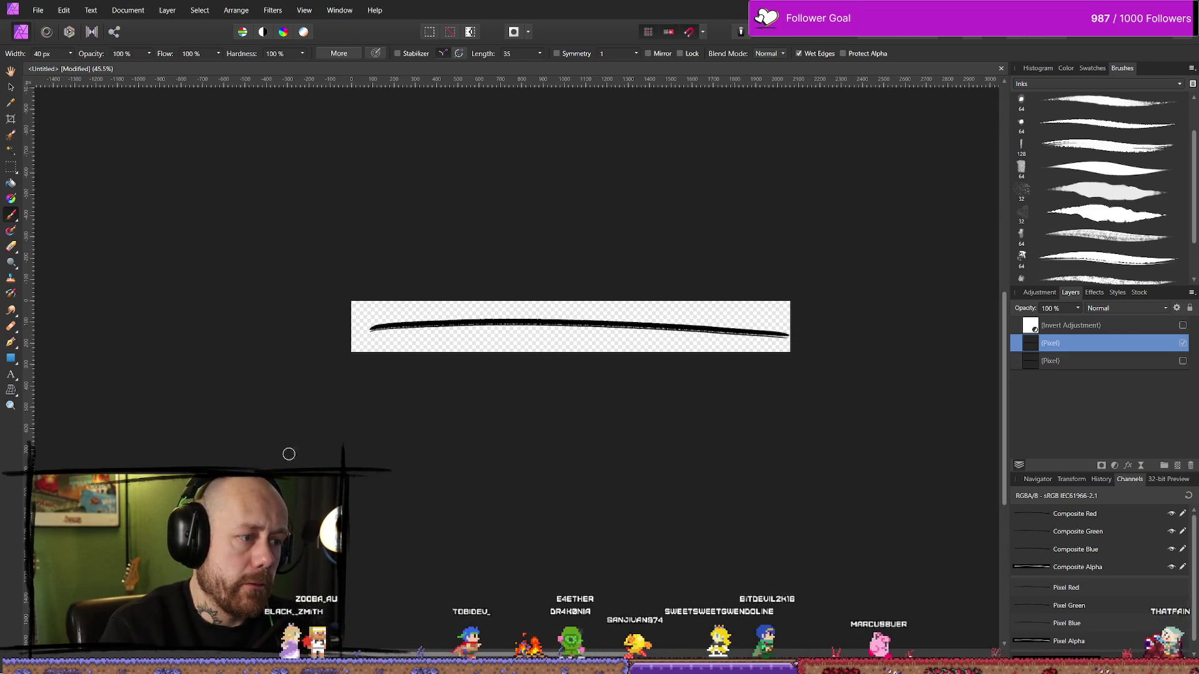
{"action": "mouse_move", "coordinate": [374, 329]}
{"action": "left_mouse_down"}
{"action": "mouse_move", "coordinate": [789, 325]}
{"action": "mouse_move", "coordinate": [403, 335]}
{"action": "mouse_move", "coordinate": [635, 320]}
{"action": "left_mouse_up"}
{"action": "key", "text": "ctrl+z"}
{"action": "left_click_drag", "start_coordinate": [422, 339], "coordinate": [751, 331]}
{"action": "key", "text": "ctrl+z"}
{"action": "key", "text": "ctrl+z"}
{"action": "key", "text": "ctrl+z"}
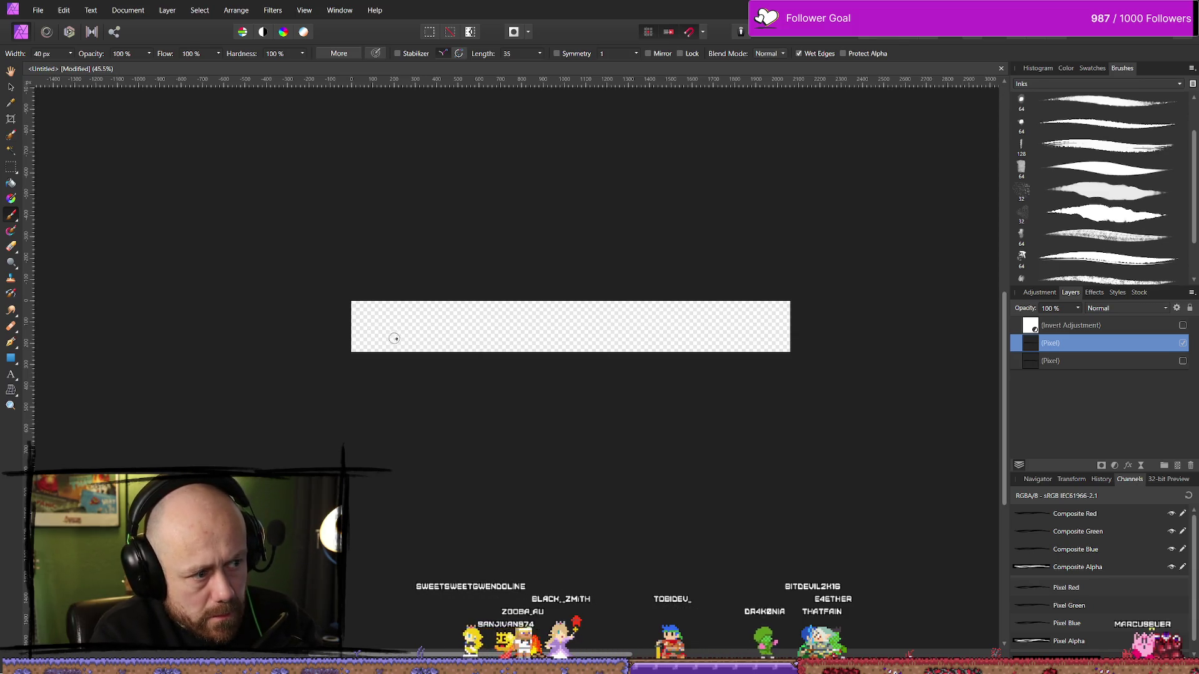
{"action": "left_click_drag", "start_coordinate": [469, 324], "coordinate": [717, 318]}
{"action": "left_click_drag", "start_coordinate": [426, 347], "coordinate": [795, 319]}
{"action": "key", "text": "ctrl+z"}
{"action": "key", "text": "ctrl+z"}
{"action": "left_click_drag", "start_coordinate": [372, 327], "coordinate": [643, 321]}
{"action": "left_click_drag", "start_coordinate": [740, 322], "coordinate": [787, 325]}
{"action": "left_click_drag", "start_coordinate": [442, 347], "coordinate": [808, 327]}
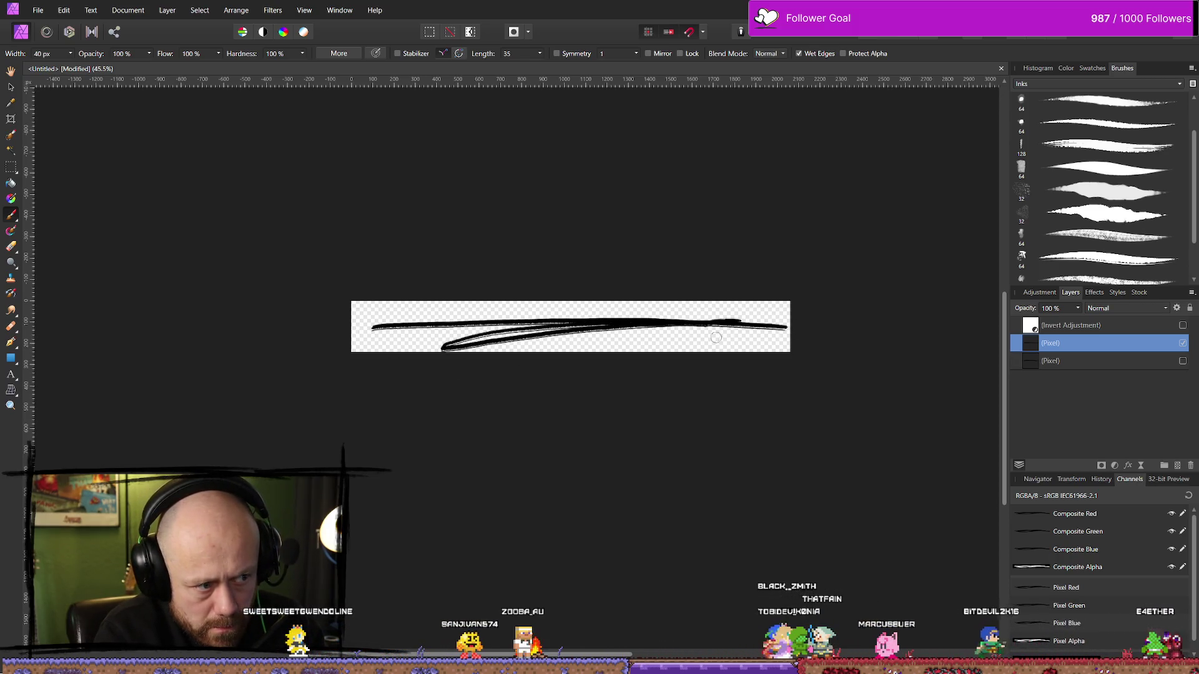
{"action": "key", "text": "ctrl+z"}
{"action": "key", "text": "ctrl+z"}
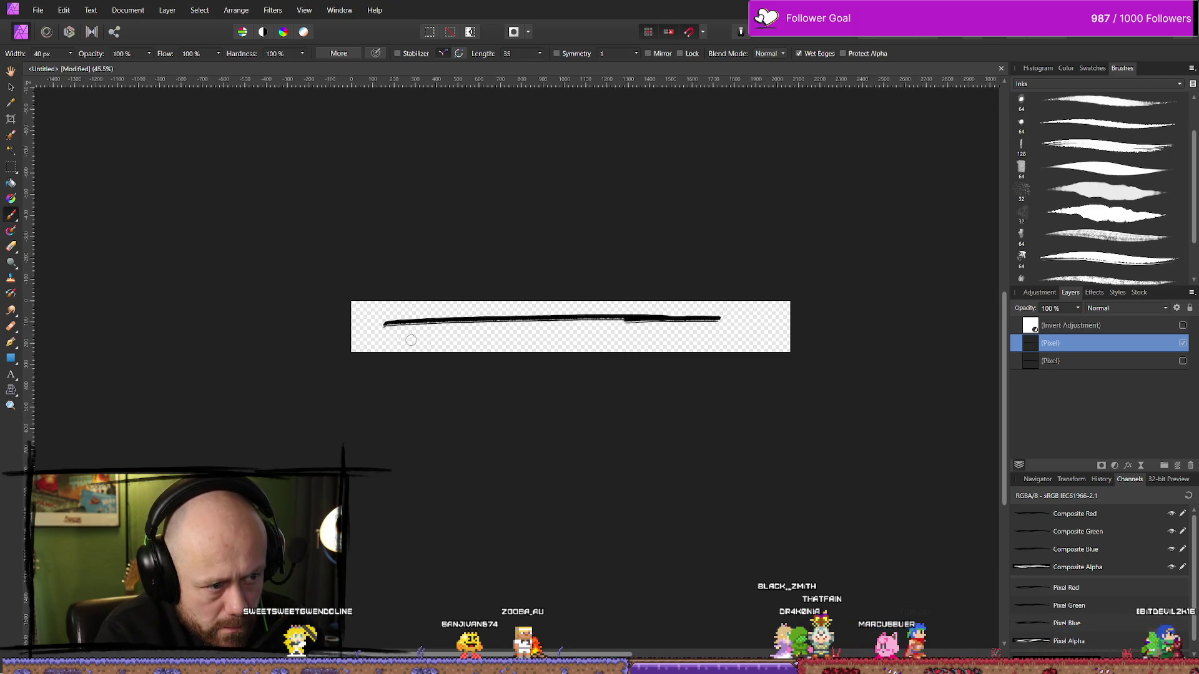
{"action": "key", "text": "ctrl+z"}
{"action": "key", "text": "ctrl+z"}
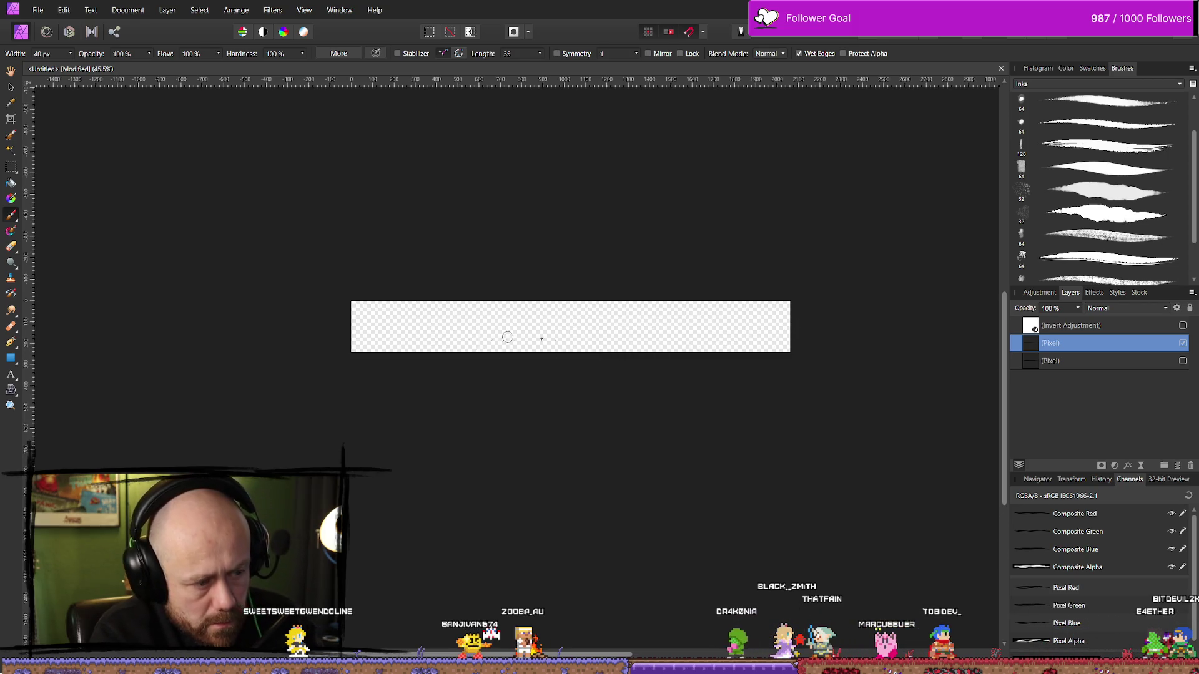
Paint the final underline: two long black strokes and a short lower-middle stroke.
{"action": "left_click_drag", "start_coordinate": [351, 326], "coordinate": [669, 323]}
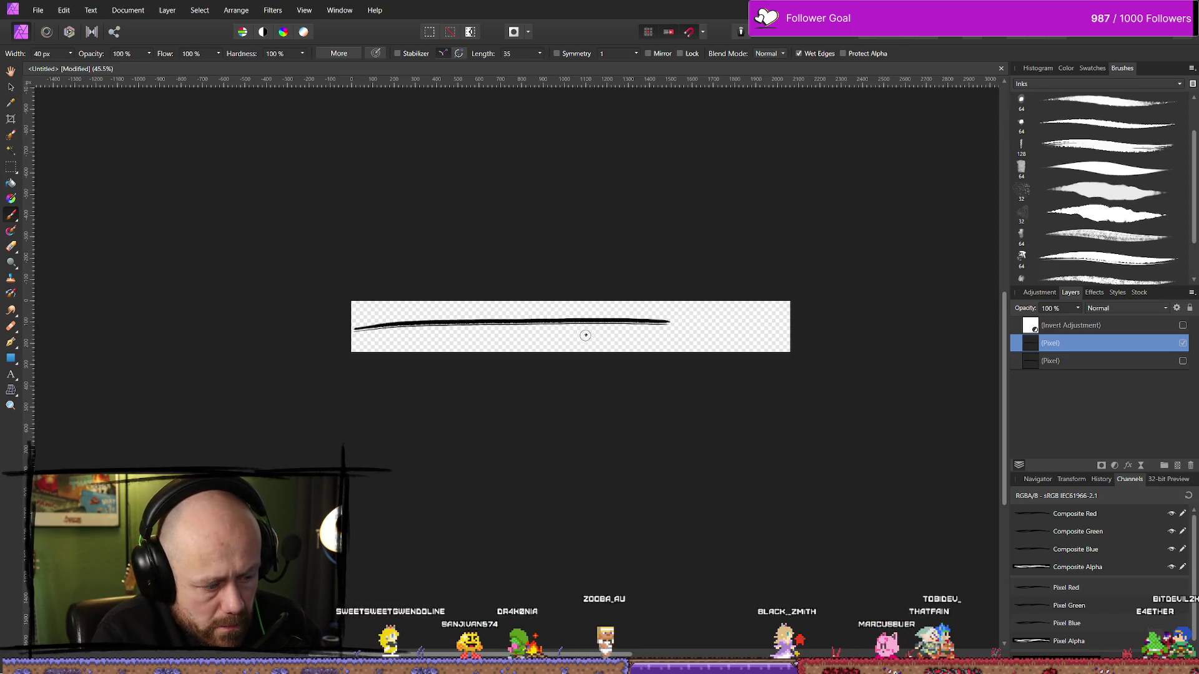
{"action": "key", "text": "ctrl+z"}
{"action": "left_click_drag", "start_coordinate": [355, 339], "coordinate": [741, 321]}
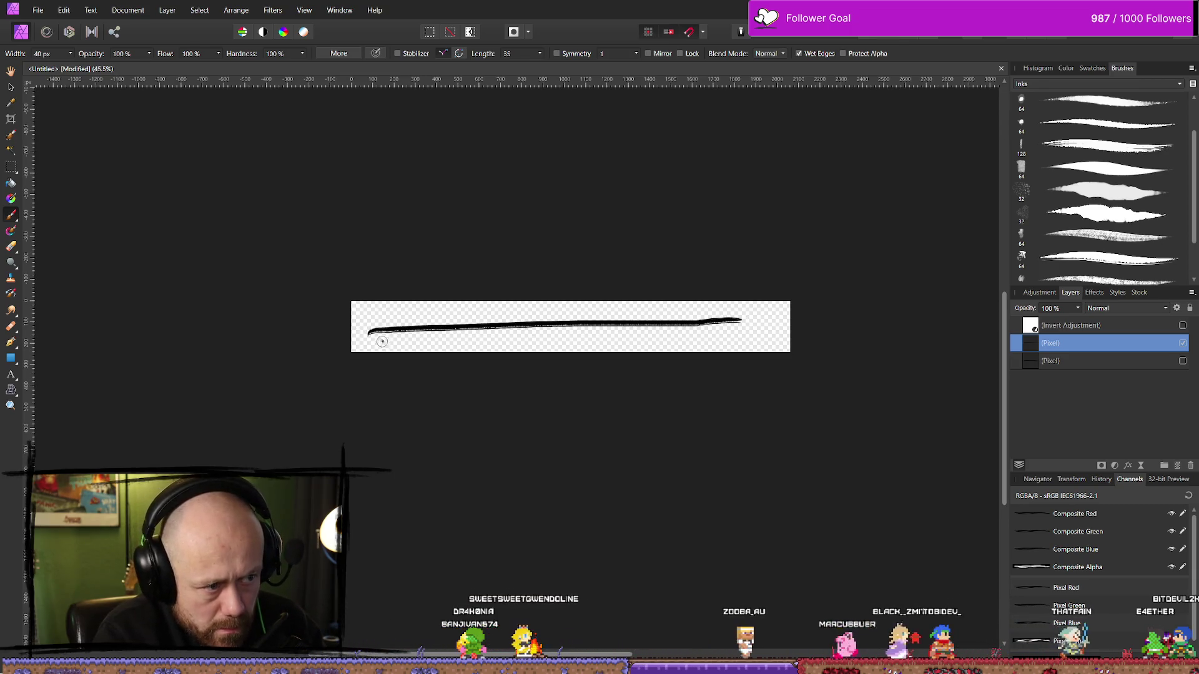
{"action": "left_click_drag", "start_coordinate": [434, 337], "coordinate": [798, 334]}
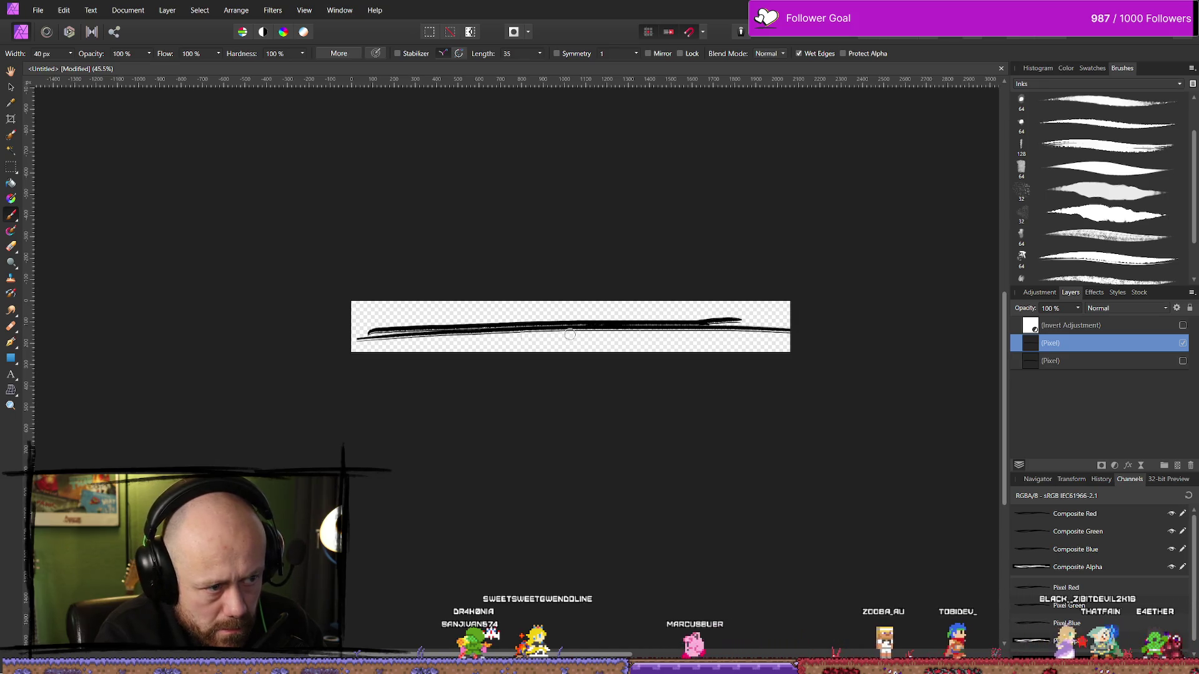
{"action": "left_click_drag", "start_coordinate": [491, 341], "coordinate": [728, 325]}
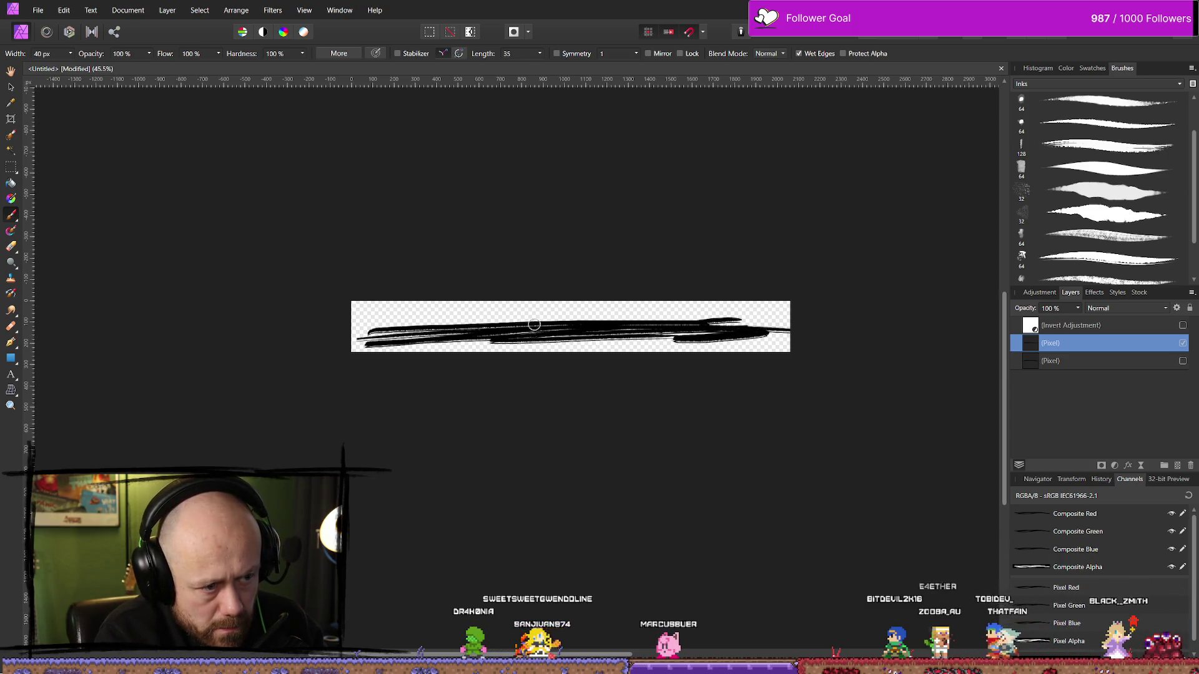
{"action": "key", "text": "ctrl+z"}
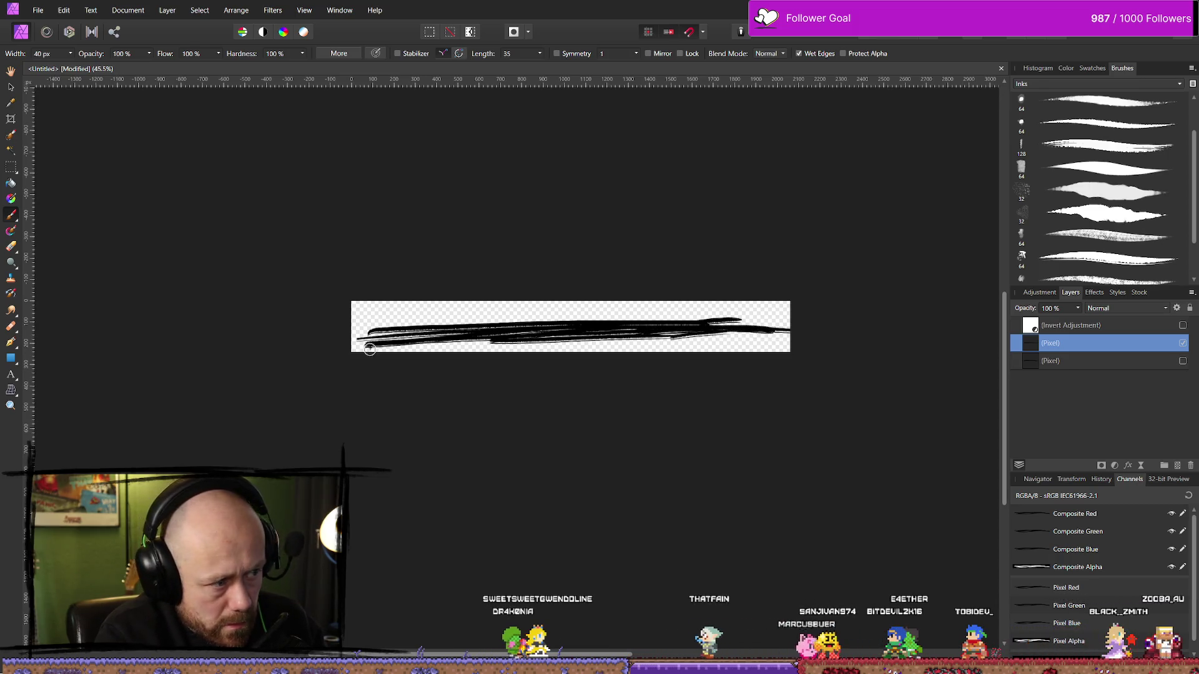
{"action": "key", "text": "e"}
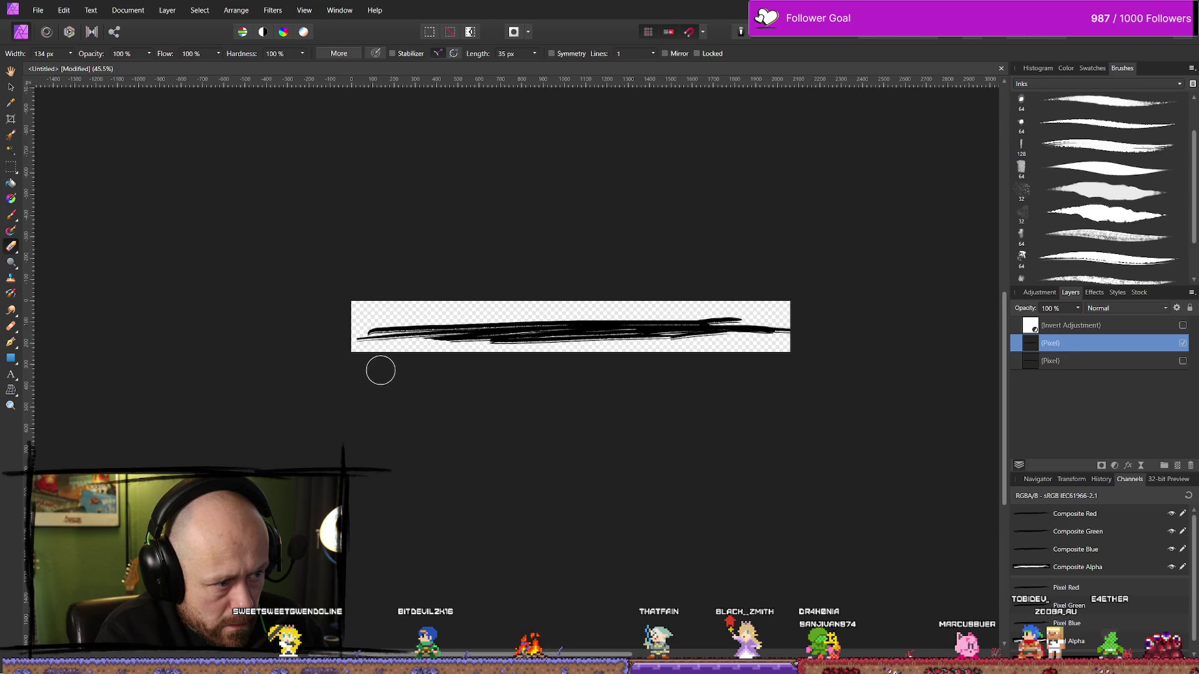
Zoom in and nibble the lower stroke edge with a 25 px rough Inks eraser, then recentre the banner.
{"action": "scroll", "coordinate": [505, 364], "scroll_direction": "up", "scroll_amount": 5}
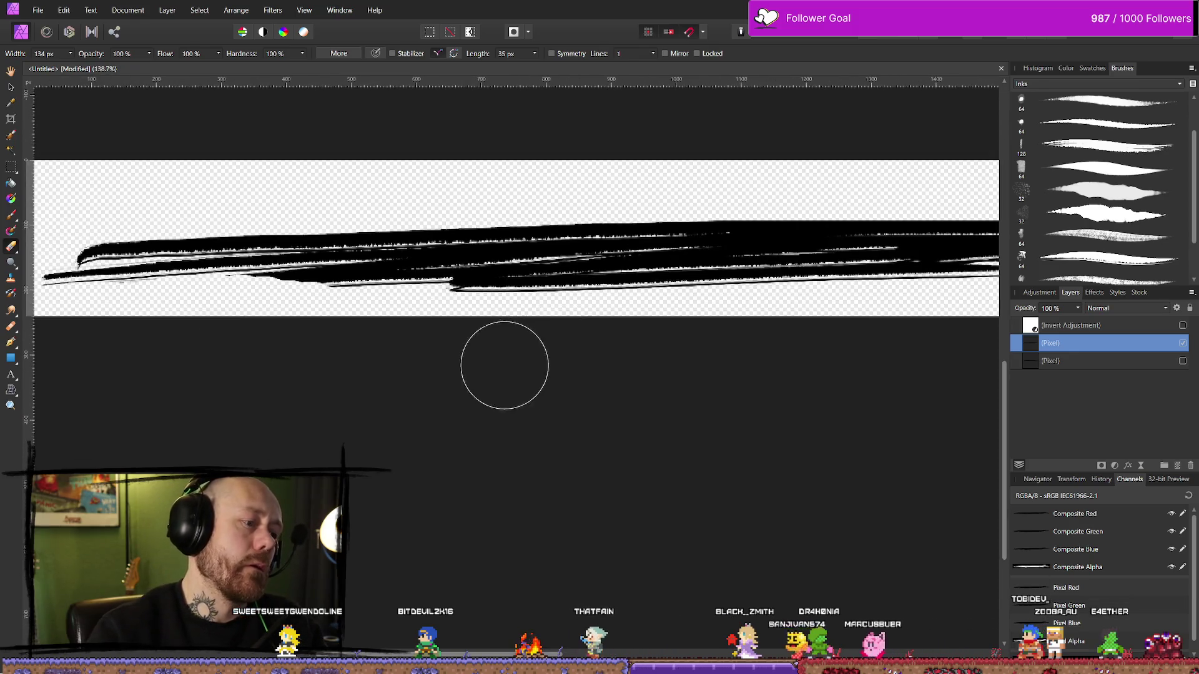
{"action": "scroll", "coordinate": [583, 481], "scroll_direction": "up", "scroll_amount": 1}
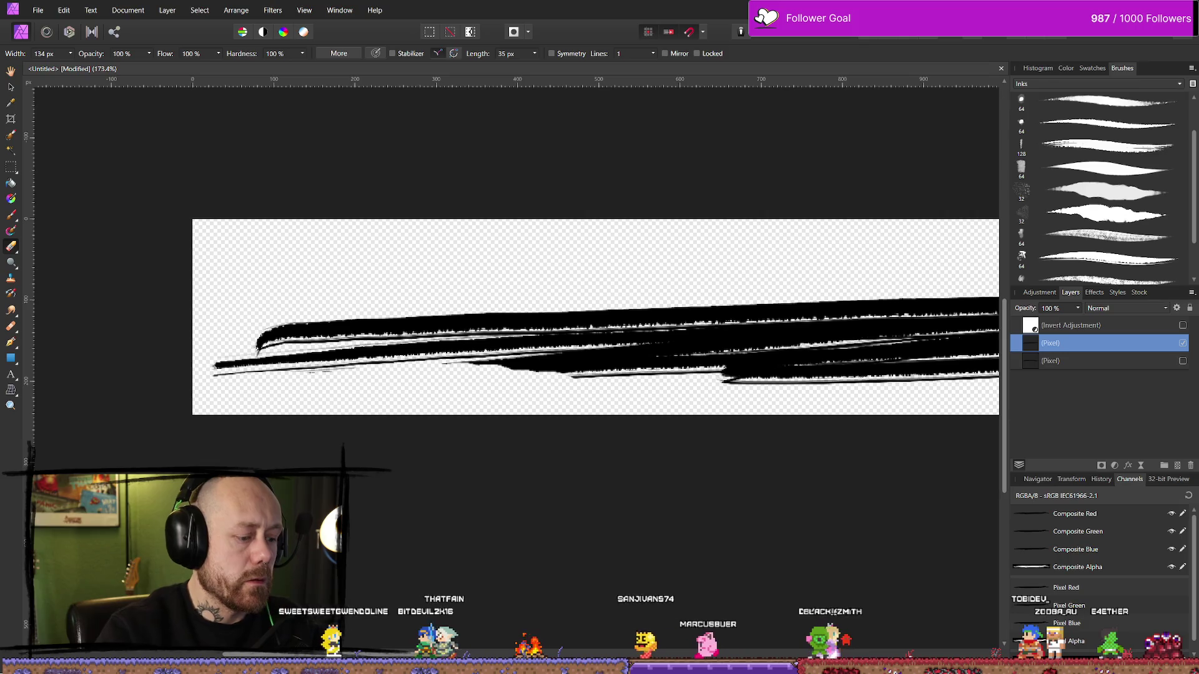
{"action": "left_click_drag", "start_coordinate": [72, 54], "coordinate": [50, 55]}
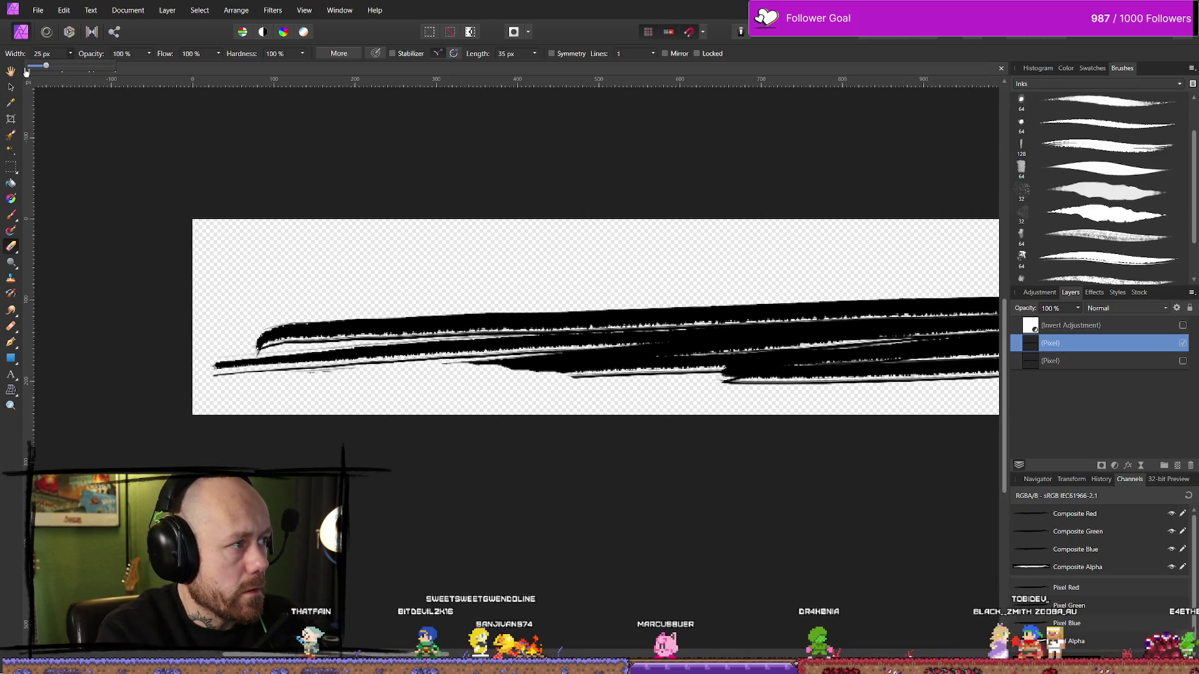
{"action": "mouse_move", "coordinate": [448, 373]}
{"action": "left_mouse_down"}
{"action": "mouse_move", "coordinate": [562, 381]}
{"action": "mouse_move", "coordinate": [496, 378]}
{"action": "left_mouse_up"}
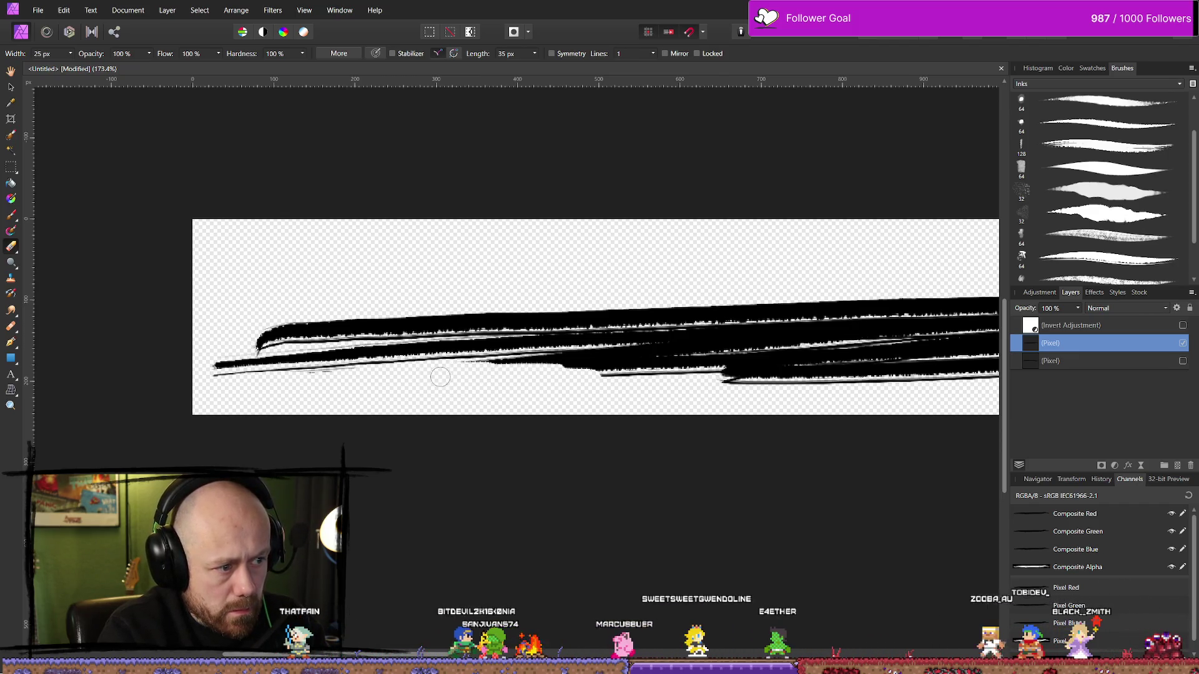
{"action": "left_click", "coordinate": [1105, 257]}
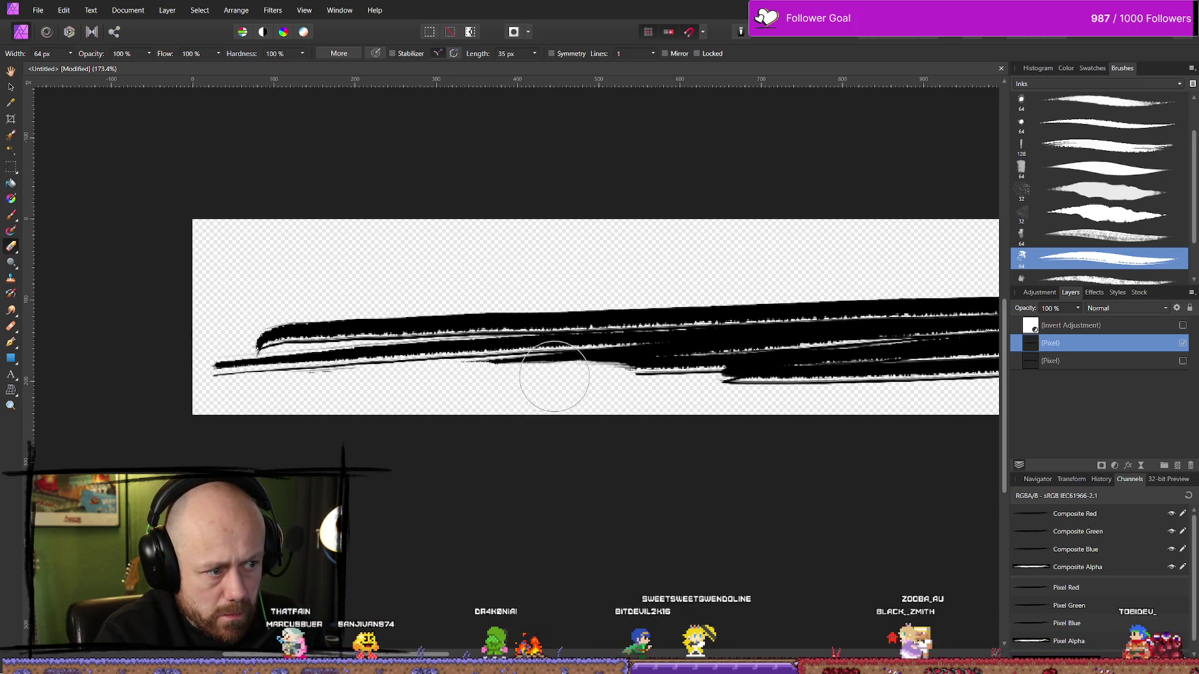
{"action": "mouse_move", "coordinate": [463, 391]}
{"action": "left_mouse_down"}
{"action": "mouse_move", "coordinate": [621, 377]}
{"action": "mouse_move", "coordinate": [593, 388]}
{"action": "left_mouse_up"}
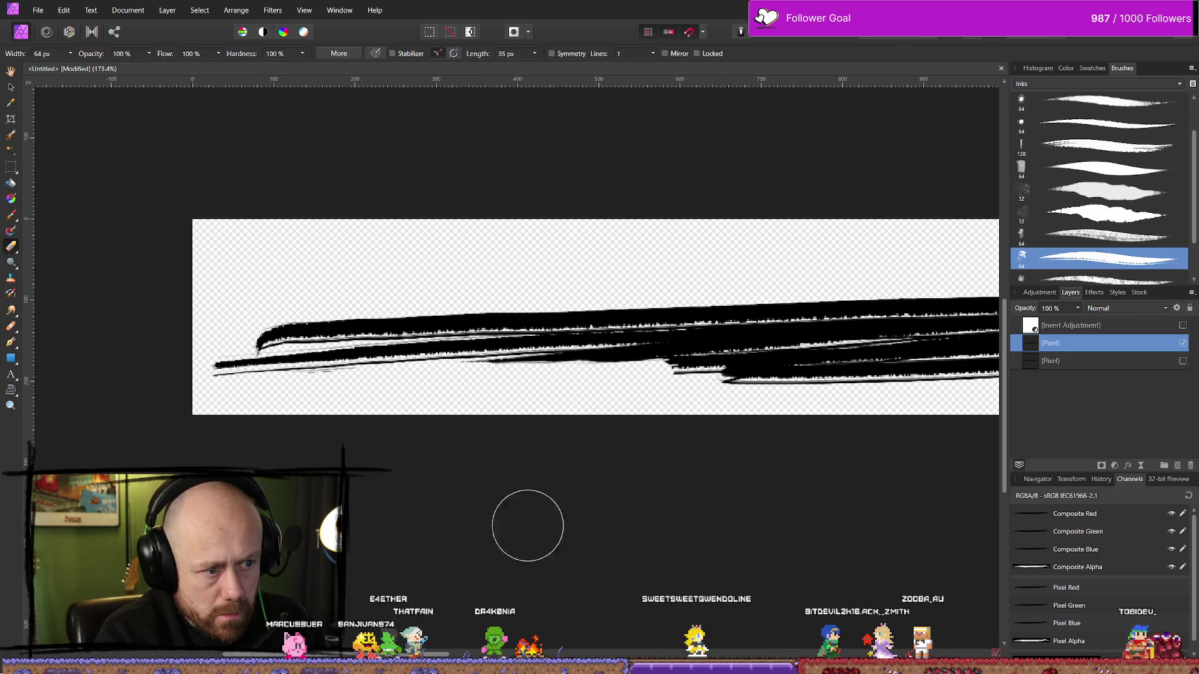
{"action": "scroll", "coordinate": [555, 636], "scroll_direction": "down", "scroll_amount": 5}
{"action": "left_click_drag", "start_coordinate": [741, 575], "coordinate": [613, 367]}
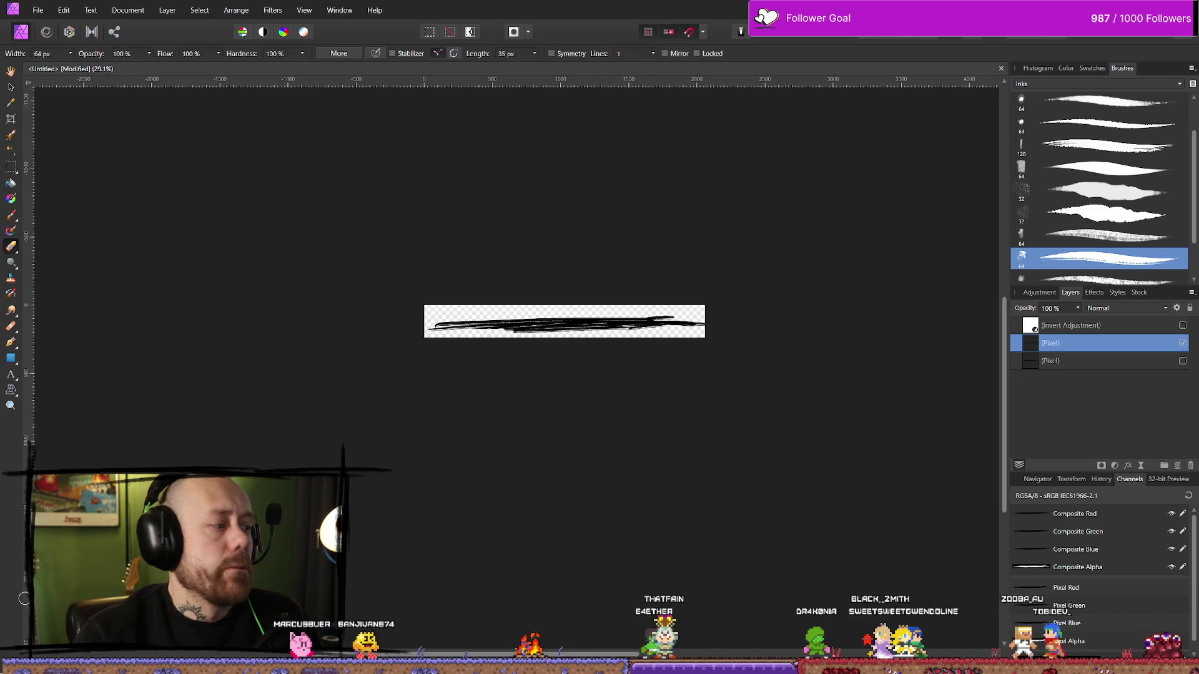
{"action": "key", "text": "alt+Tab"}
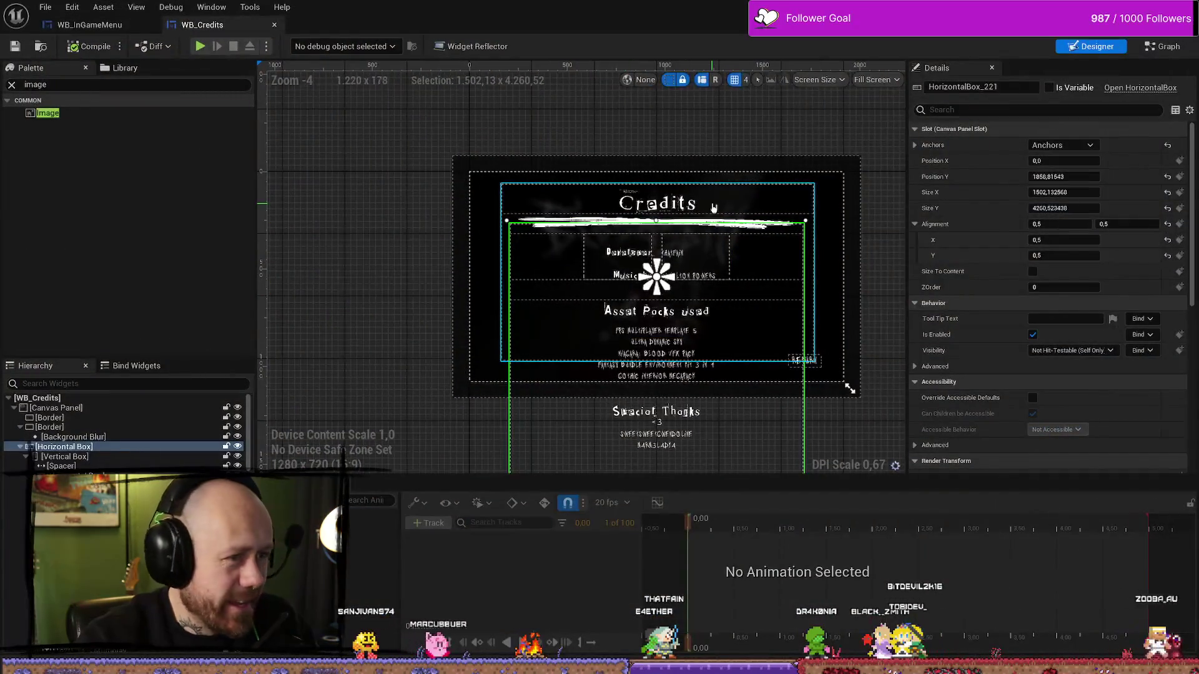
{"action": "scroll", "coordinate": [734, 237], "scroll_direction": "up", "scroll_amount": 1}
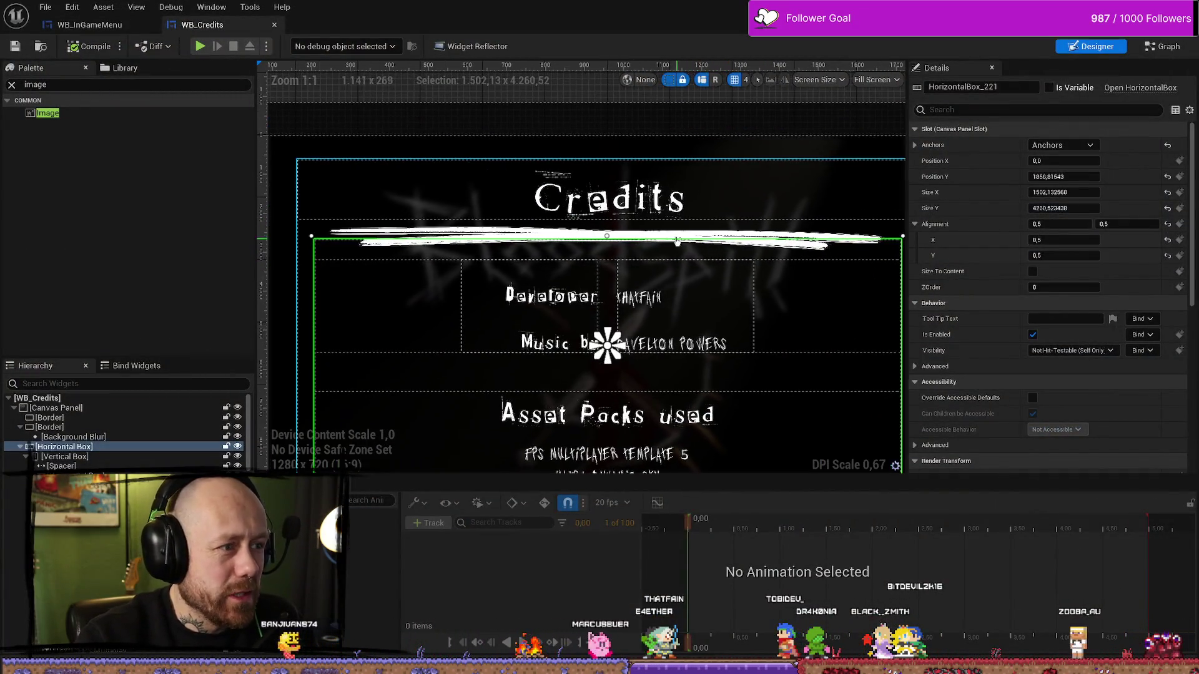
{"action": "scroll", "coordinate": [645, 237], "scroll_direction": "down", "scroll_amount": 1}
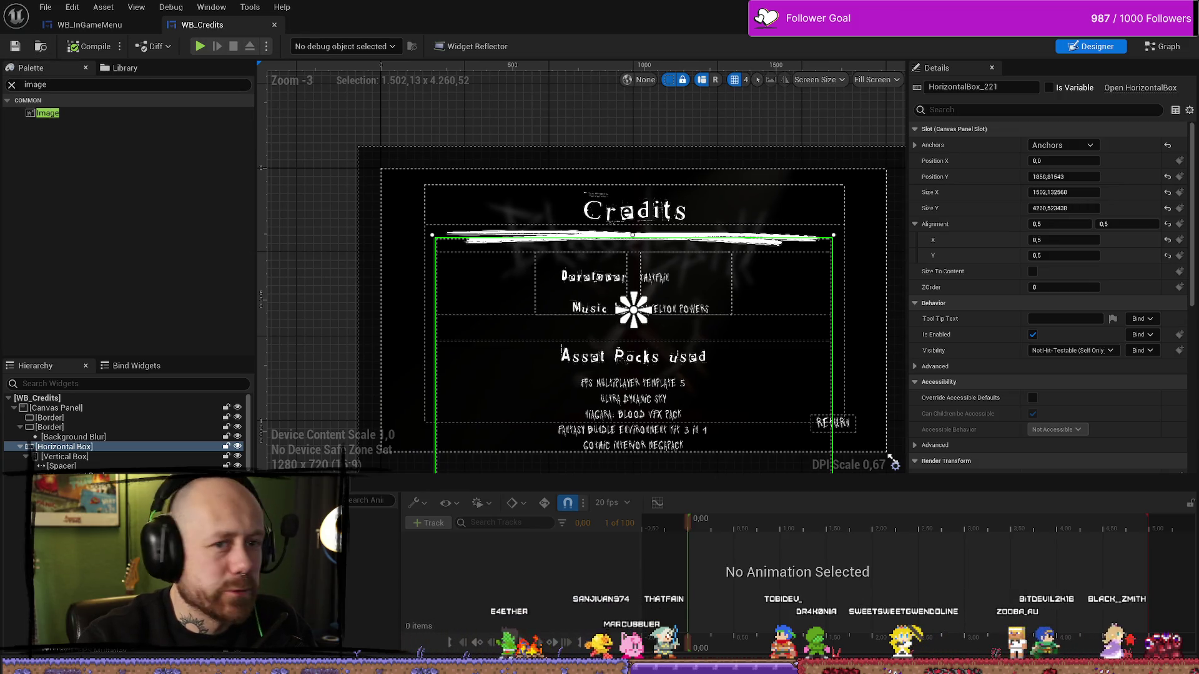
{"action": "key", "text": "alt+Tab"}
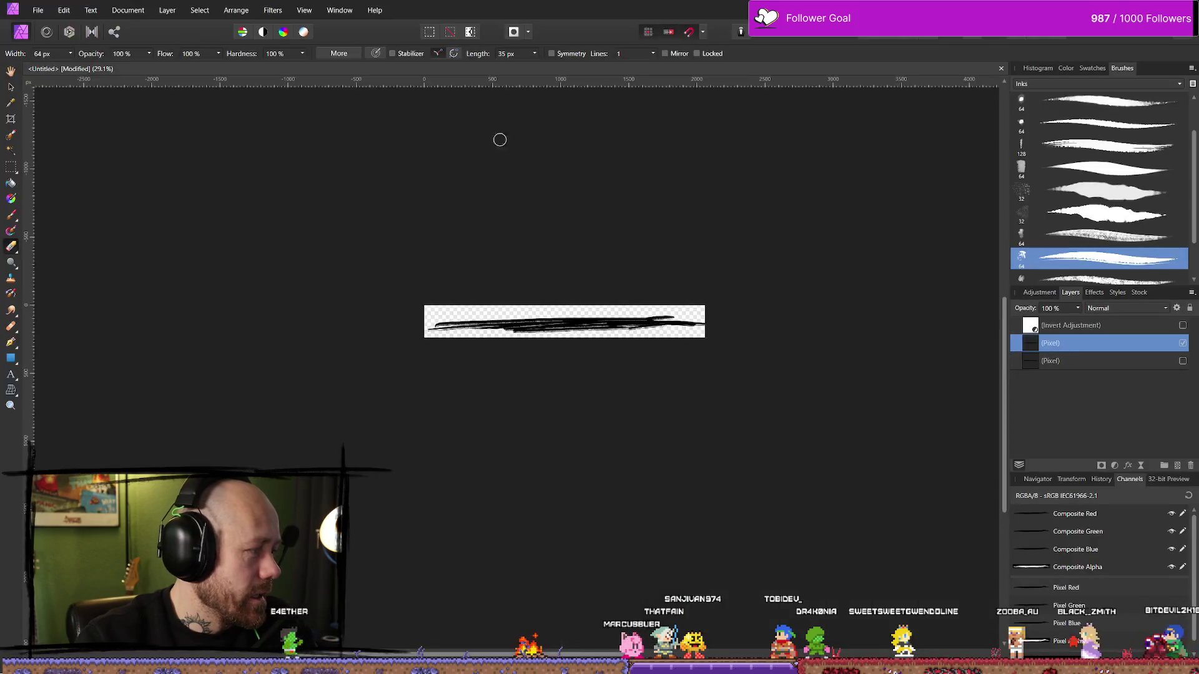
Close the untitled ink-strip document and discard its unsaved changes.
{"action": "left_click", "coordinate": [38, 10]}
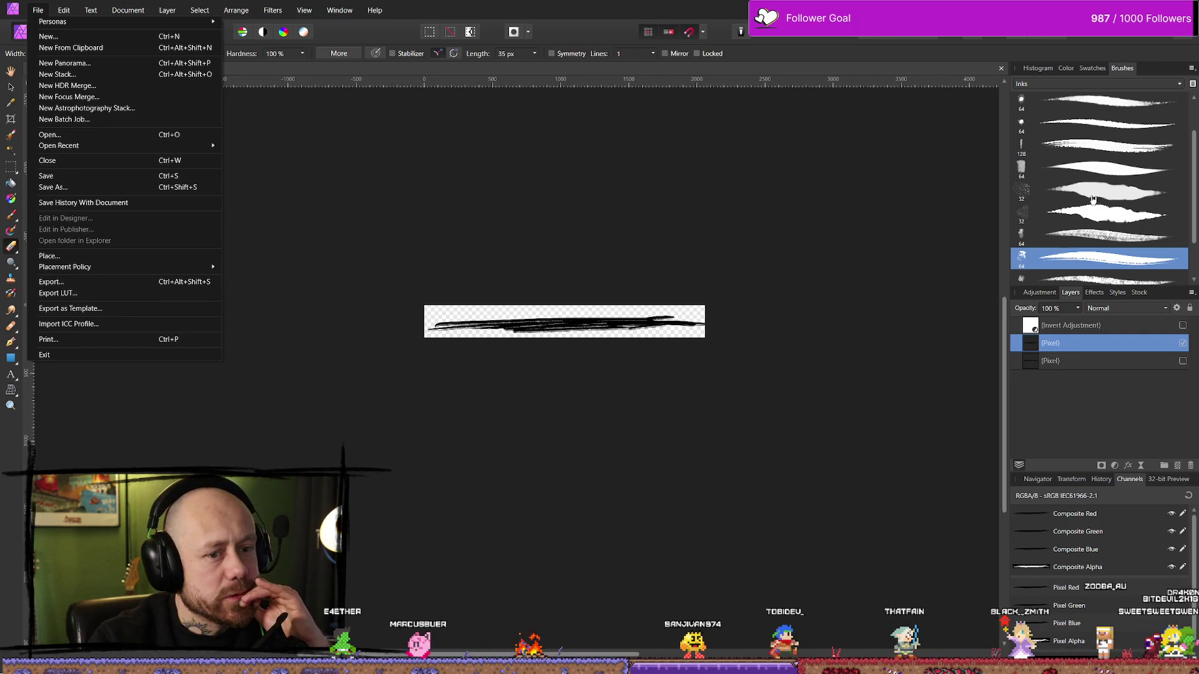
{"action": "left_click", "coordinate": [44, 355]}
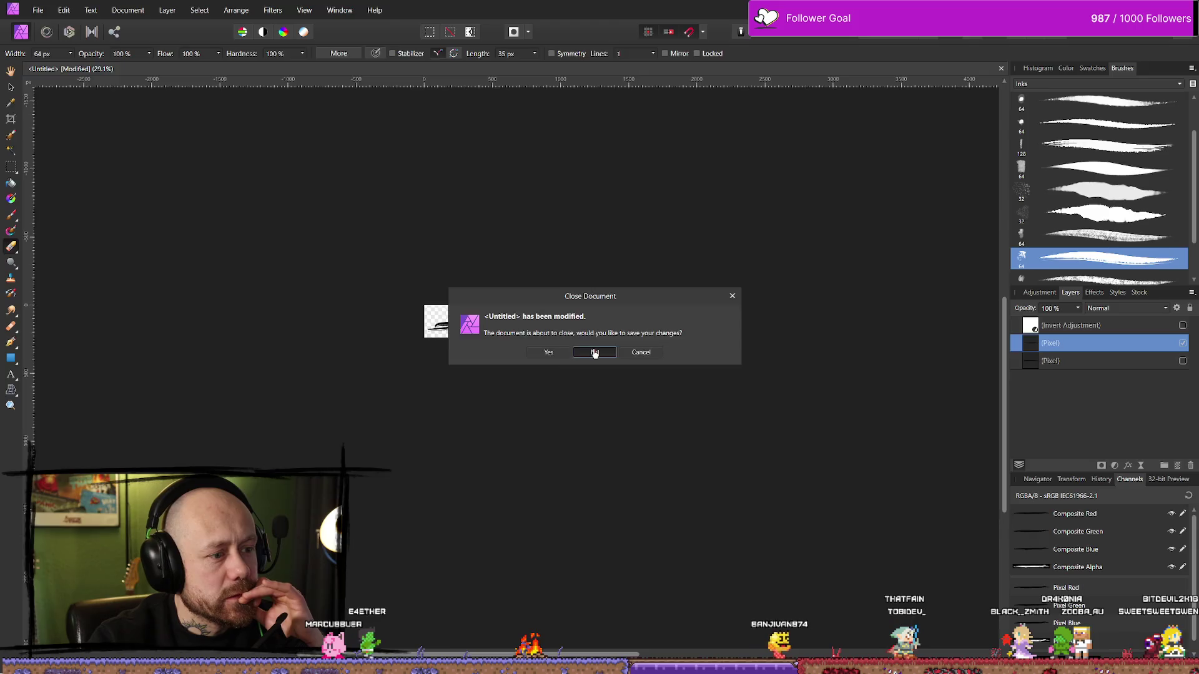
{"action": "left_click", "coordinate": [592, 351]}
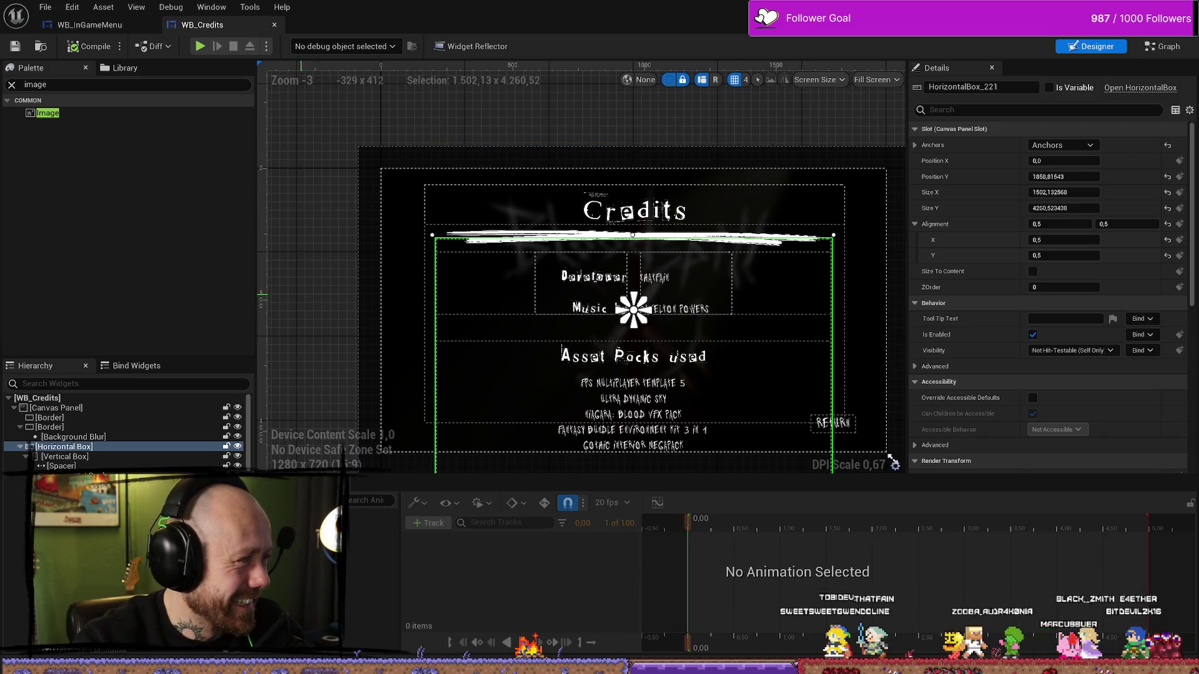
Nudge the credits layout view and bring up the Content Browser drawer with Ctrl+Space.
{"action": "left_click_drag", "start_coordinate": [317, 196], "coordinate": [315, 224]}
{"action": "key", "text": "ctrl+space"}
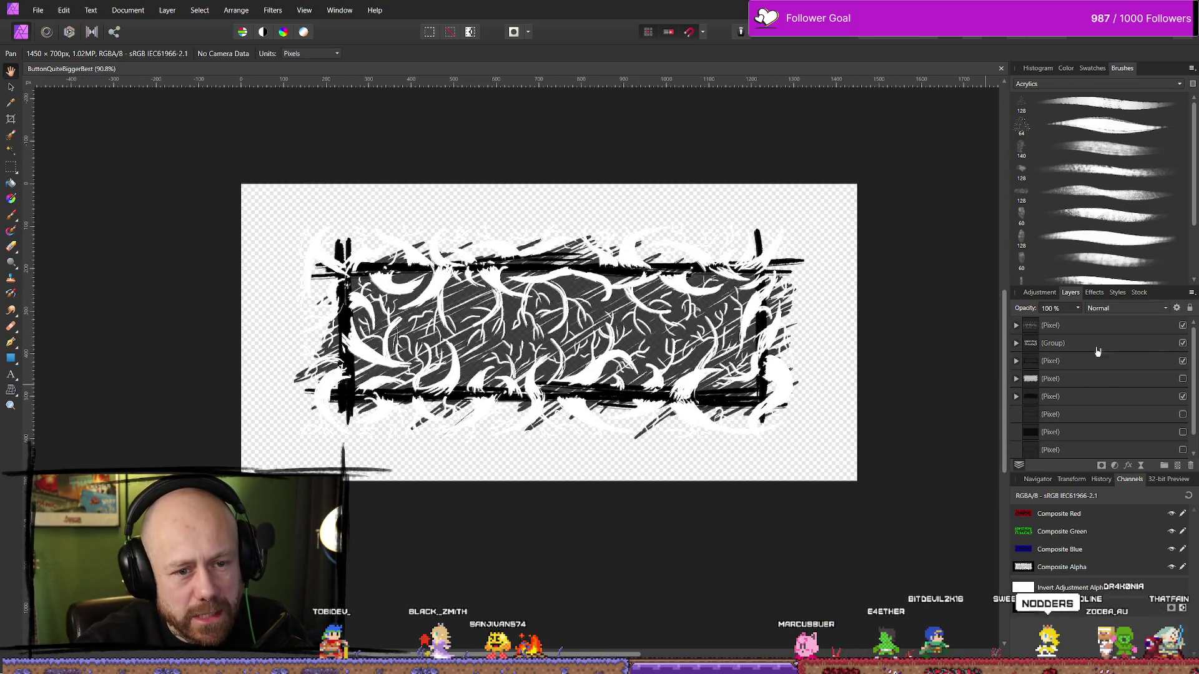
Expand the layers and untick the top layer's and group's Invert adjustments so the branches turn black.
{"action": "left_click", "coordinate": [1015, 325]}
{"action": "left_click", "coordinate": [1016, 361]}
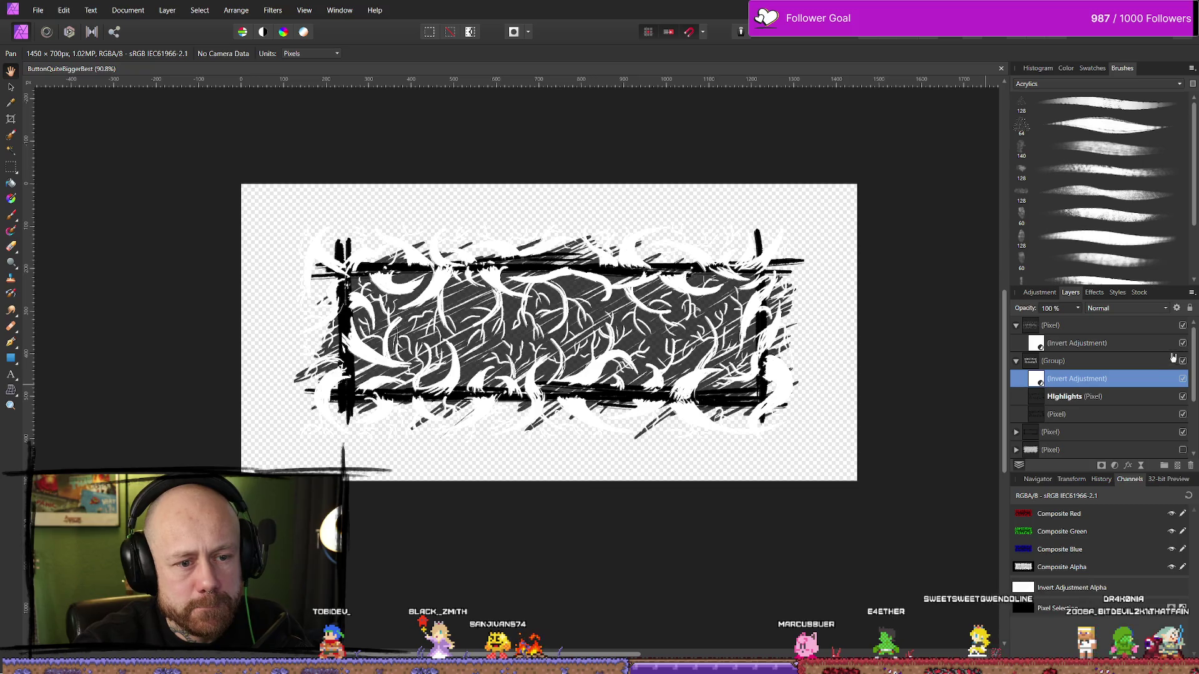
{"action": "left_click", "coordinate": [1182, 343]}
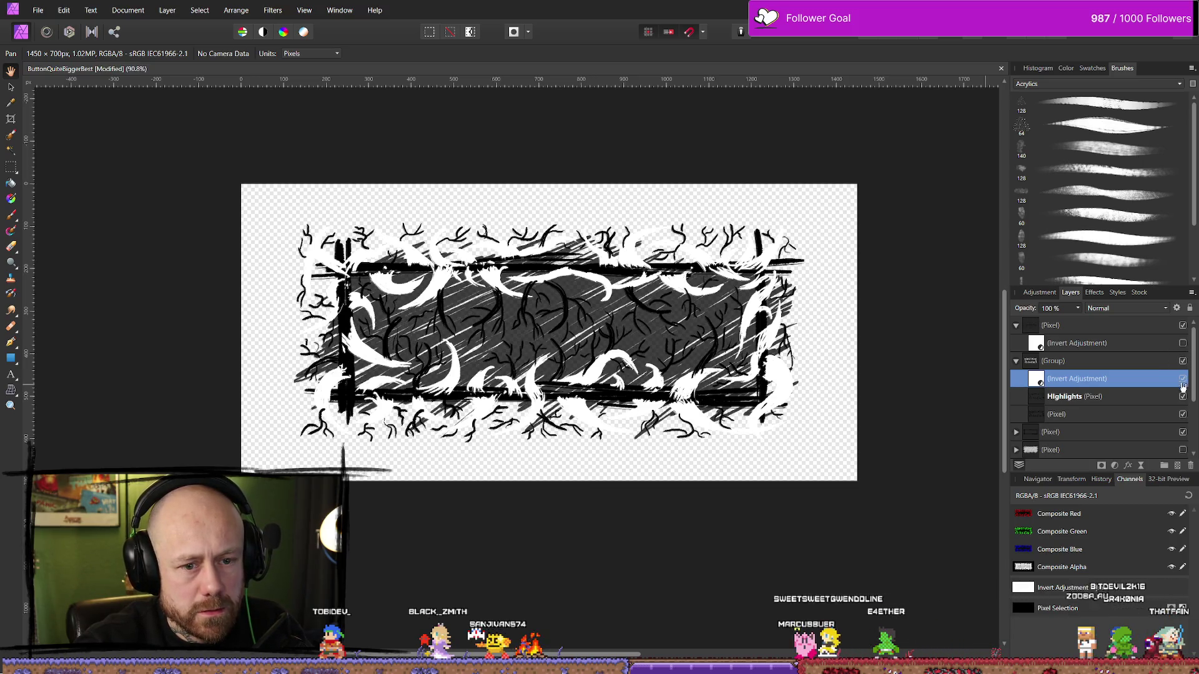
{"action": "left_click", "coordinate": [1183, 379]}
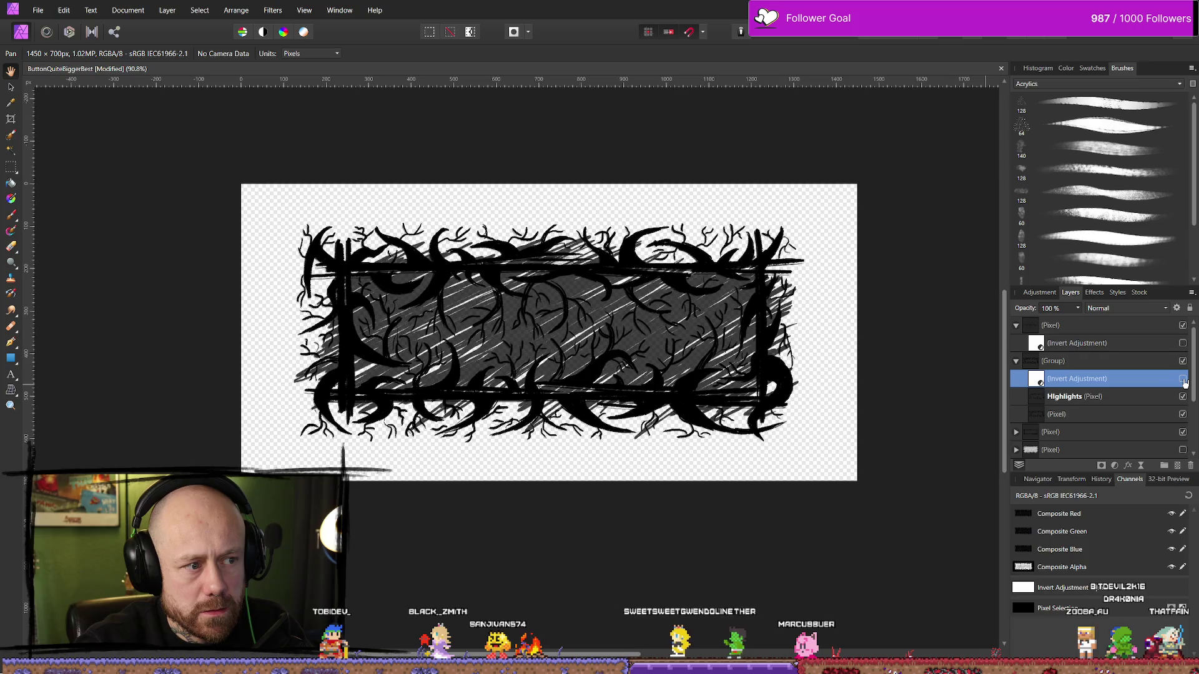
{"action": "left_click", "coordinate": [1182, 325]}
{"action": "left_click", "coordinate": [1183, 325]}
{"action": "left_click", "coordinate": [1183, 326]}
{"action": "left_click", "coordinate": [1182, 325]}
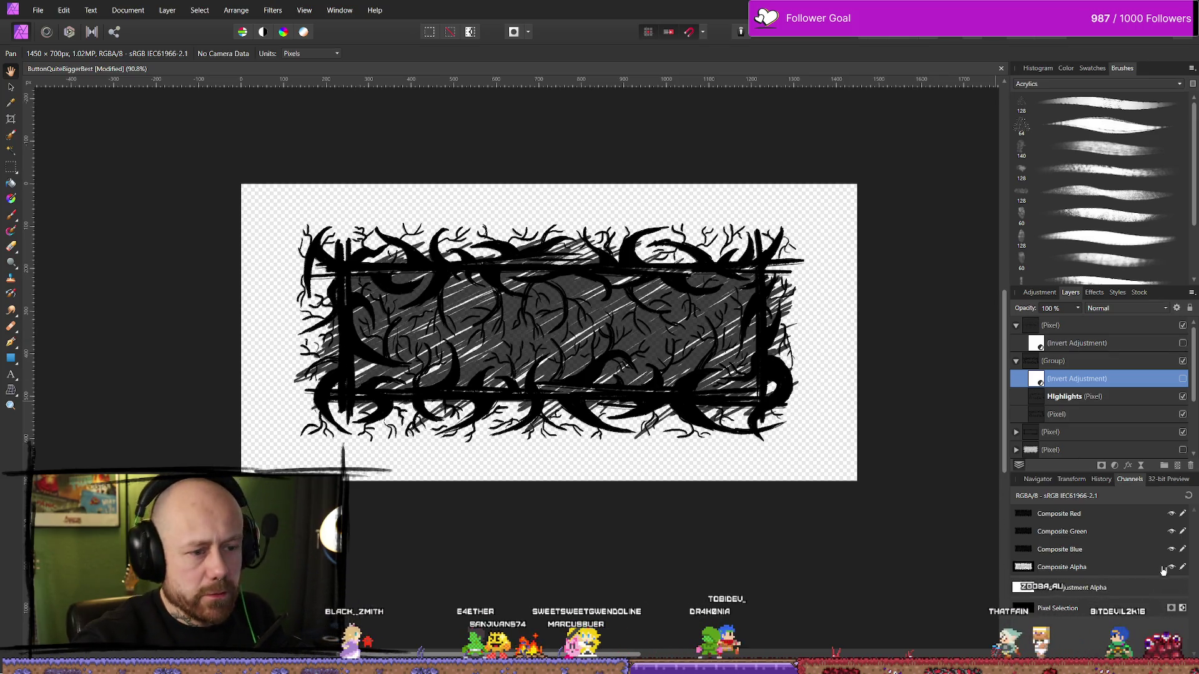
Test the grey fill layer with and without its inversion, then hide the grey scribble fill.
{"action": "scroll", "coordinate": [1168, 382], "scroll_direction": "down", "scroll_amount": 3}
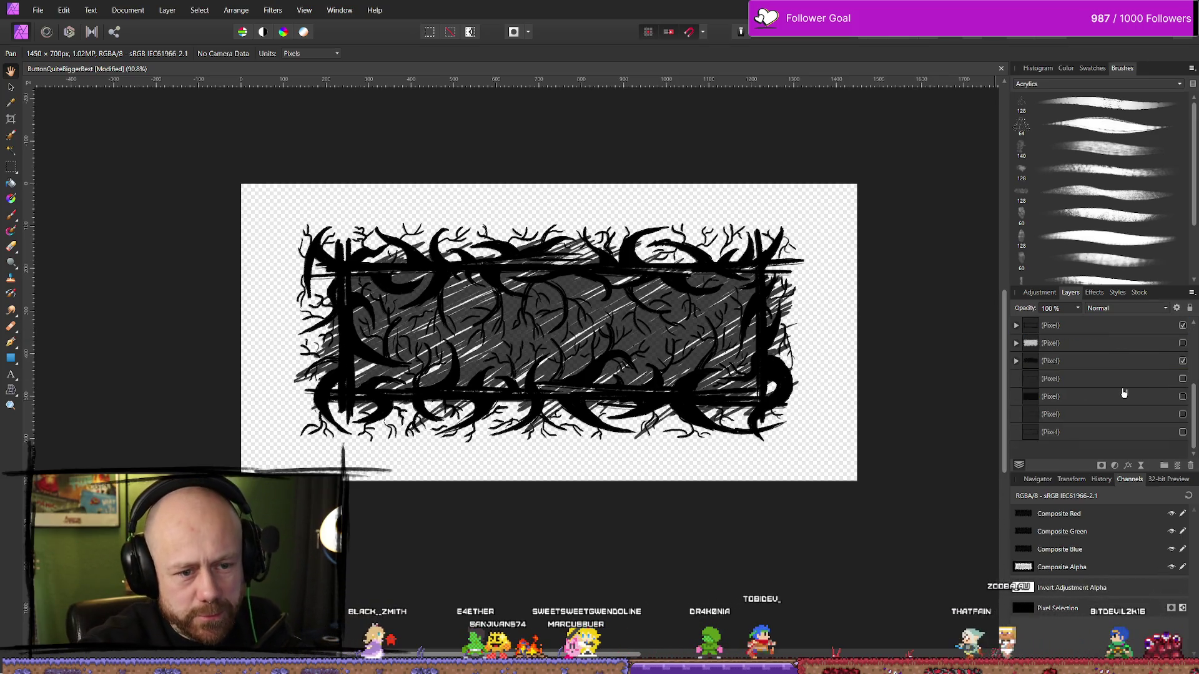
{"action": "left_click", "coordinate": [1182, 343]}
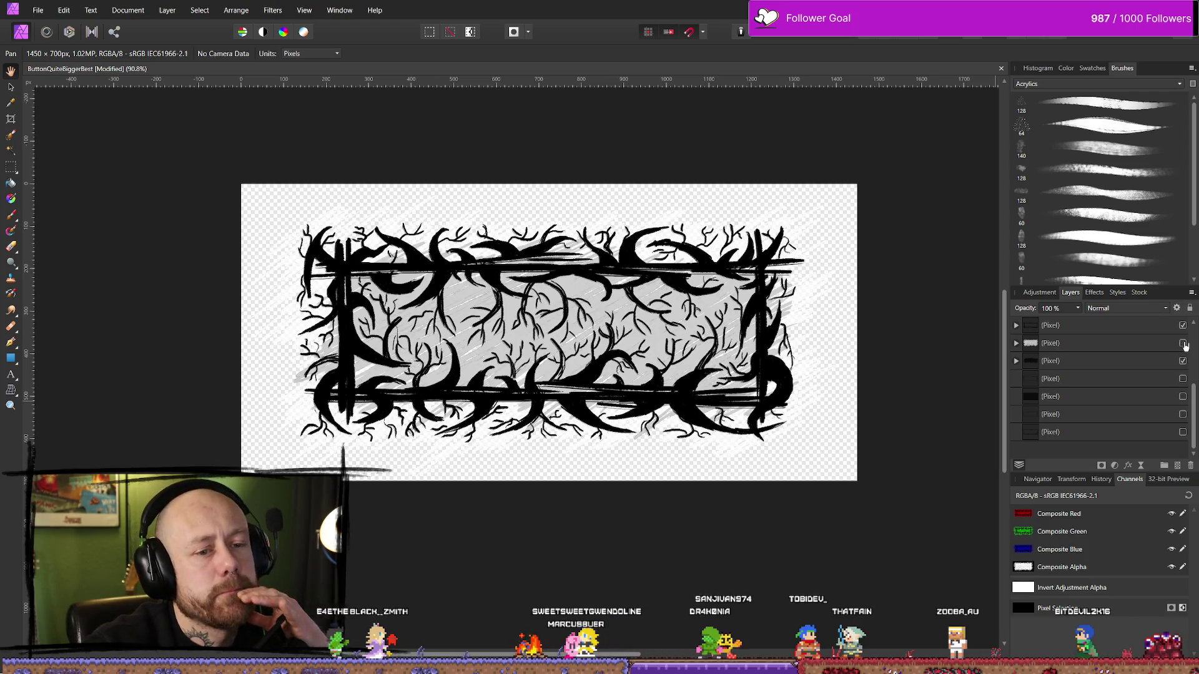
{"action": "left_click", "coordinate": [1183, 344]}
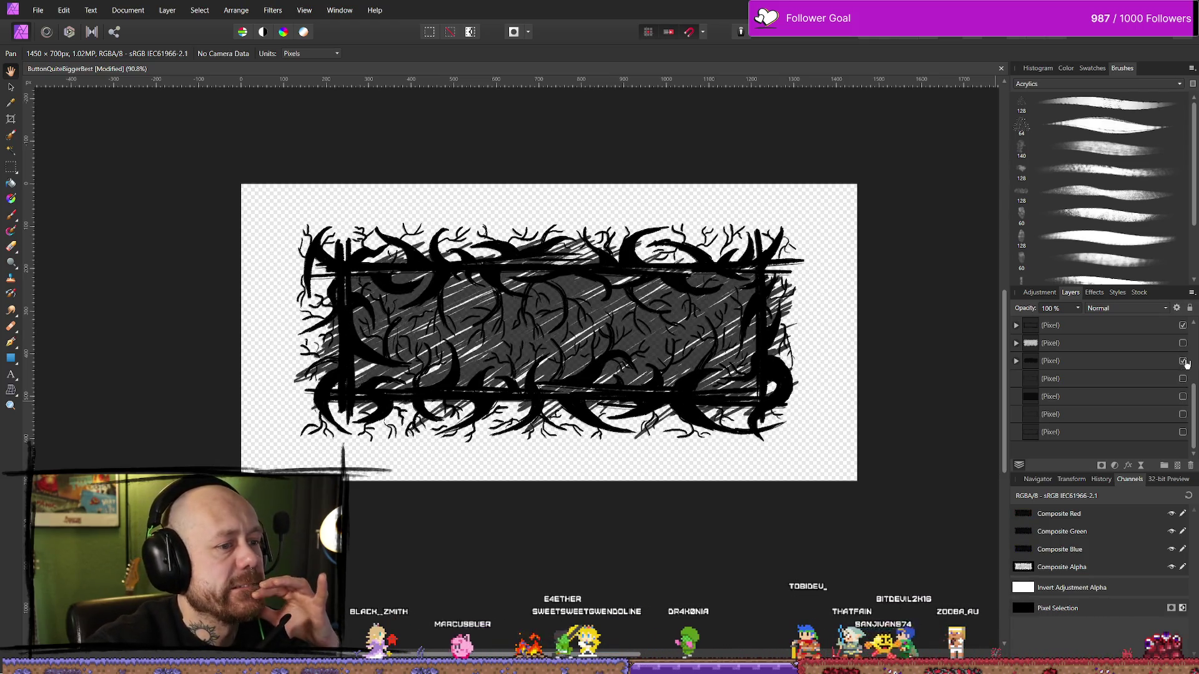
{"action": "left_click", "coordinate": [1016, 343]}
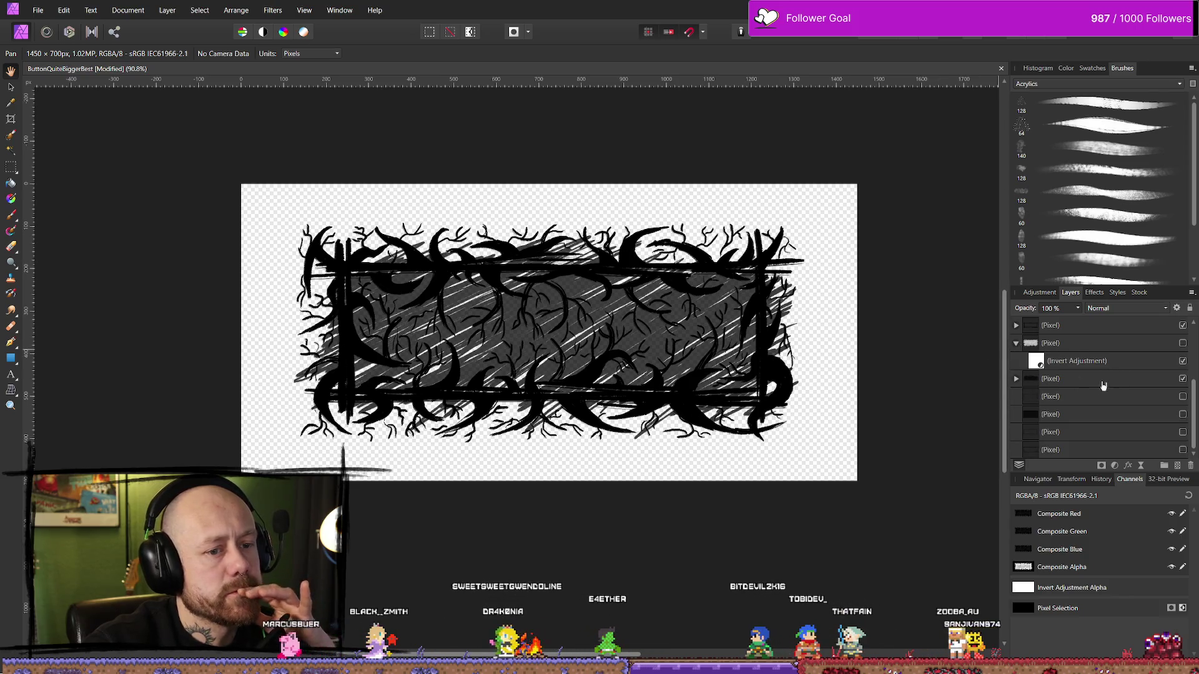
{"action": "left_click", "coordinate": [1183, 343]}
{"action": "left_click", "coordinate": [1183, 361]}
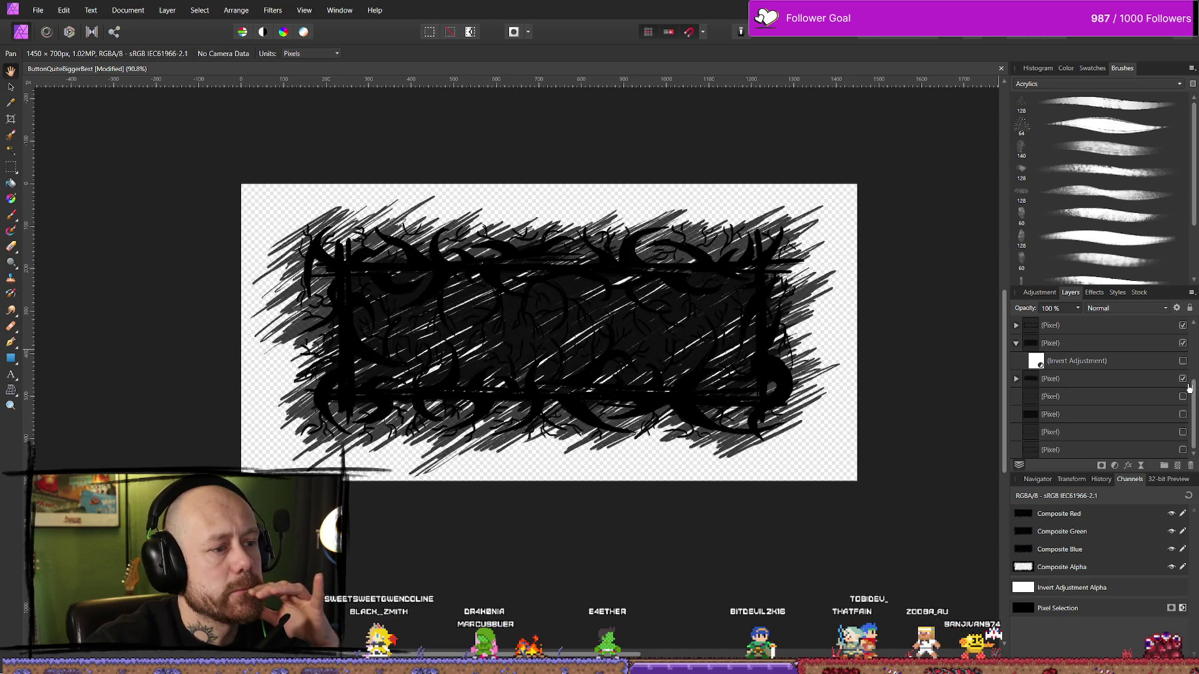
{"action": "left_click", "coordinate": [1182, 379]}
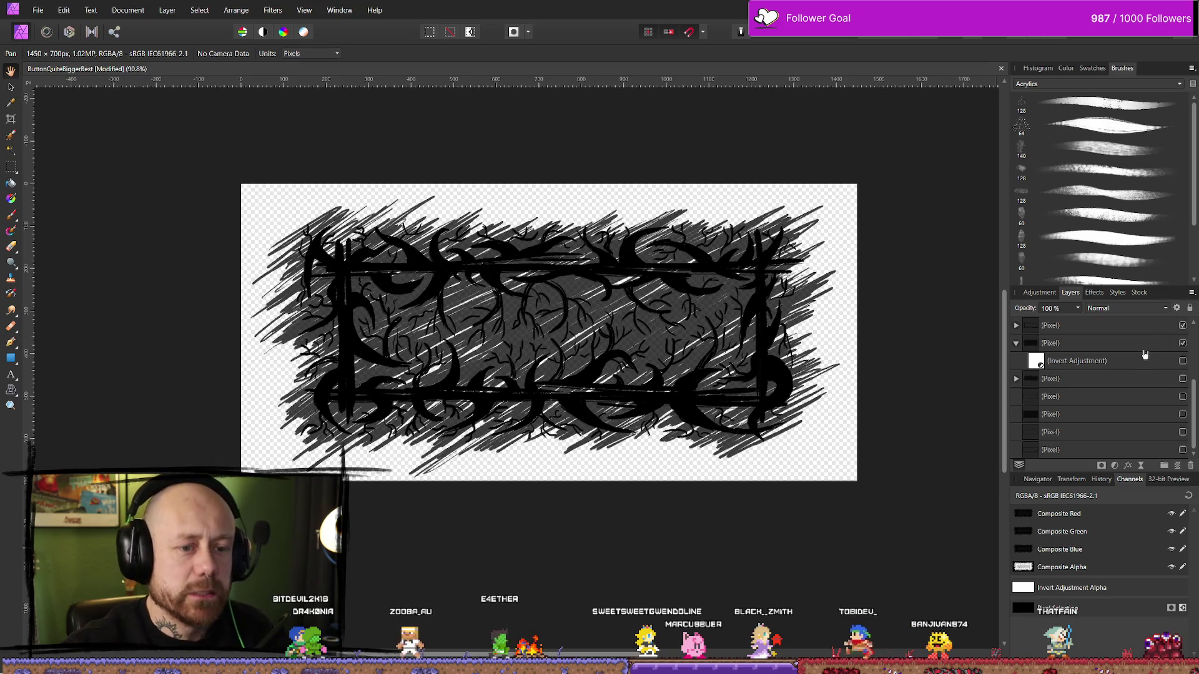
{"action": "left_click", "coordinate": [1183, 344]}
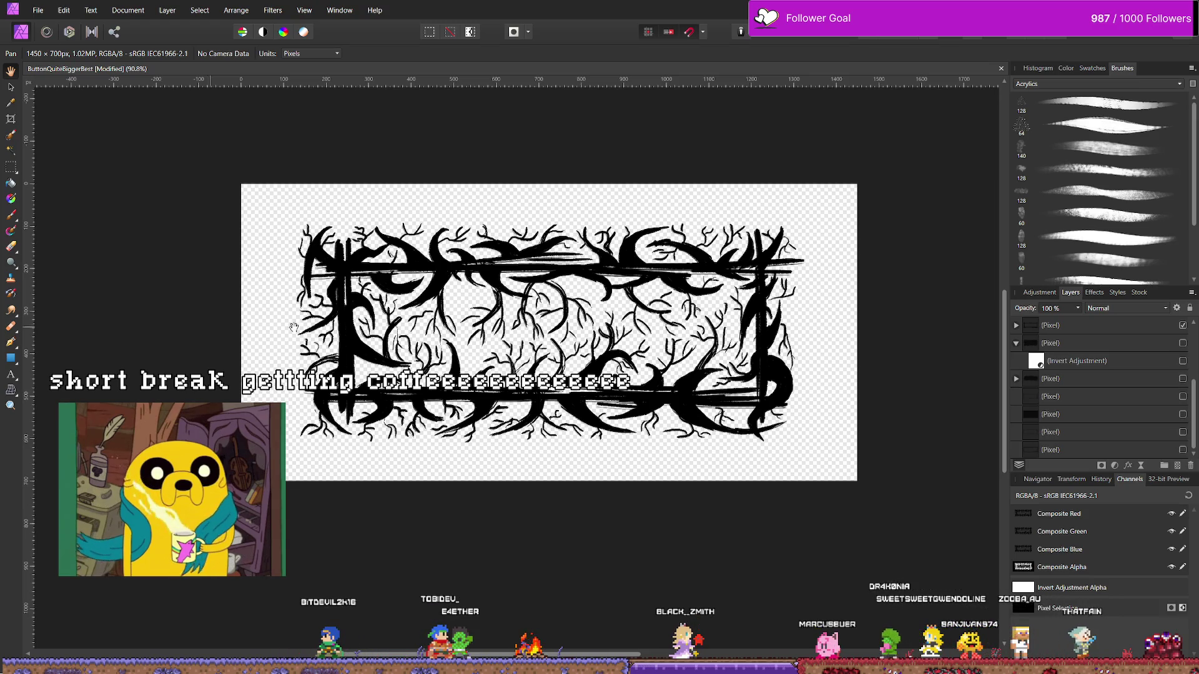
{"action": "scroll", "coordinate": [231, 331], "scroll_direction": "down", "scroll_amount": 3}
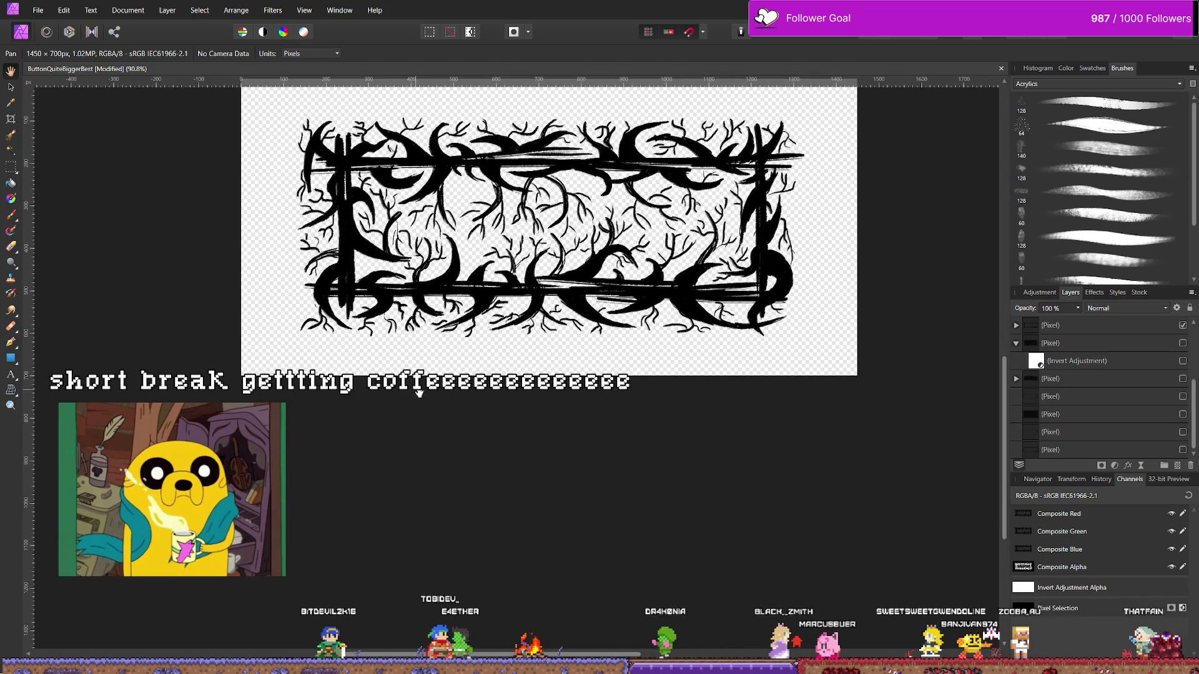
{"action": "scroll", "coordinate": [562, 422], "scroll_direction": "up", "scroll_amount": 6}
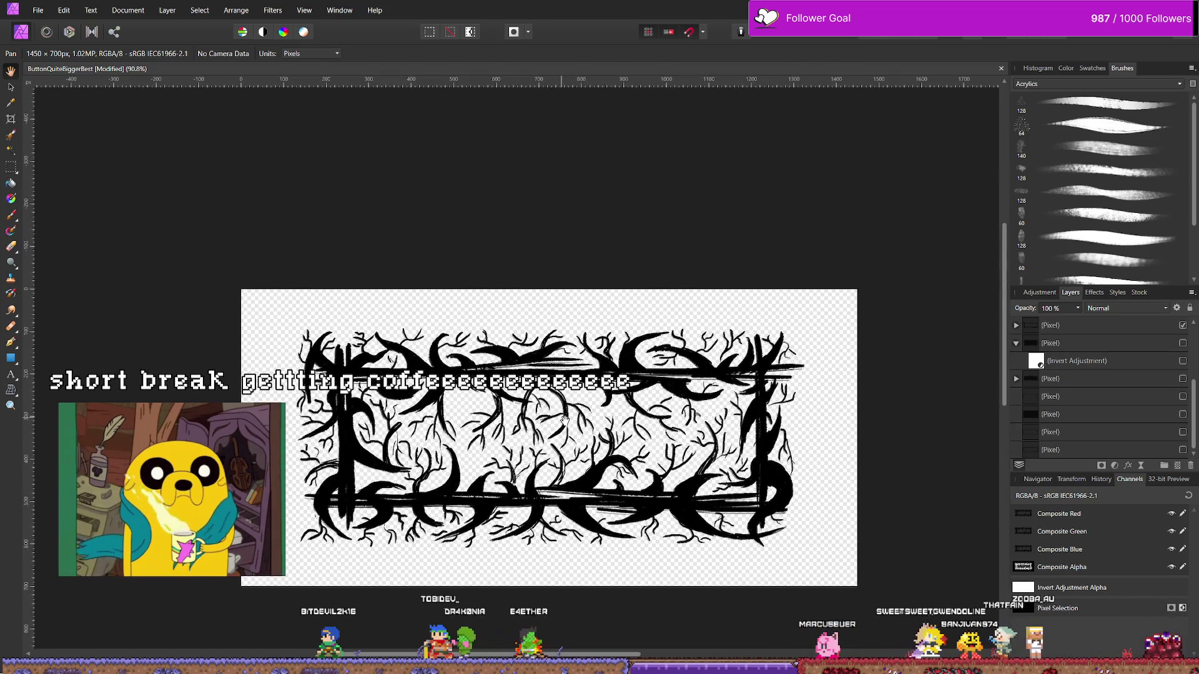
{"action": "scroll", "coordinate": [562, 421], "scroll_direction": "up", "scroll_amount": 3}
{"action": "scroll", "coordinate": [556, 416], "scroll_direction": "down", "scroll_amount": 13}
{"action": "scroll", "coordinate": [549, 417], "scroll_direction": "up", "scroll_amount": 1}
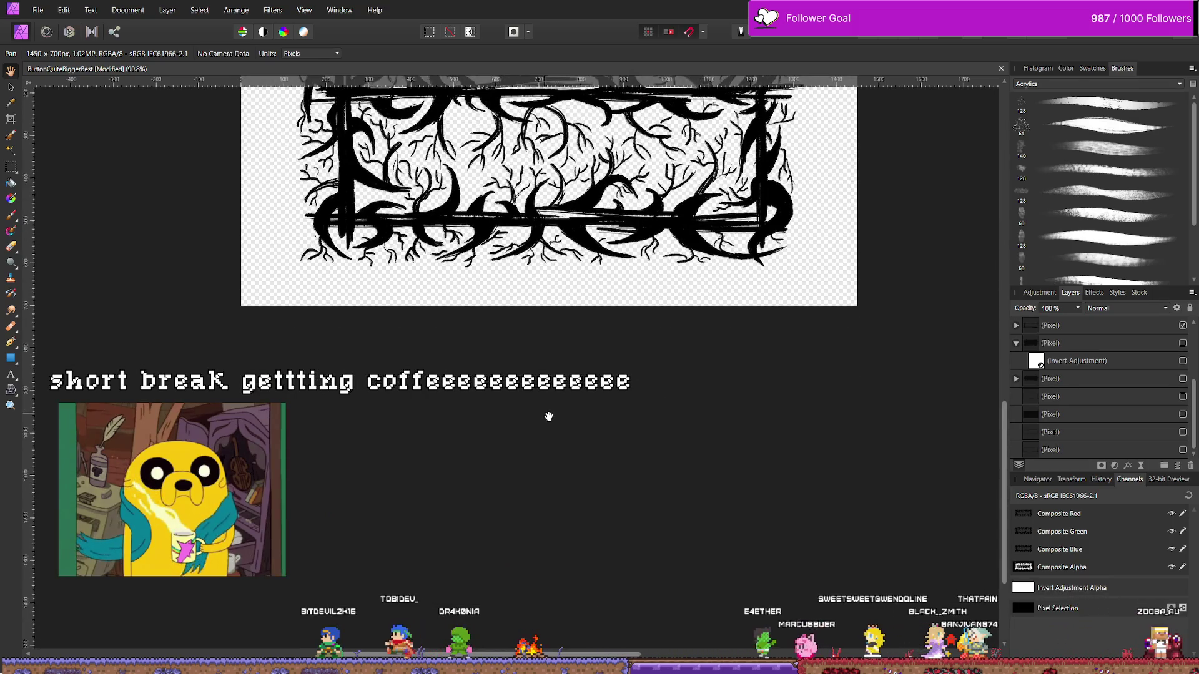
{"action": "scroll", "coordinate": [548, 416], "scroll_direction": "up", "scroll_amount": 8}
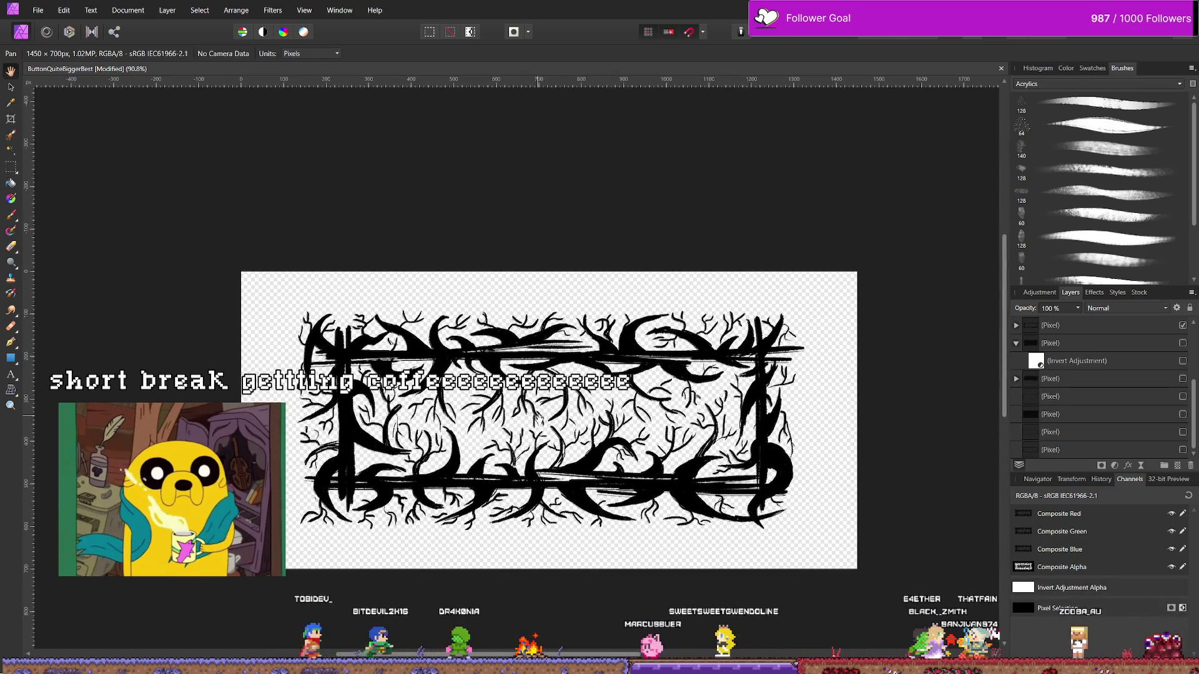
{"action": "scroll", "coordinate": [541, 418], "scroll_direction": "up", "scroll_amount": 1}
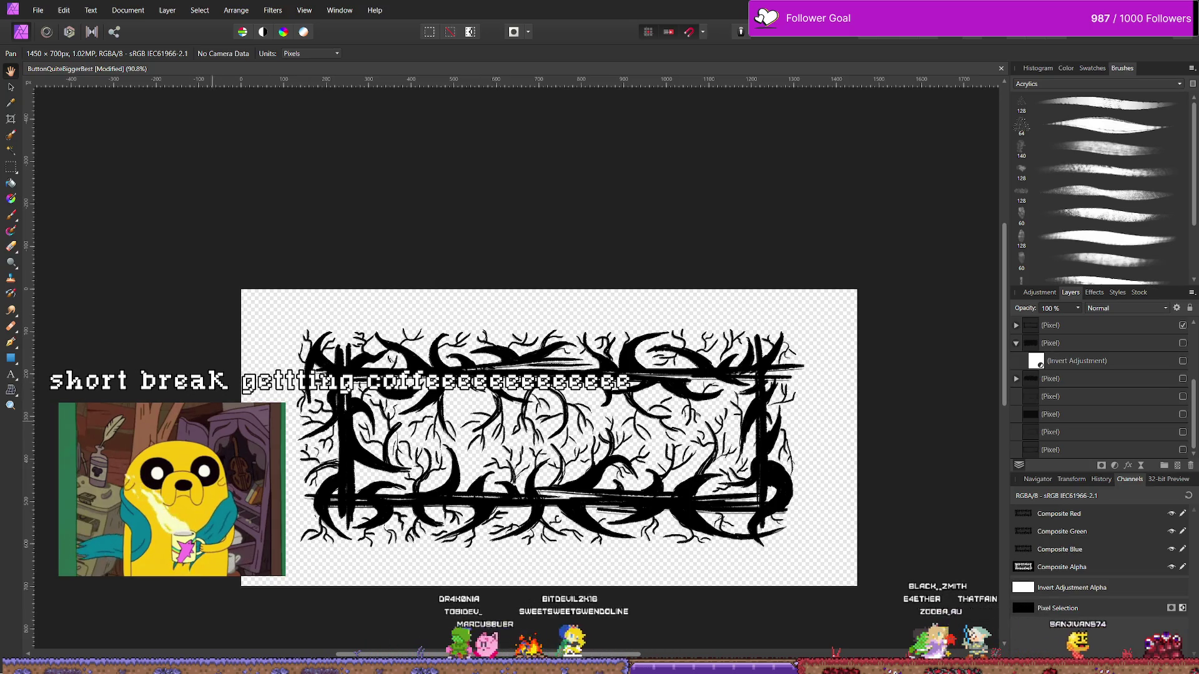
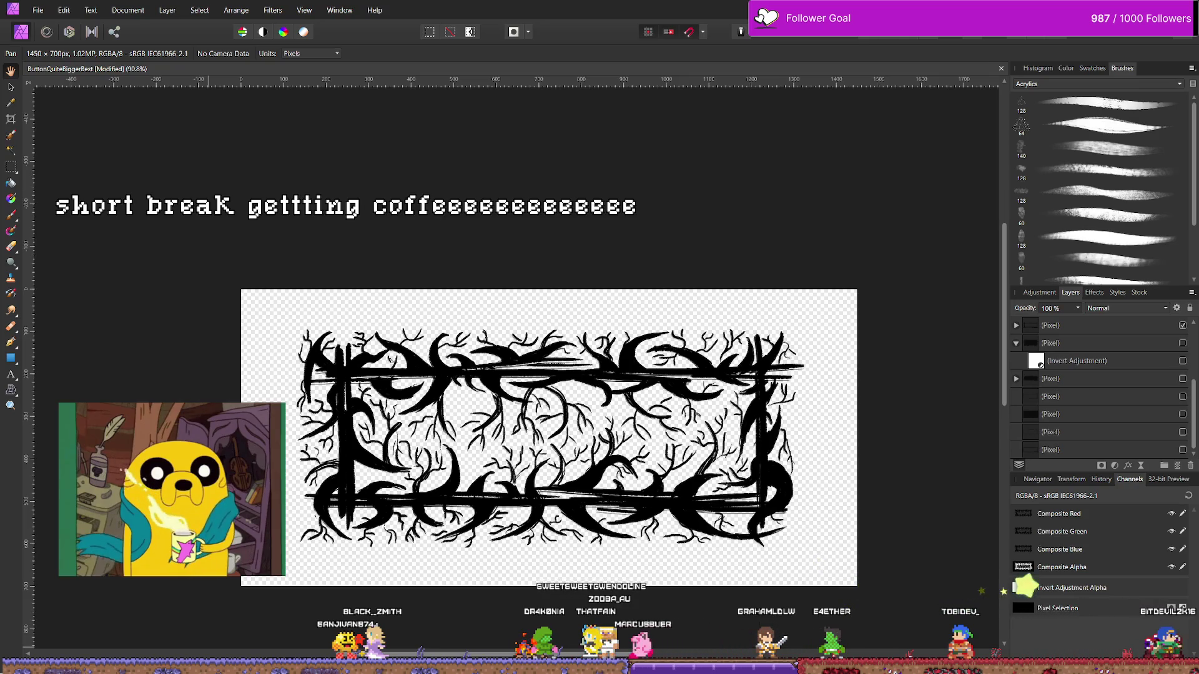
Play the reference video in the browser, then move it aside to return to the artwork.
{"action": "key", "text": "alt+Tab"}
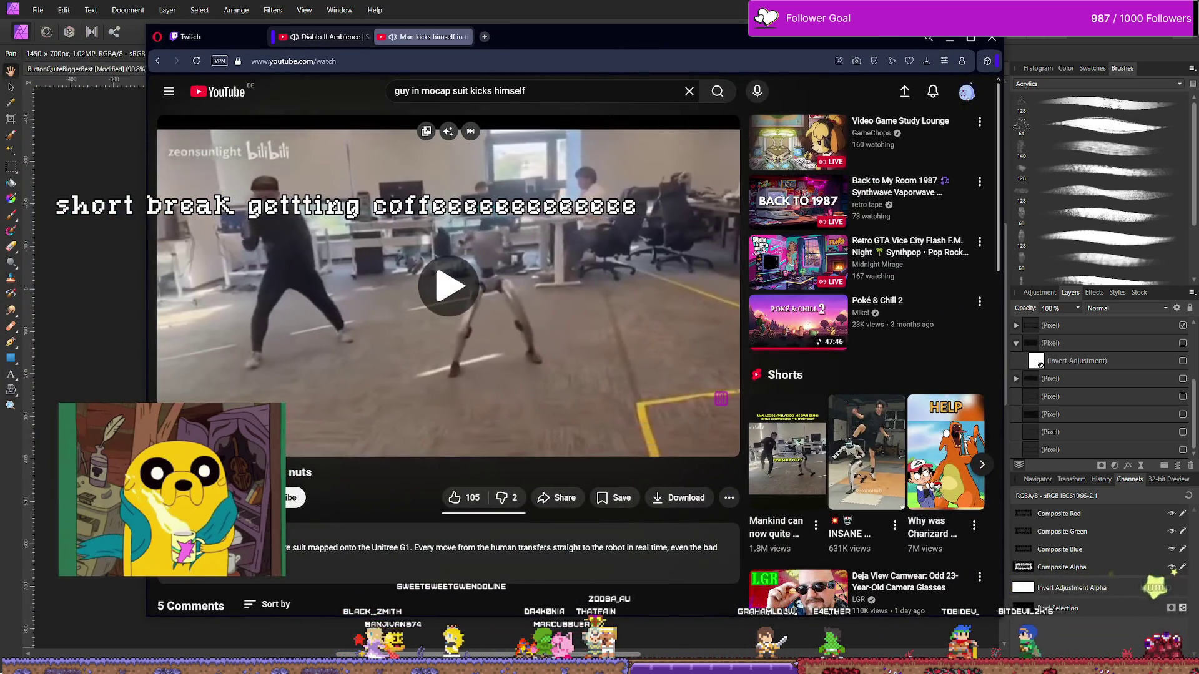
{"action": "left_click", "coordinate": [602, 354]}
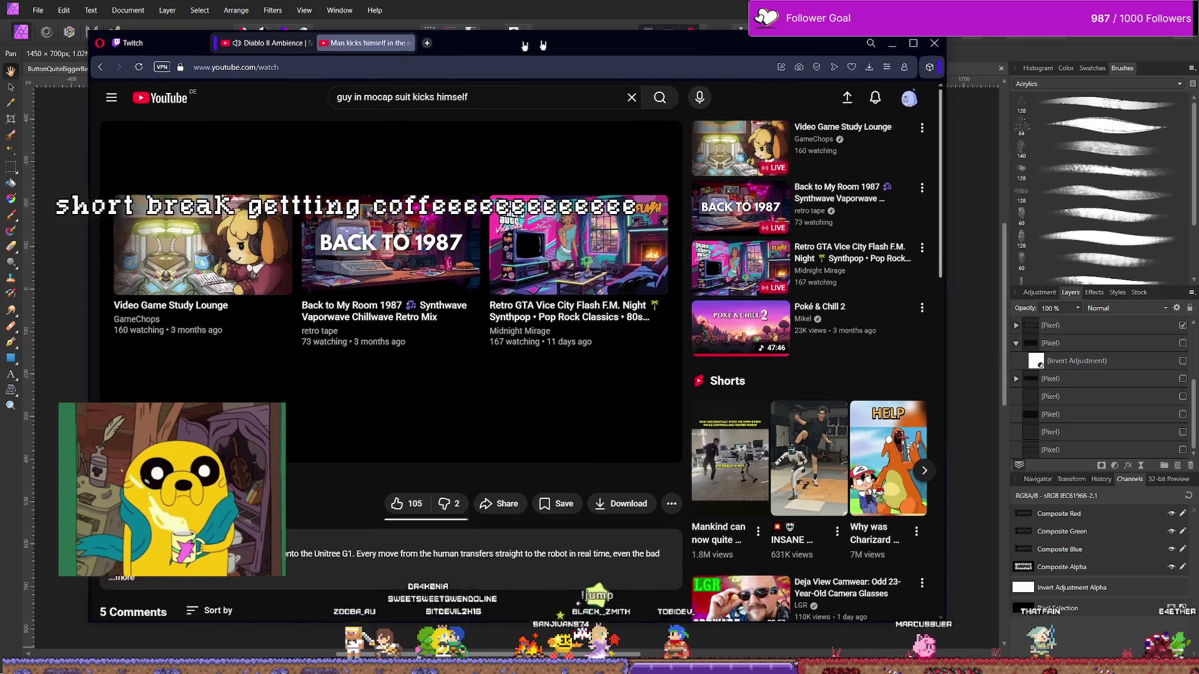
{"action": "left_click", "coordinate": [949, 38]}
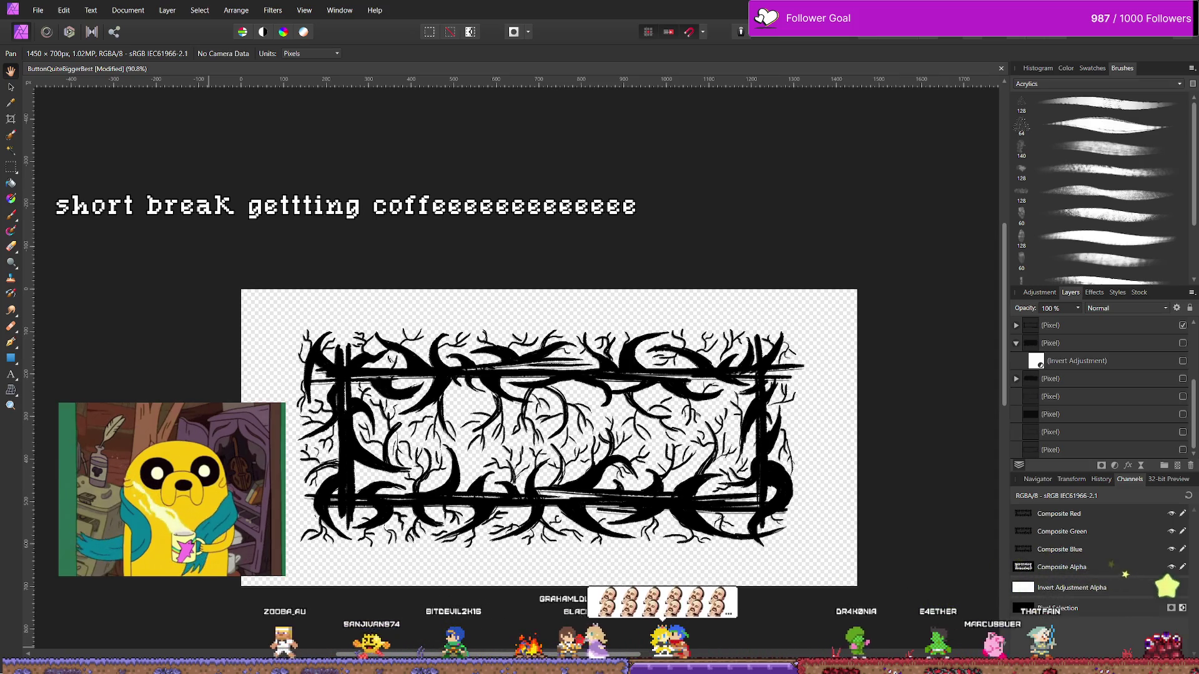
{"action": "key", "text": "alt+Tab"}
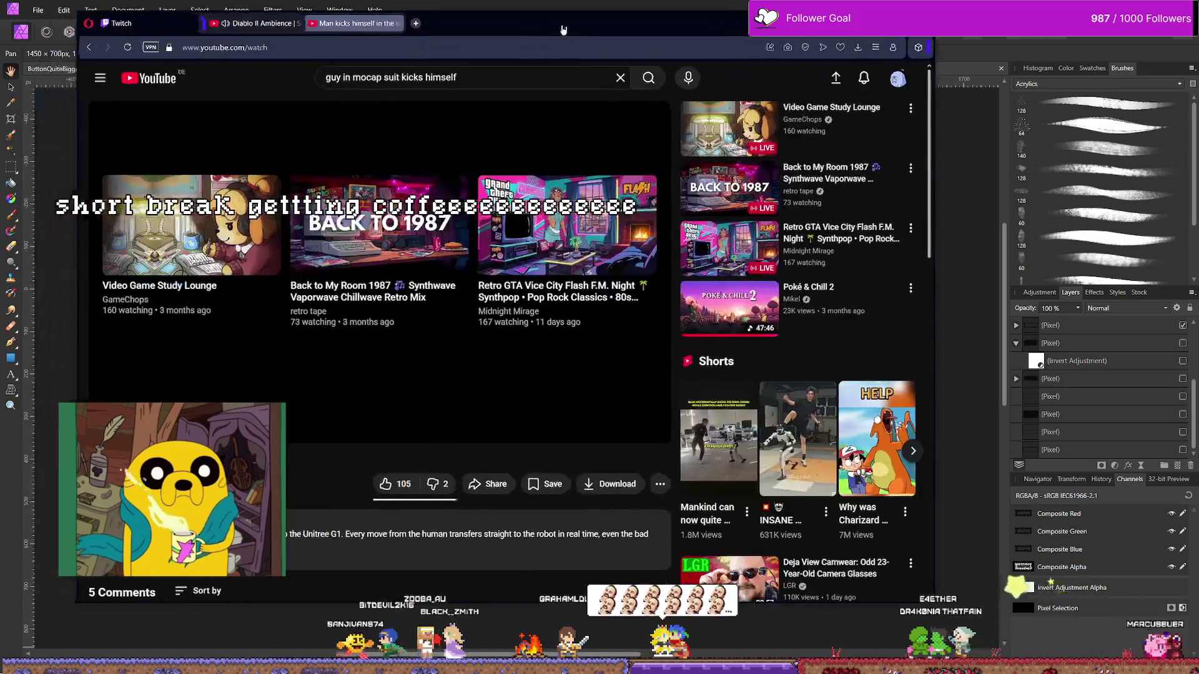
{"action": "key", "text": "space"}
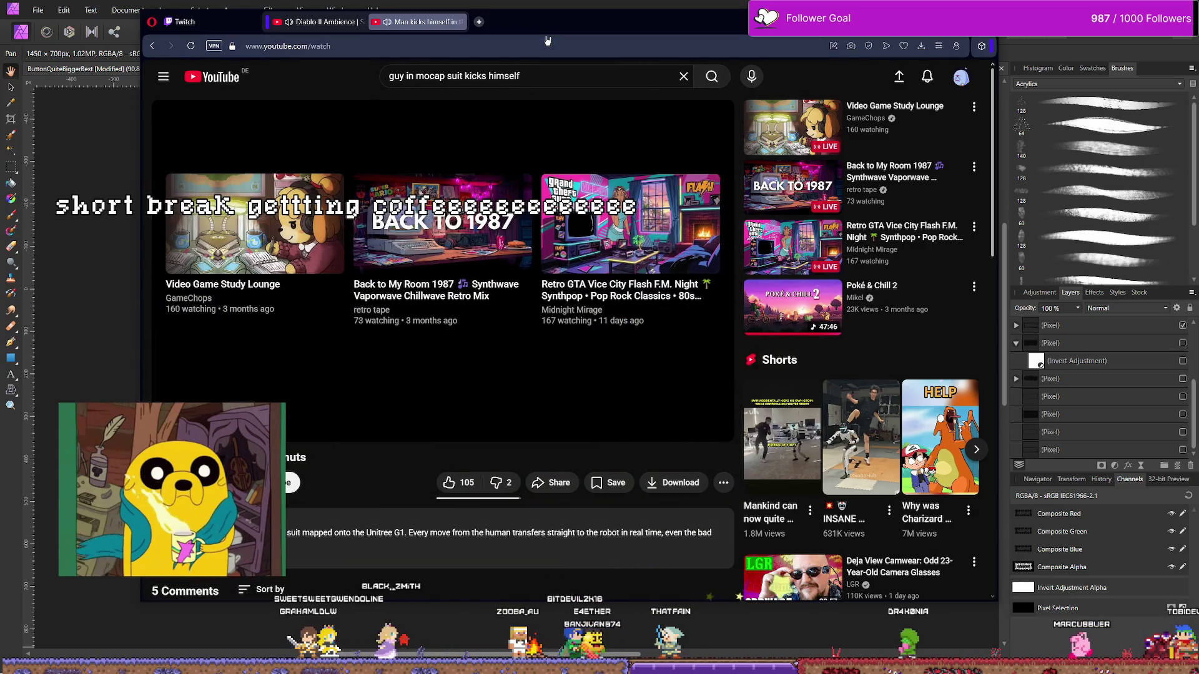
{"action": "left_click_drag", "start_coordinate": [905, 22], "coordinate": [0, 131]}
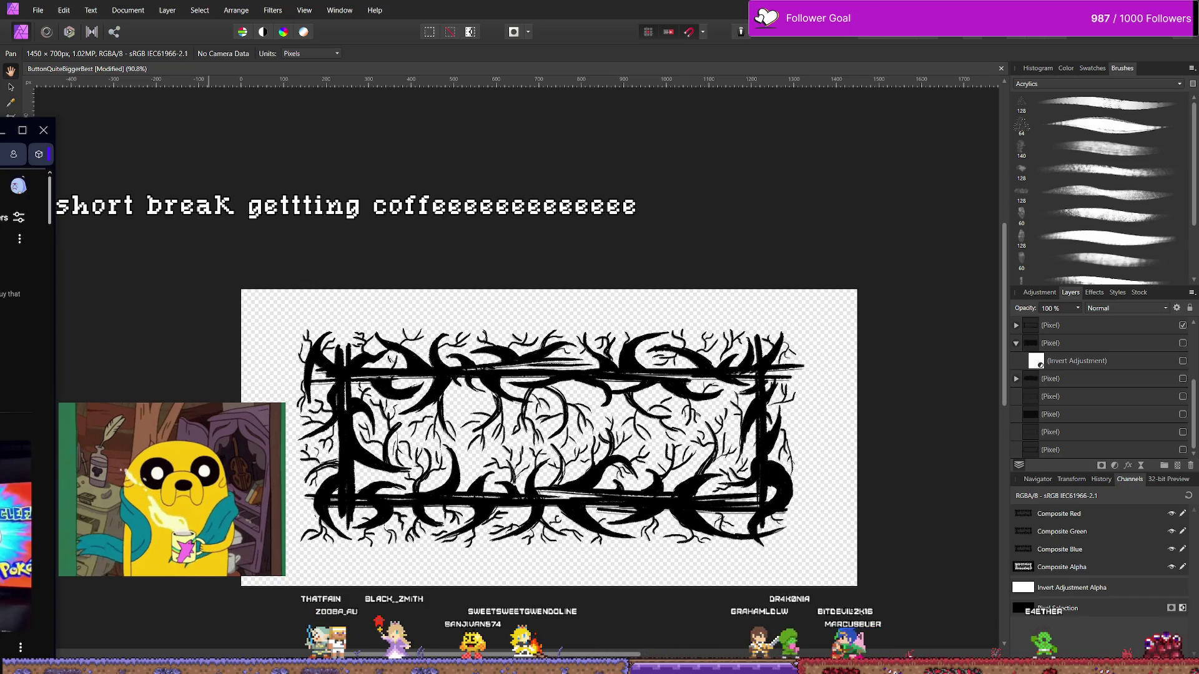
{"action": "key", "text": "alt+Tab"}
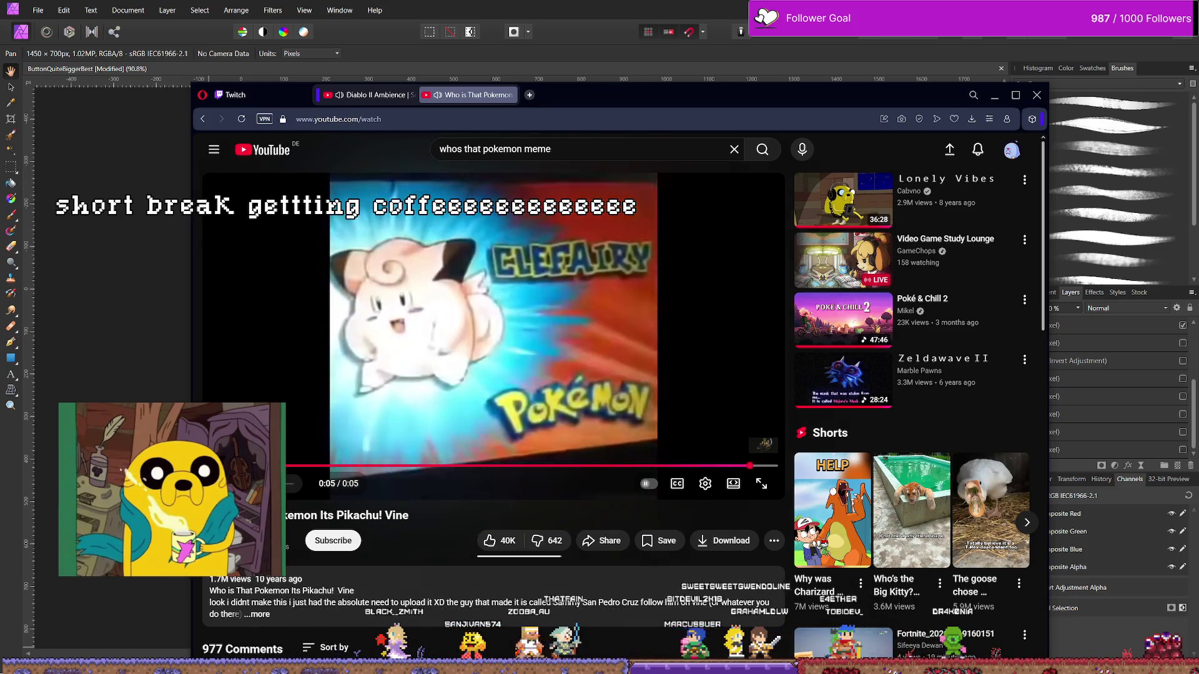
{"action": "key", "text": "alt+Tab"}
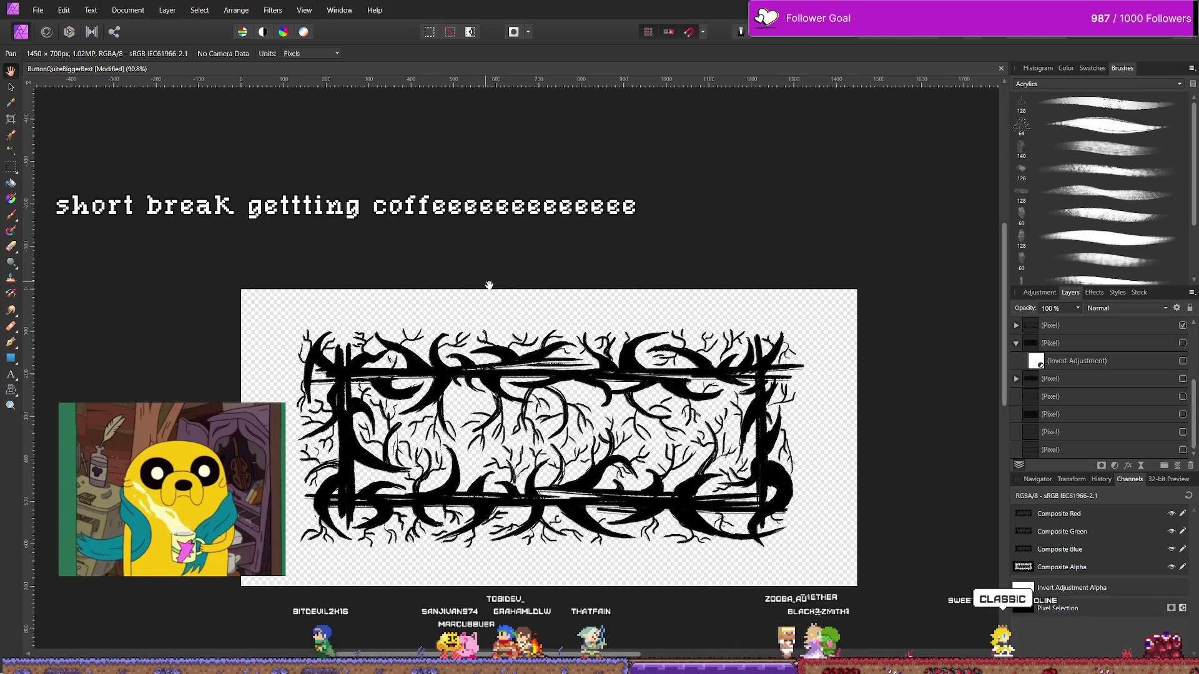
Select the top branch Pixel layer, check its content by toggling visibility, and ready the Erase Brush.
{"action": "left_click_drag", "start_coordinate": [489, 285], "coordinate": [524, 244]}
{"action": "key", "text": "e"}
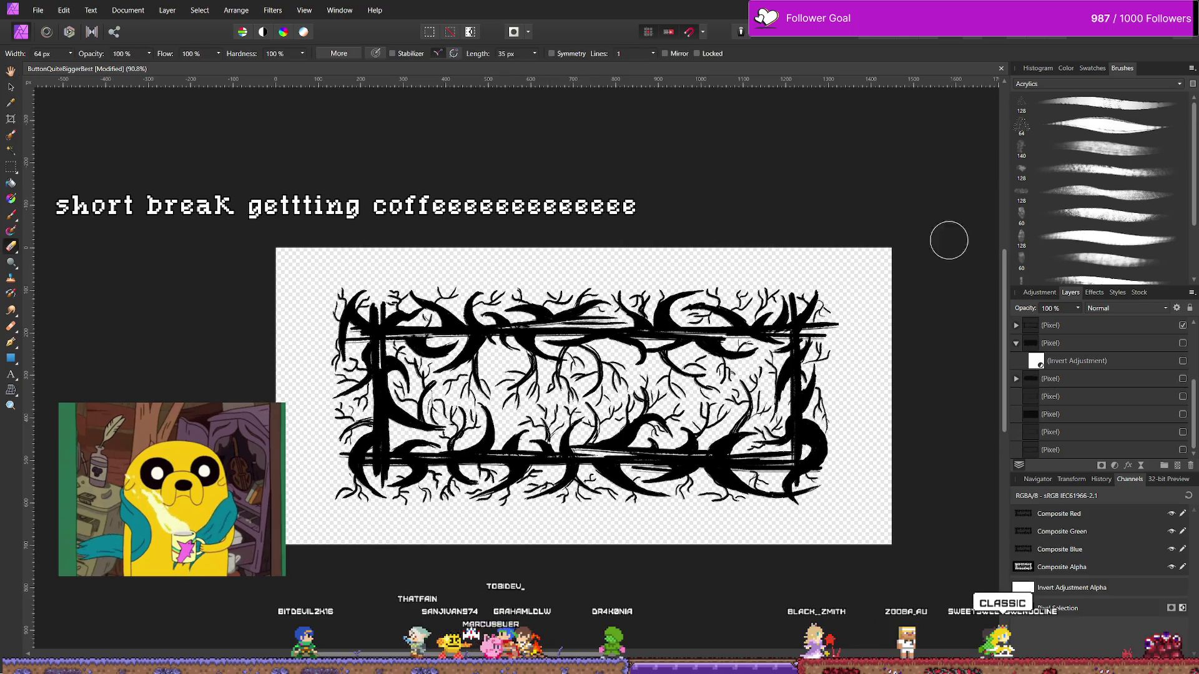
{"action": "left_click", "coordinate": [1161, 325]}
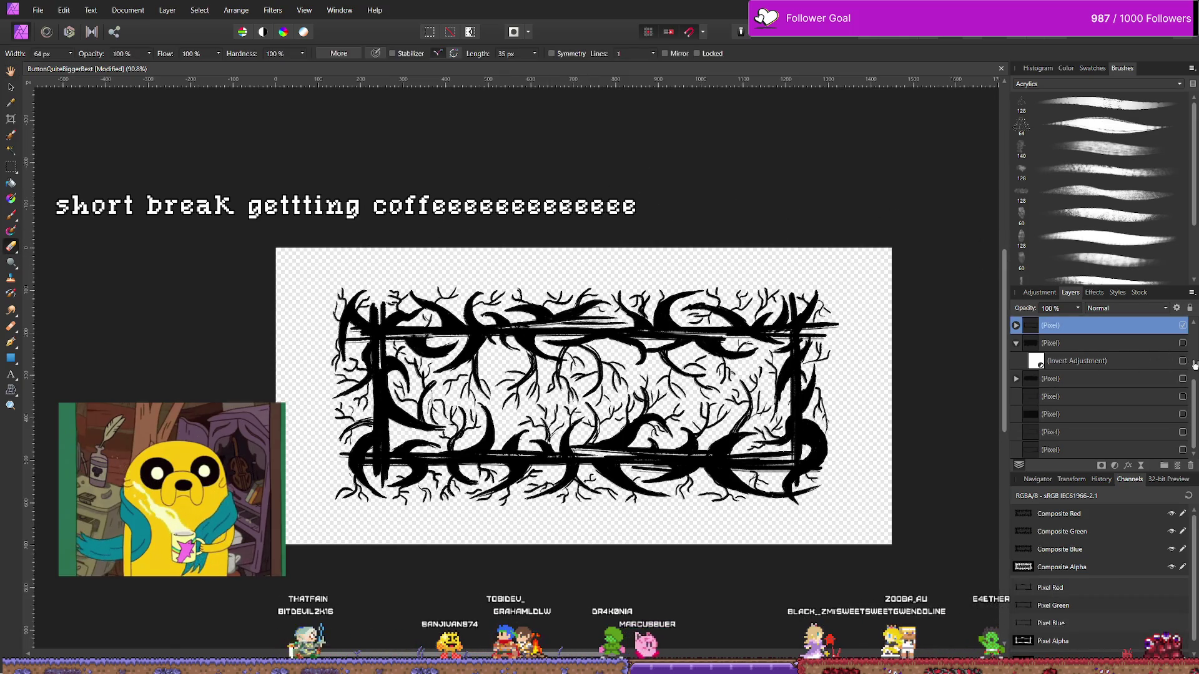
{"action": "scroll", "coordinate": [1193, 363], "scroll_direction": "up", "scroll_amount": 3}
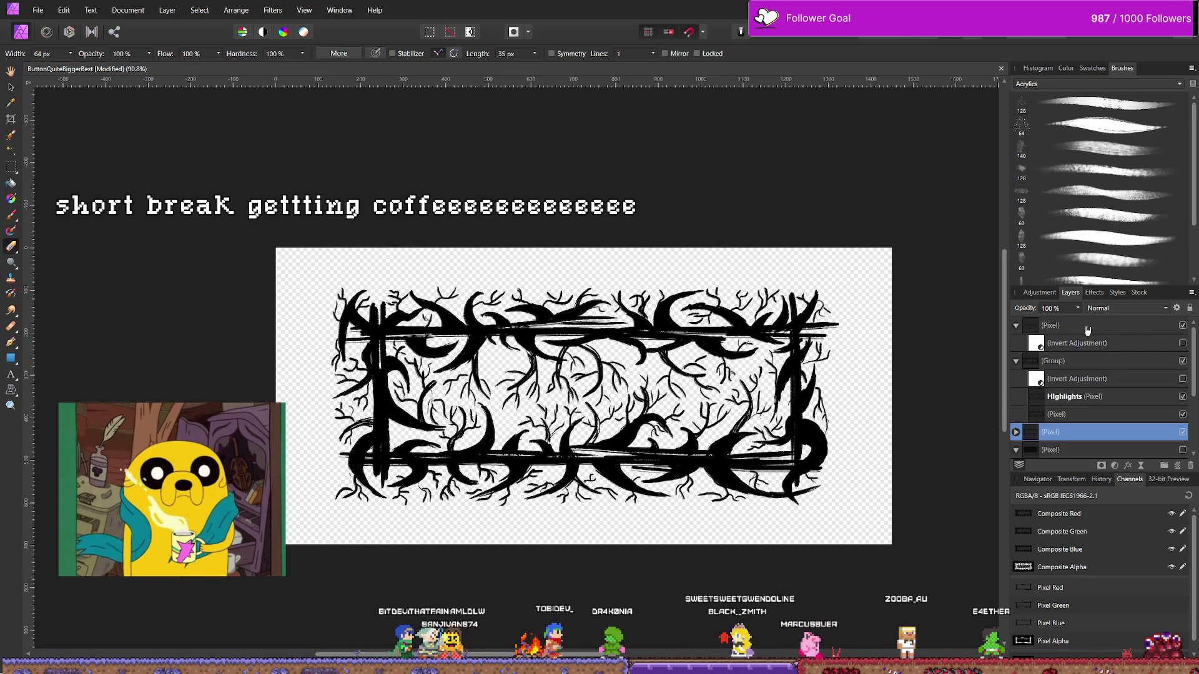
{"action": "left_click", "coordinate": [1174, 325]}
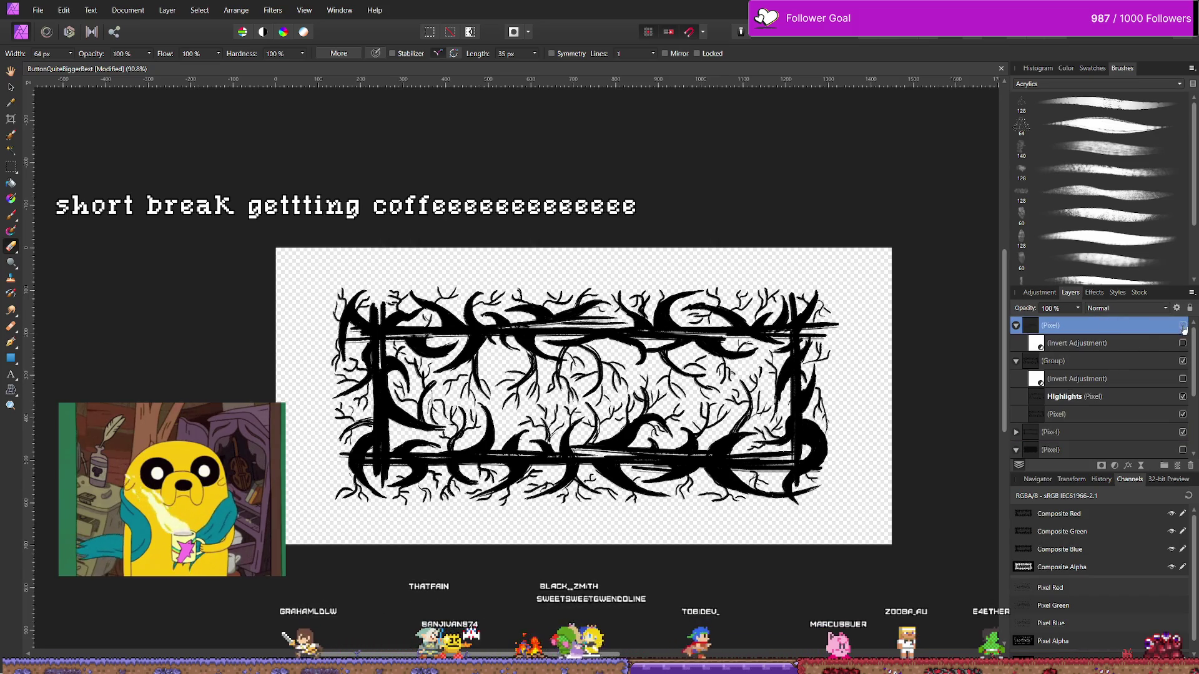
{"action": "left_click", "coordinate": [1182, 325]}
{"action": "left_click", "coordinate": [1182, 325]}
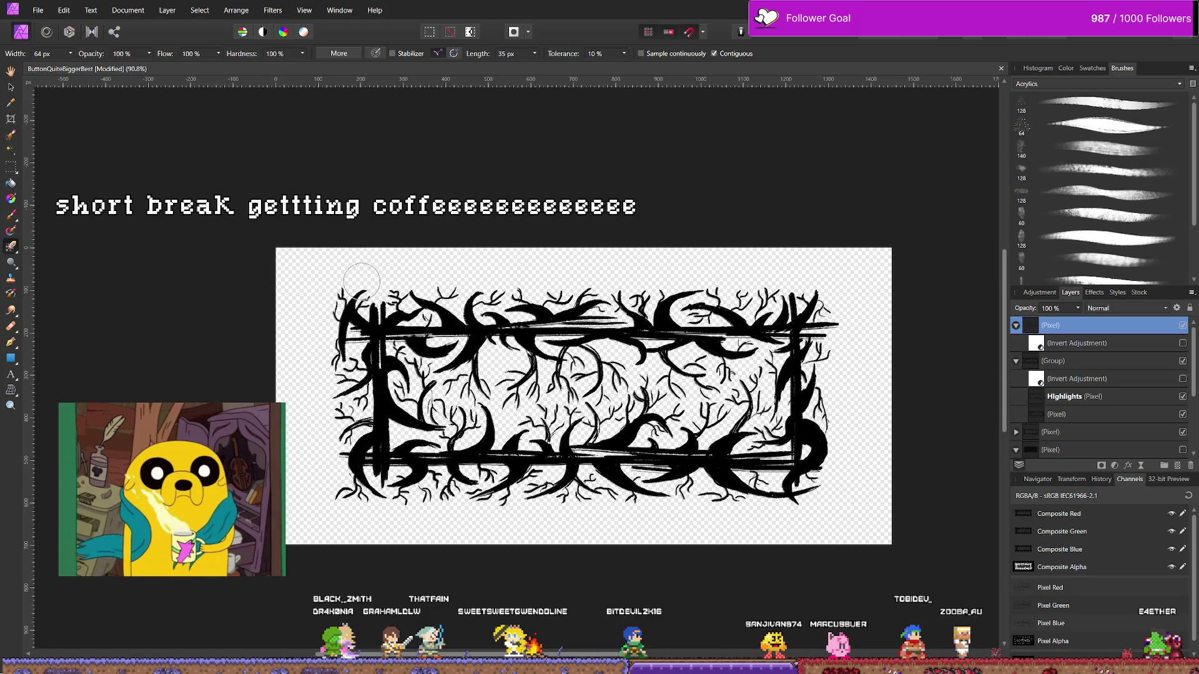
{"action": "key", "text": "e"}
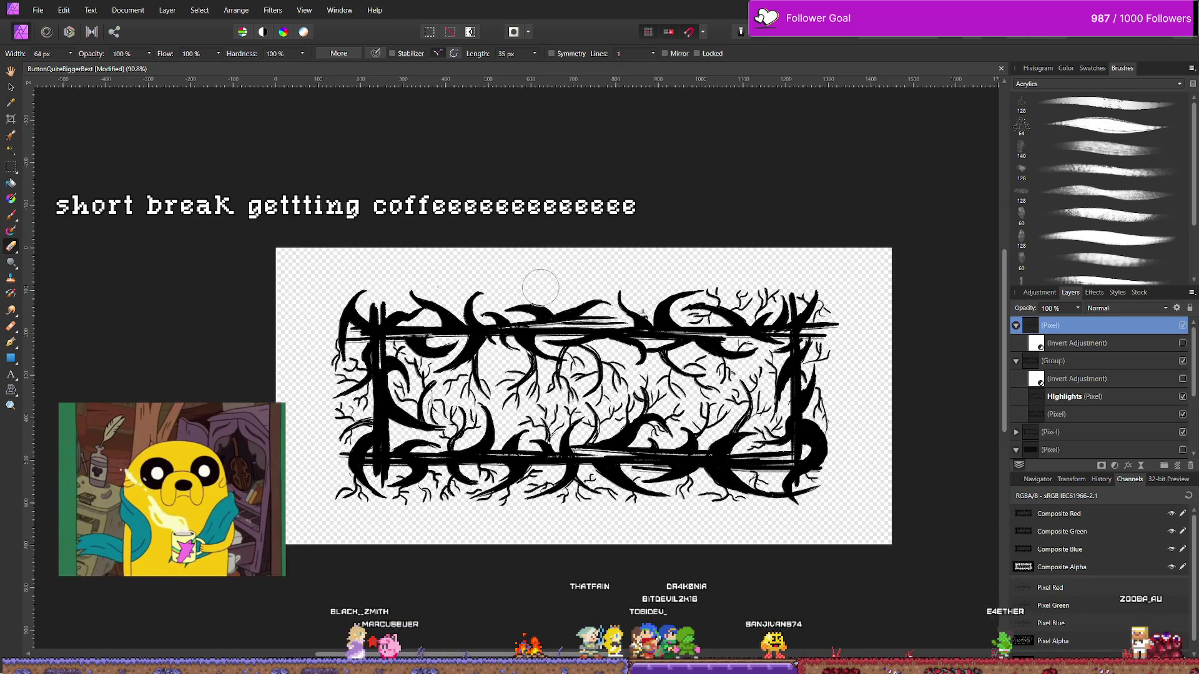
Erase stray twigs at the left edge and along the bottom, then bring up the Close Document prompt.
{"action": "left_click_drag", "start_coordinate": [349, 437], "coordinate": [341, 414]}
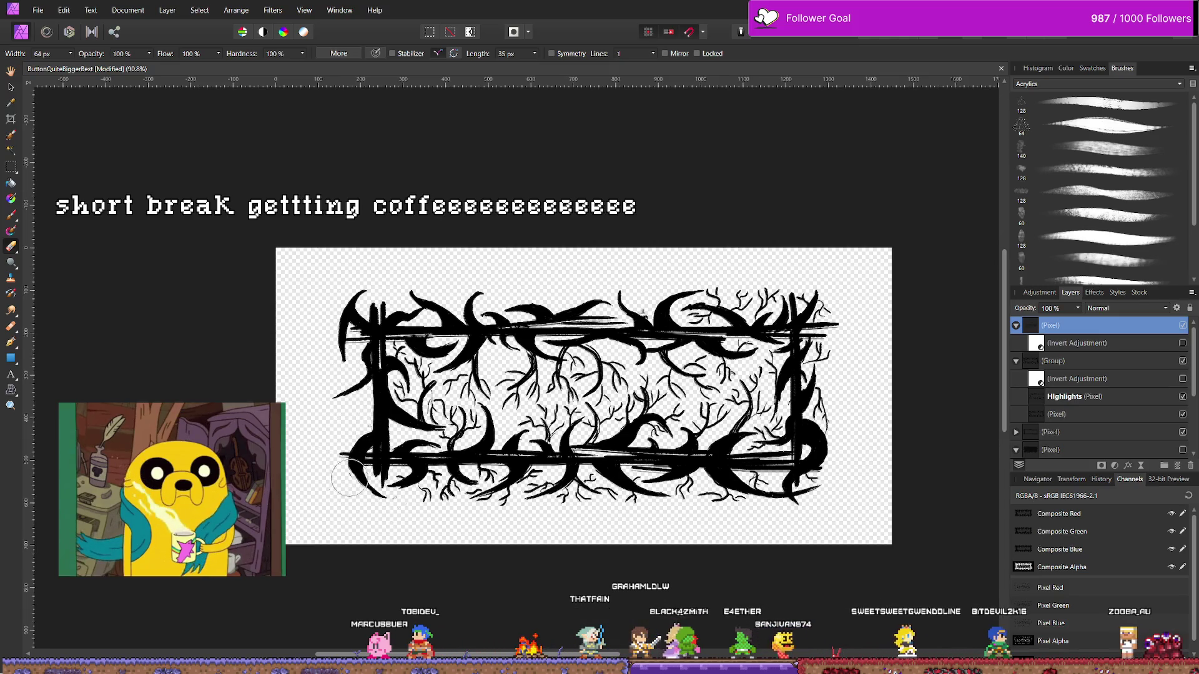
{"action": "mouse_move", "coordinate": [322, 472]}
{"action": "left_mouse_down"}
{"action": "mouse_move", "coordinate": [390, 495]}
{"action": "mouse_move", "coordinate": [440, 486]}
{"action": "left_mouse_up"}
{"action": "mouse_move", "coordinate": [516, 492]}
{"action": "left_mouse_down"}
{"action": "mouse_move", "coordinate": [626, 500]}
{"action": "mouse_move", "coordinate": [653, 477]}
{"action": "mouse_move", "coordinate": [722, 508]}
{"action": "mouse_move", "coordinate": [701, 498]}
{"action": "mouse_move", "coordinate": [751, 479]}
{"action": "mouse_move", "coordinate": [799, 498]}
{"action": "left_mouse_up"}
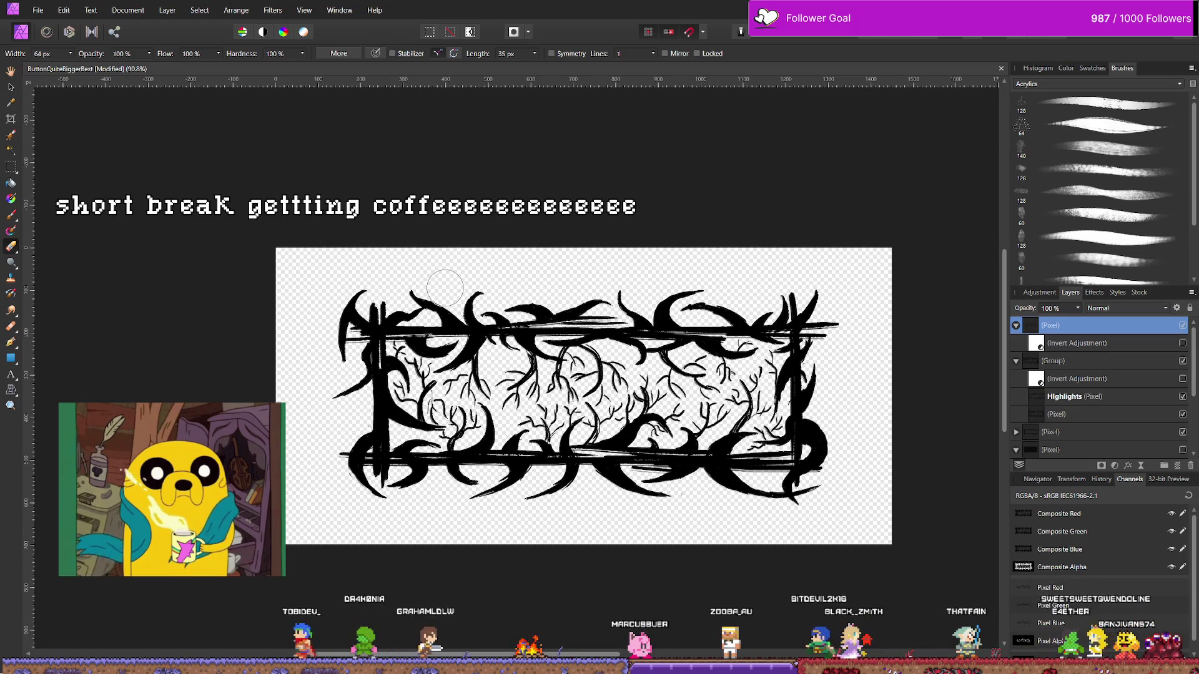
{"action": "key", "text": "b"}
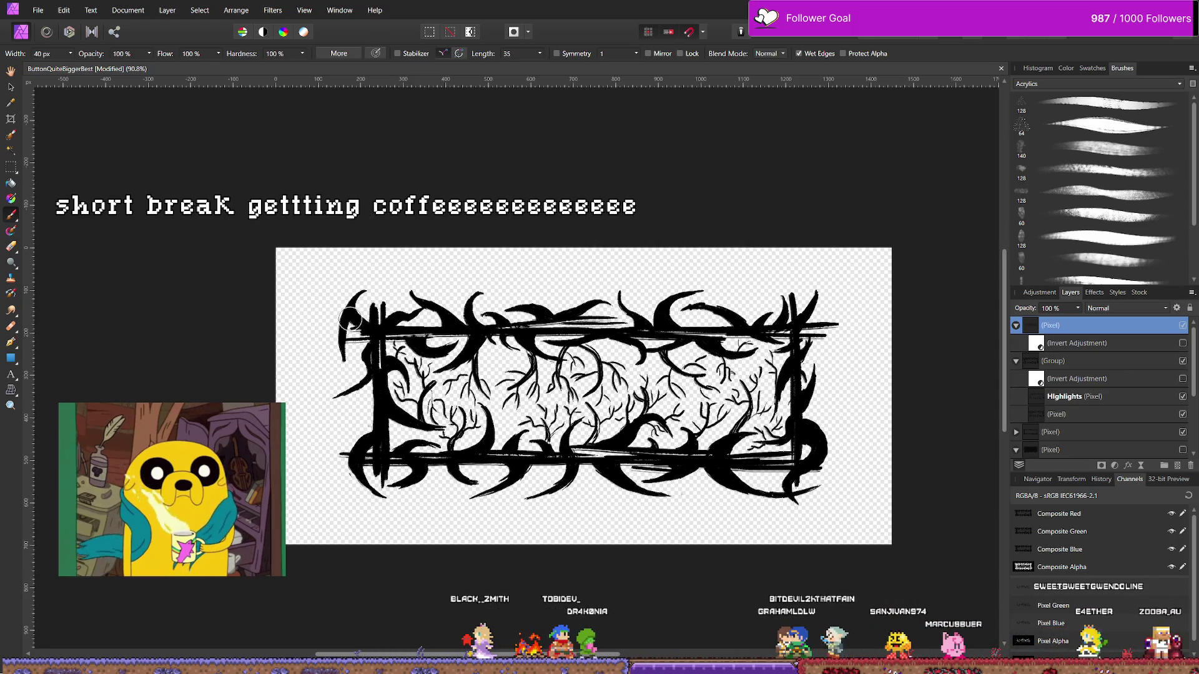
{"action": "key", "text": "ctrl+w"}
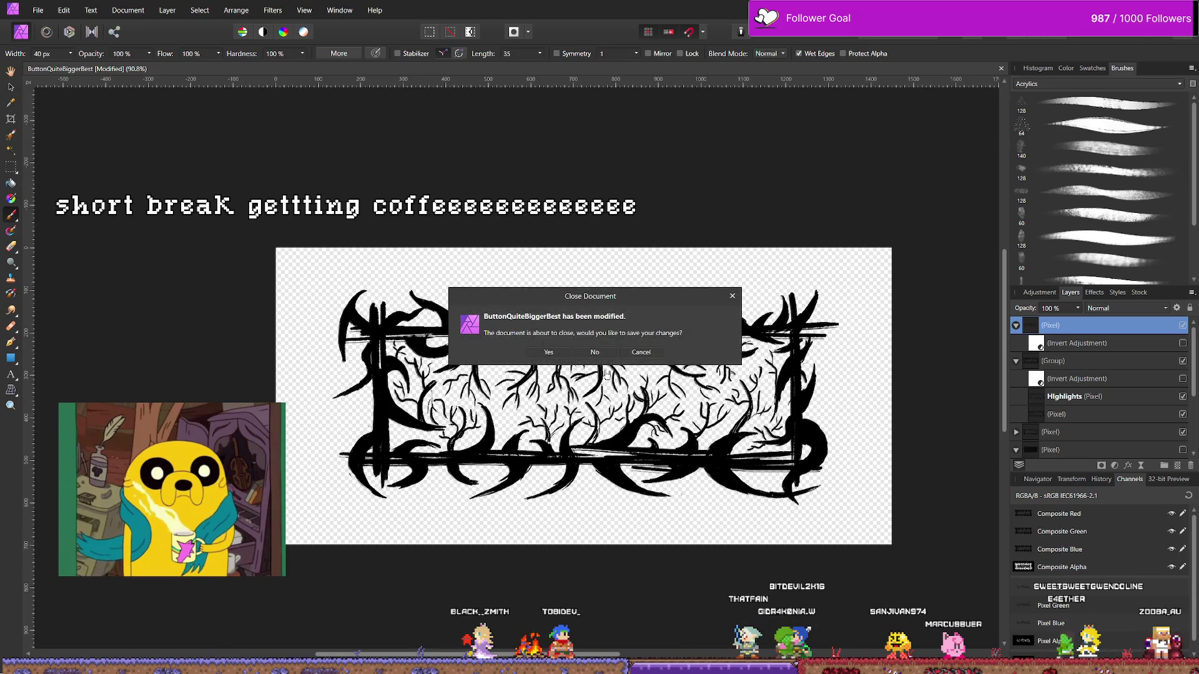
Close without saving, then disable the Invert Adjustments in the Group and the top Pixel layer.
{"action": "left_click", "coordinate": [595, 353]}
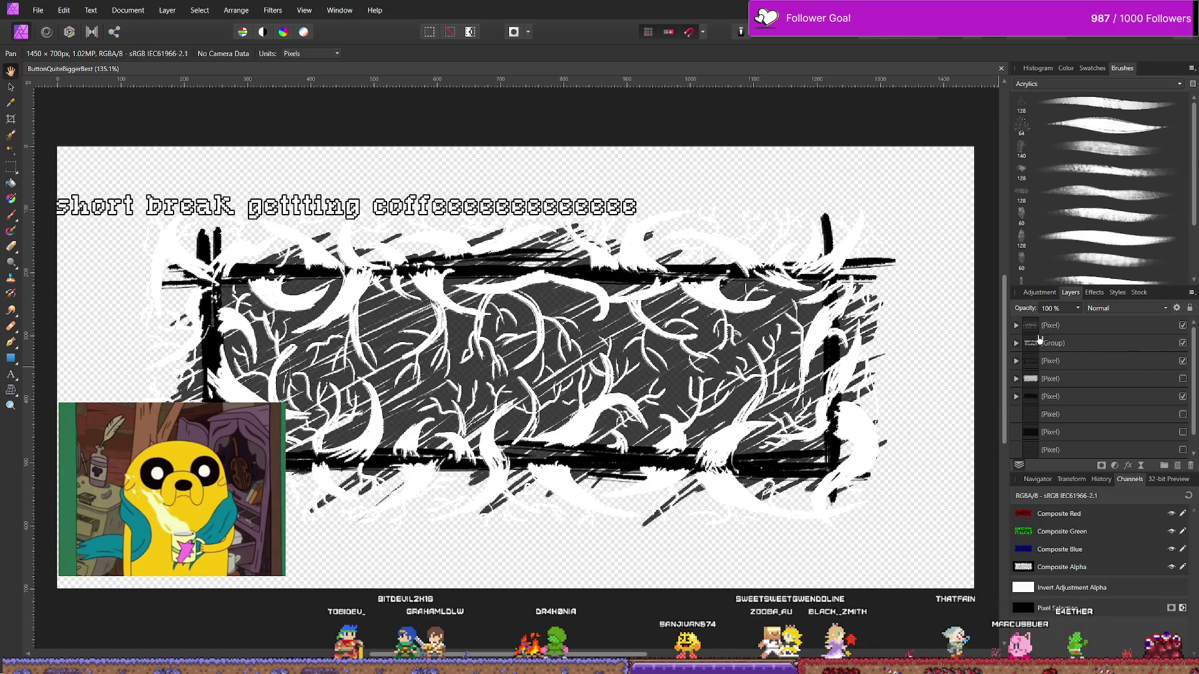
{"action": "left_click", "coordinate": [1016, 343]}
{"action": "left_click", "coordinate": [1183, 360]}
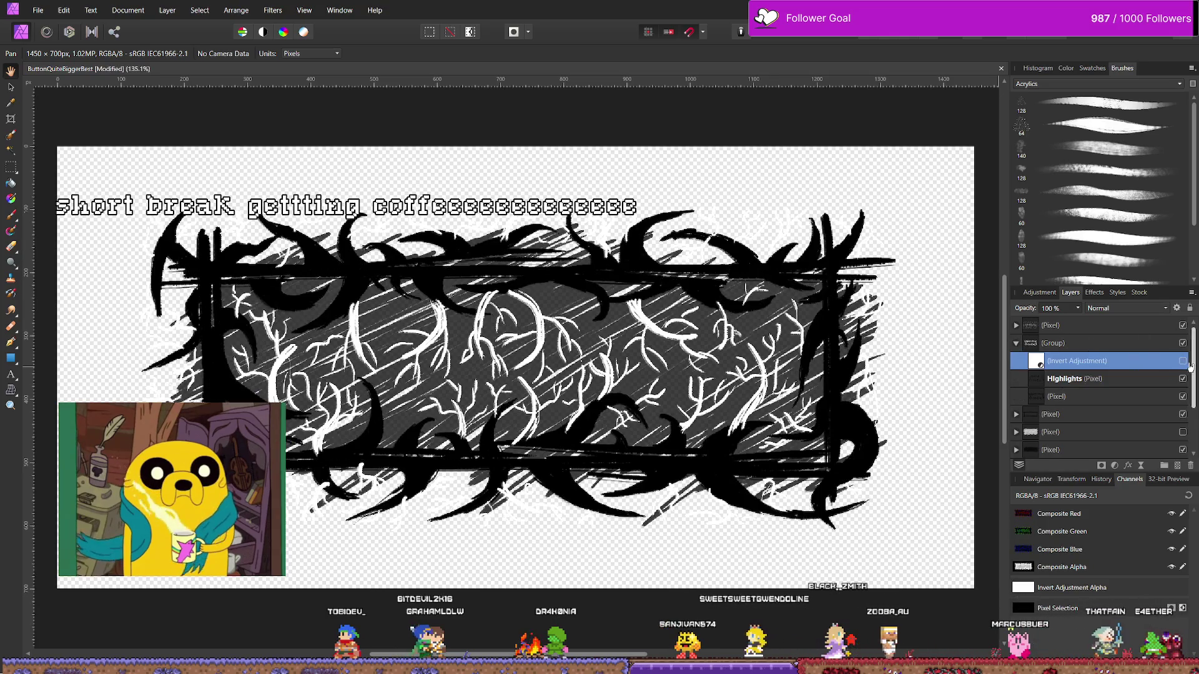
{"action": "left_click", "coordinate": [1016, 325]}
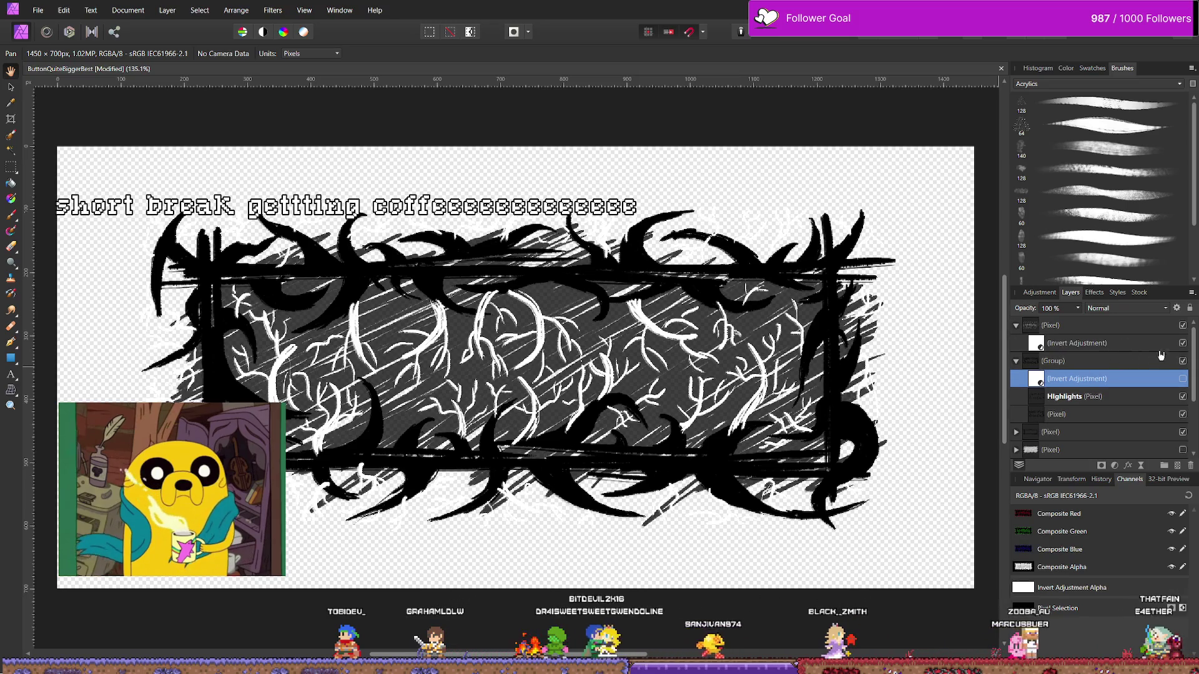
{"action": "left_click", "coordinate": [1182, 343]}
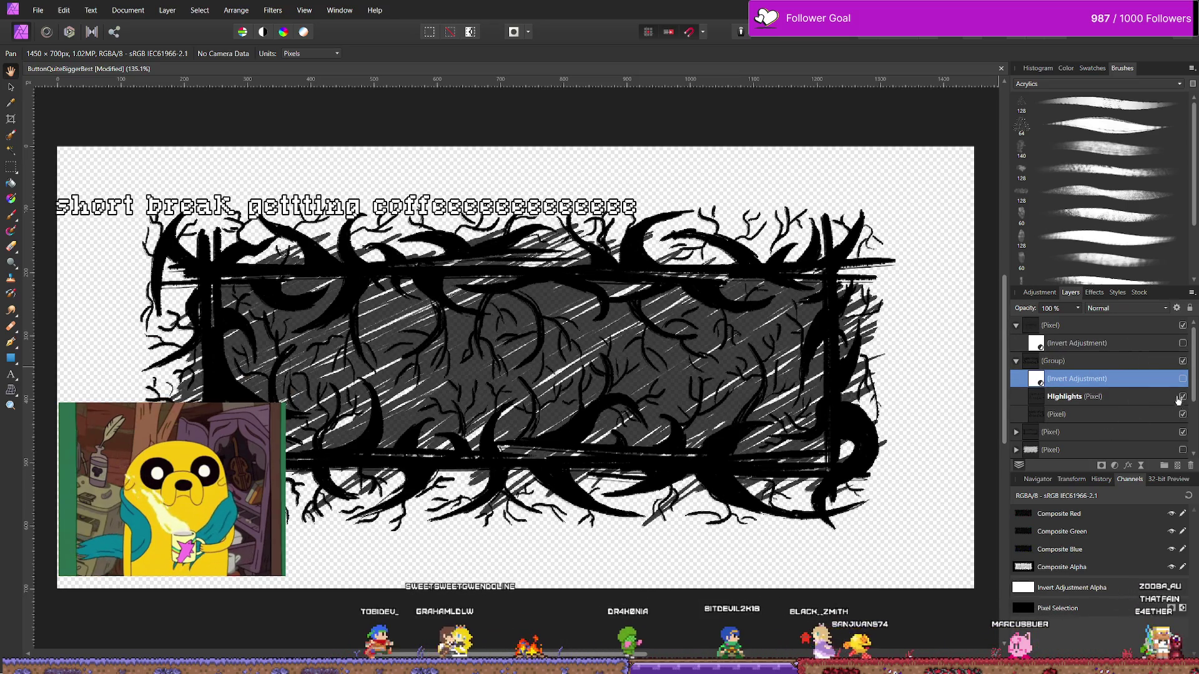
Hide the grey hatched fill layer and pick the 32 px Basic round brush for erasing.
{"action": "scroll", "coordinate": [1190, 377], "scroll_direction": "down", "scroll_amount": 3}
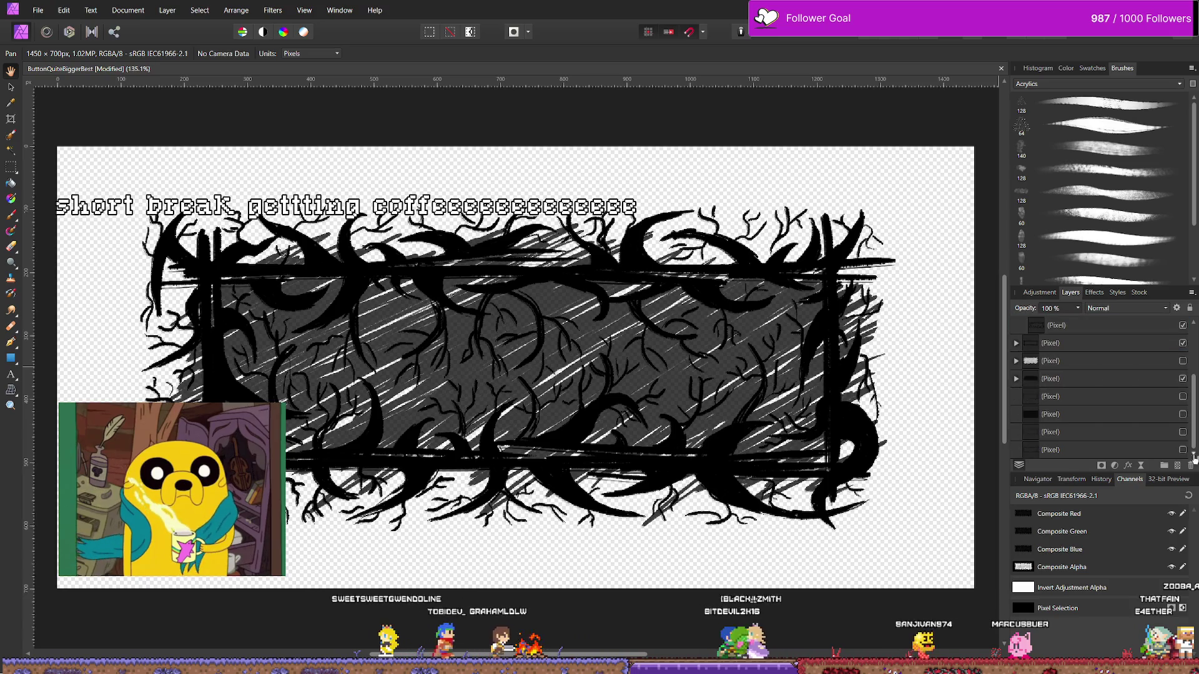
{"action": "left_click", "coordinate": [1183, 379]}
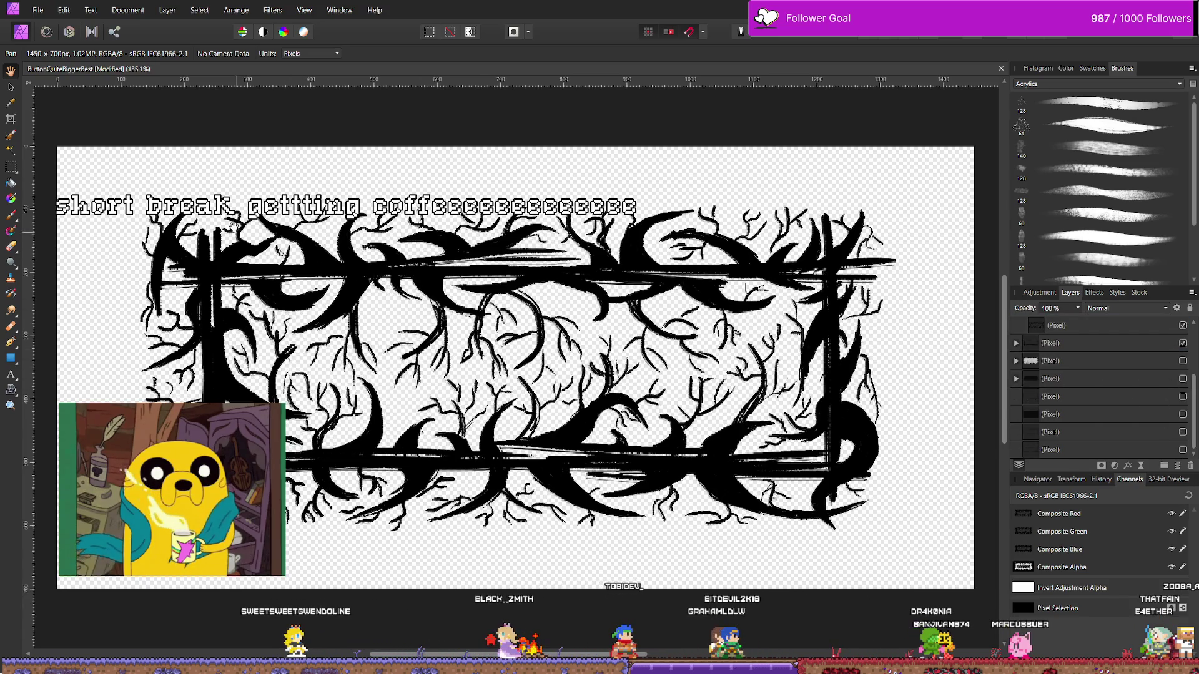
{"action": "key", "text": "b"}
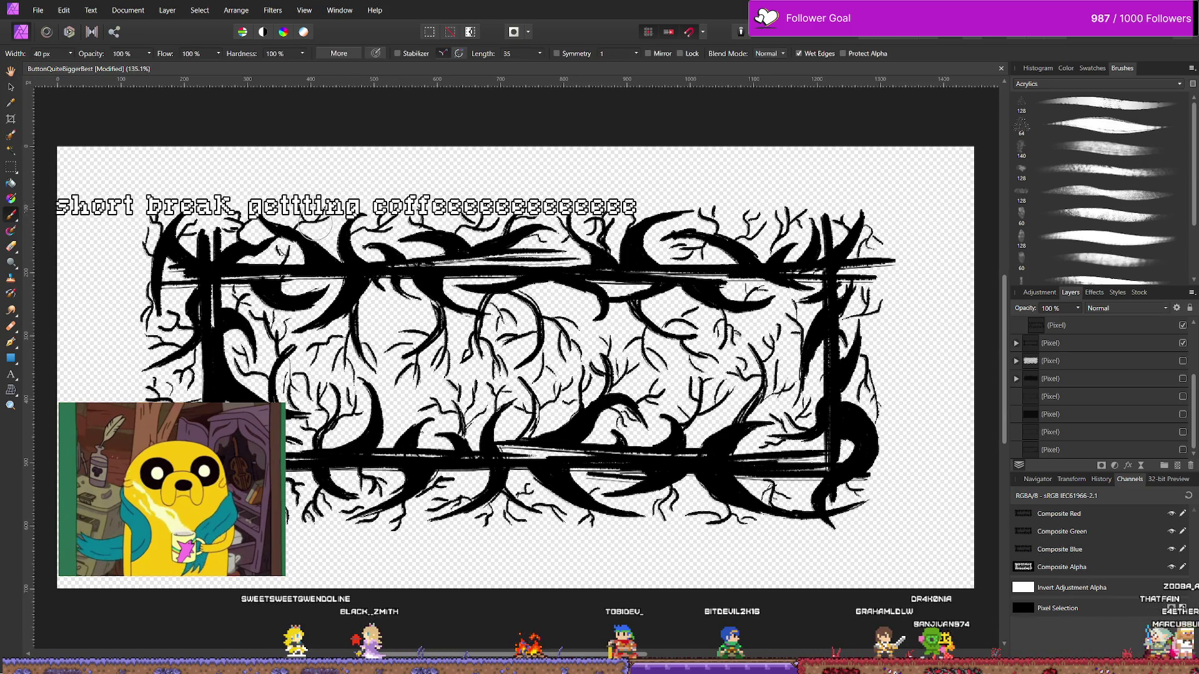
{"action": "key", "text": "e"}
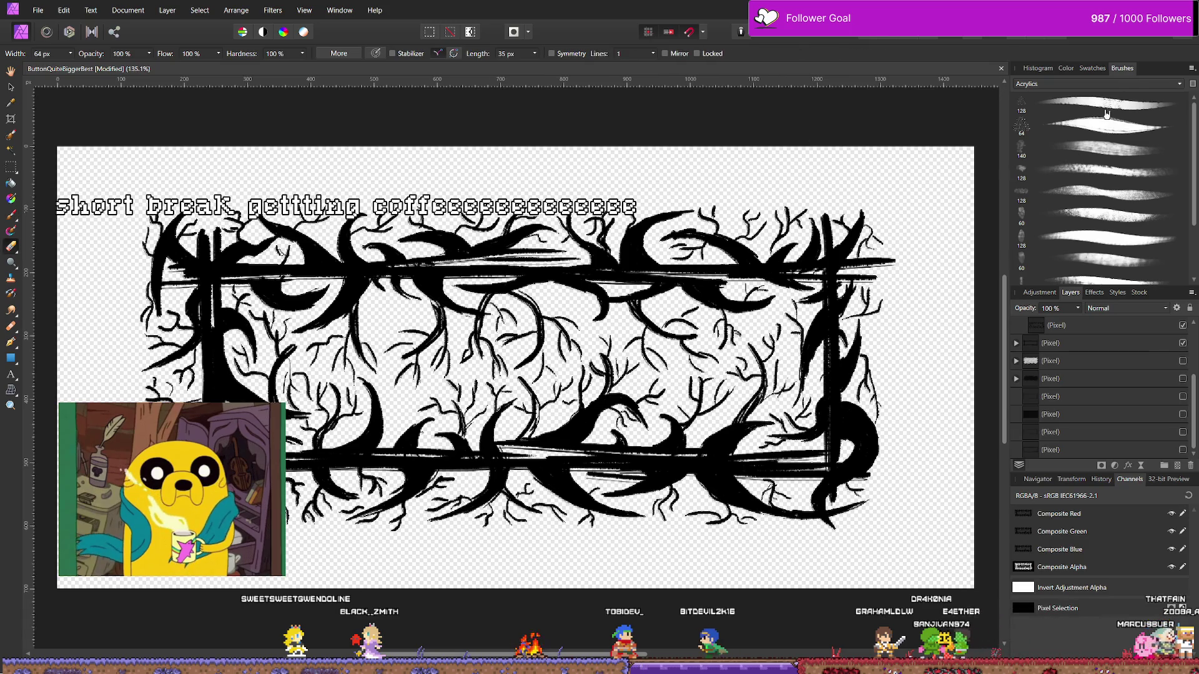
{"action": "left_click", "coordinate": [1097, 83]}
{"action": "left_click", "coordinate": [1061, 99]}
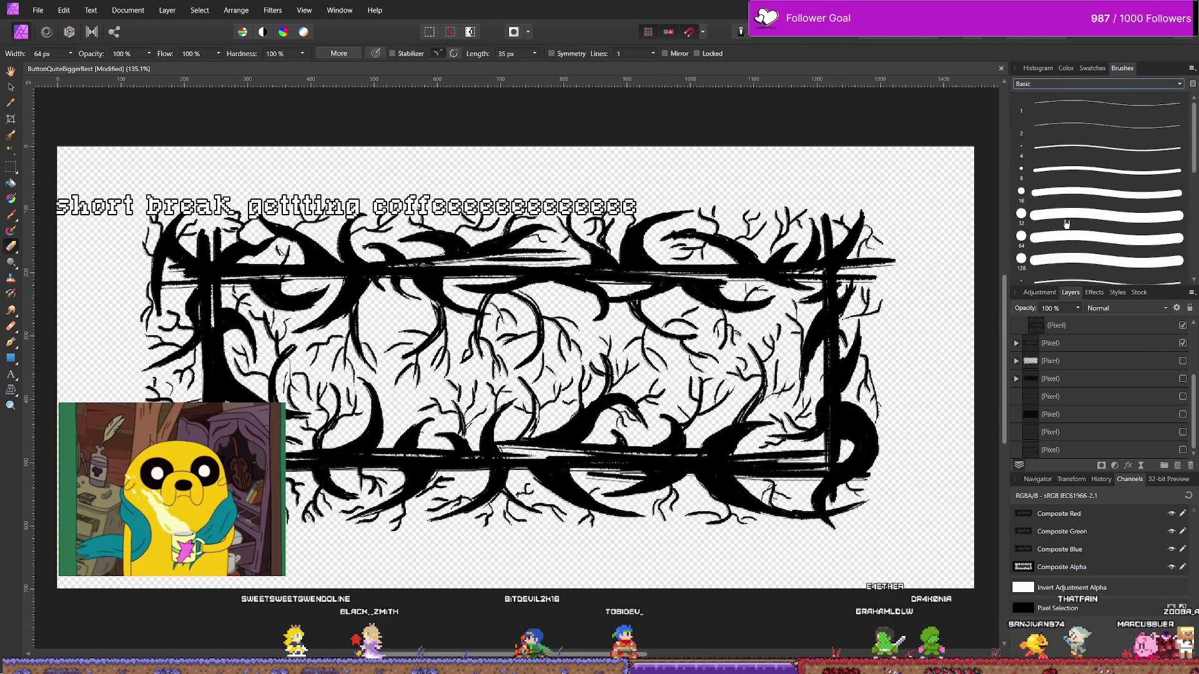
{"action": "left_click", "coordinate": [1065, 222]}
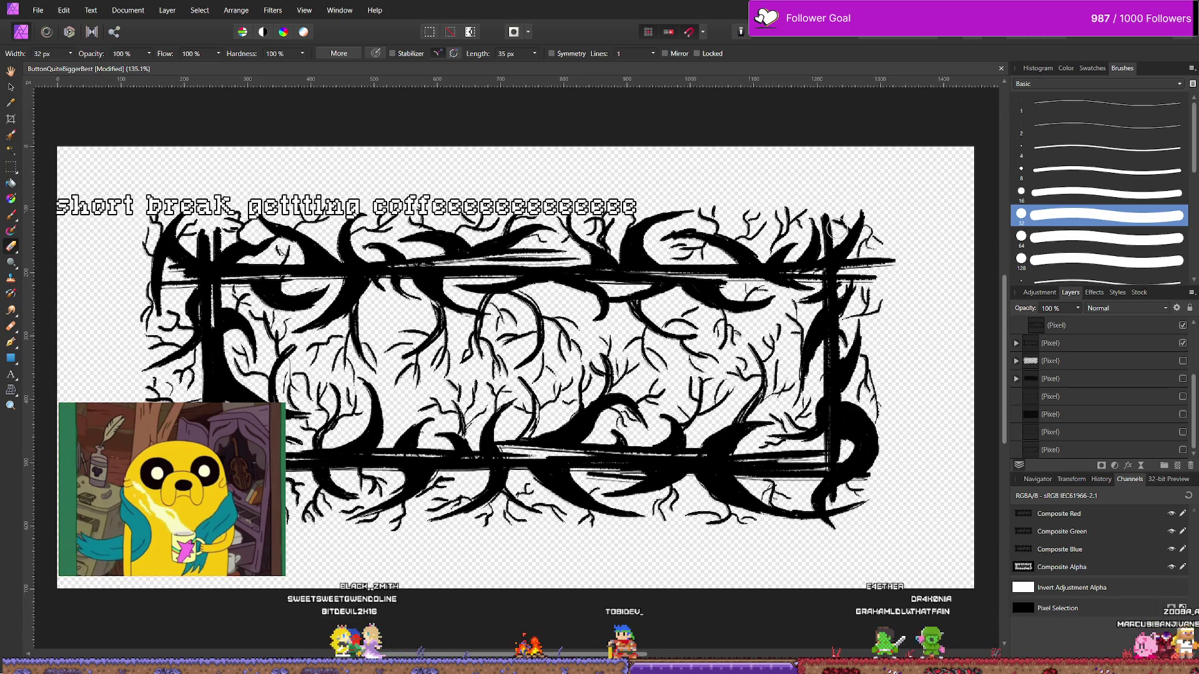
Look through the Histogram, Colour, Swatches and Brushes panels, then preview the artwork inverted.
{"action": "left_click", "coordinate": [1038, 68]}
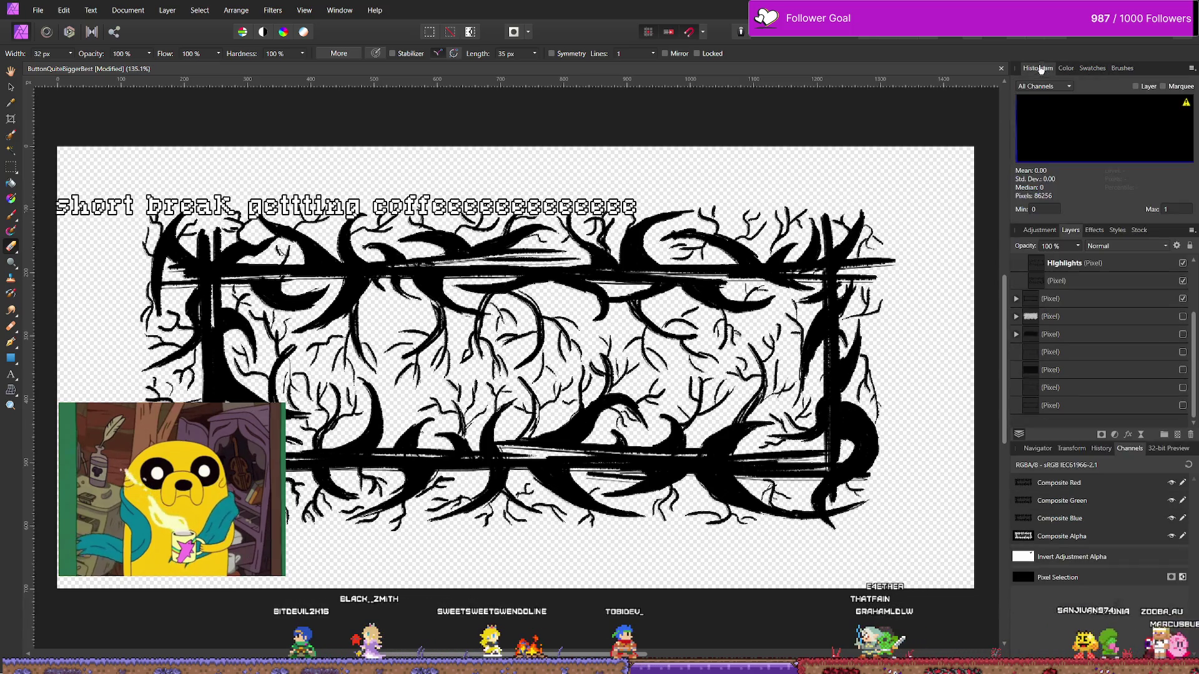
{"action": "left_click", "coordinate": [1065, 69]}
{"action": "left_click", "coordinate": [1099, 70]}
{"action": "left_click", "coordinate": [1122, 68]}
{"action": "left_click", "coordinate": [1038, 68]}
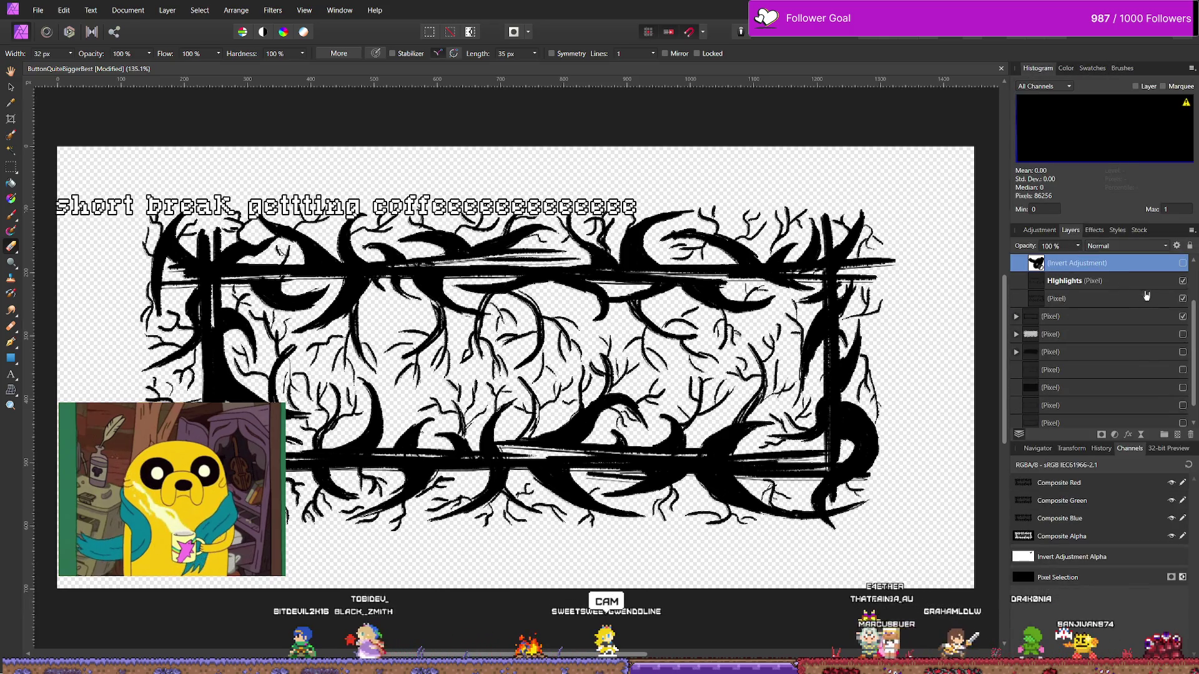
{"action": "scroll", "coordinate": [1193, 303], "scroll_direction": "up", "scroll_amount": 2}
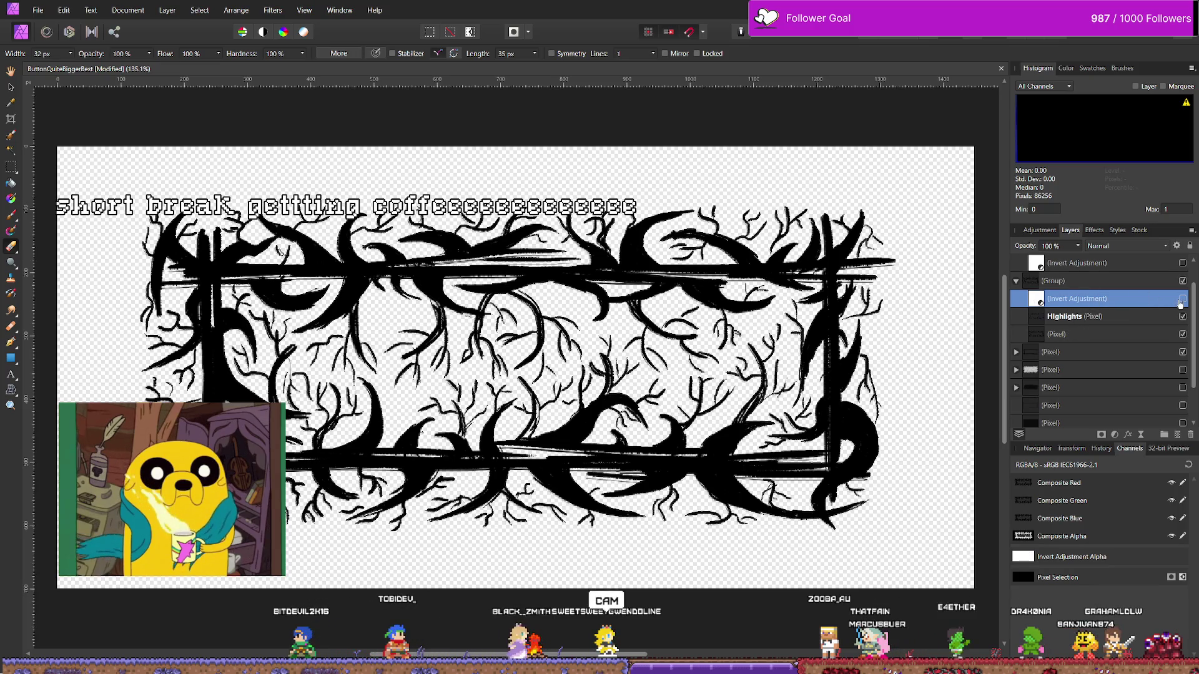
{"action": "left_click", "coordinate": [1183, 299]}
Toggle the inverted preview off and on, nest the invert adjustment into the top branch Pixel layer, and select that layer.
{"action": "left_click", "coordinate": [1183, 299]}
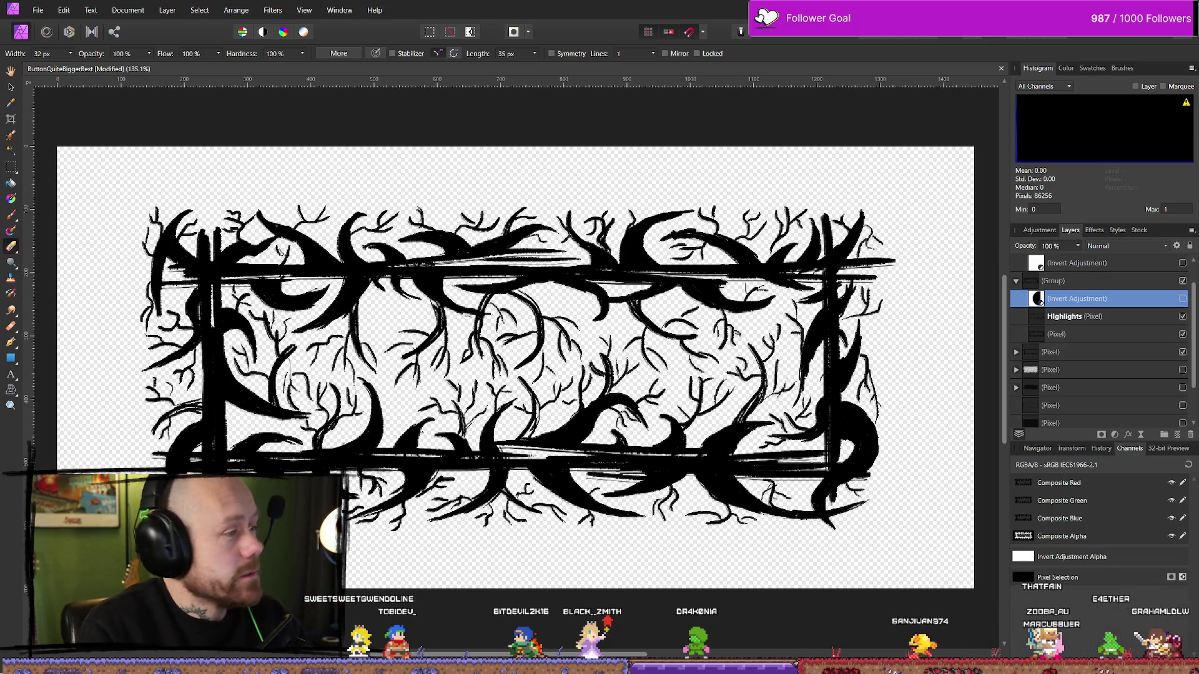
{"action": "left_click", "coordinate": [1182, 299]}
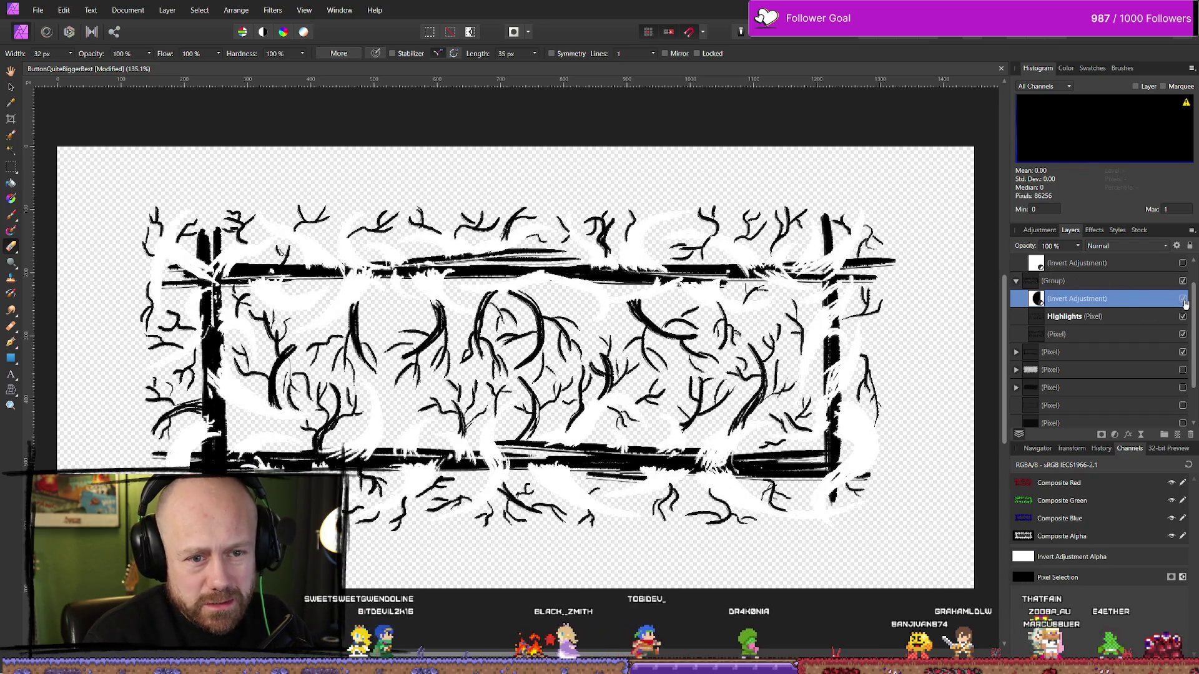
{"action": "left_click", "coordinate": [1182, 299]}
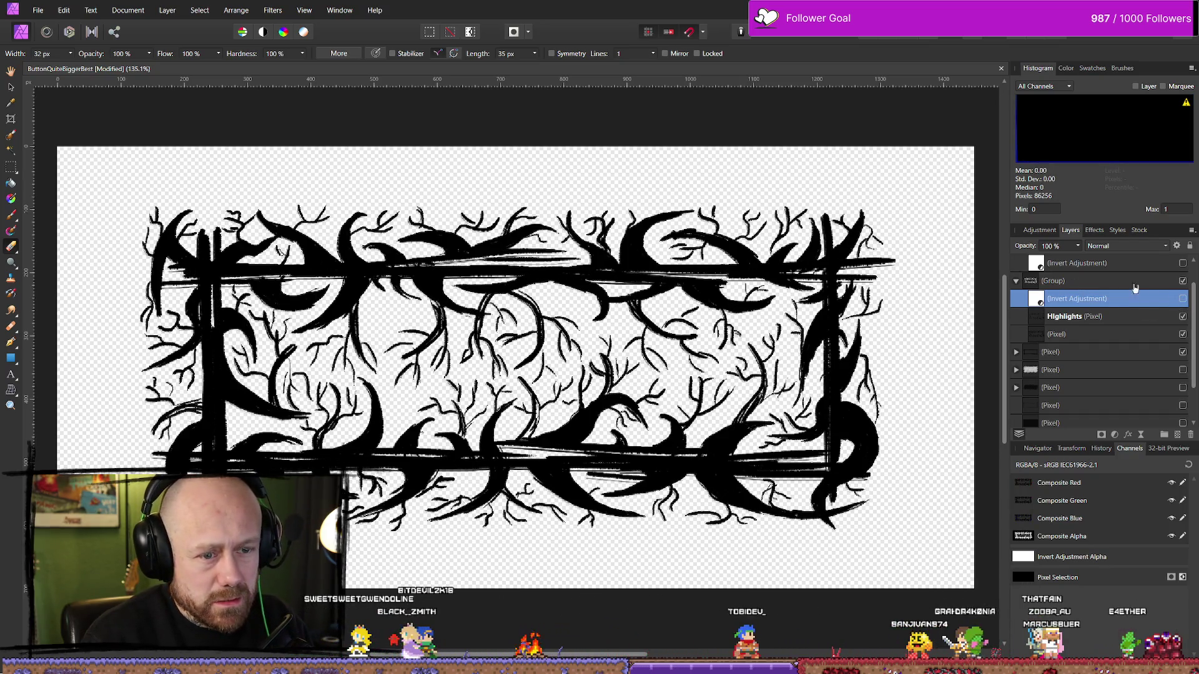
{"action": "left_click_drag", "start_coordinate": [1193, 298], "coordinate": [1183, 269]}
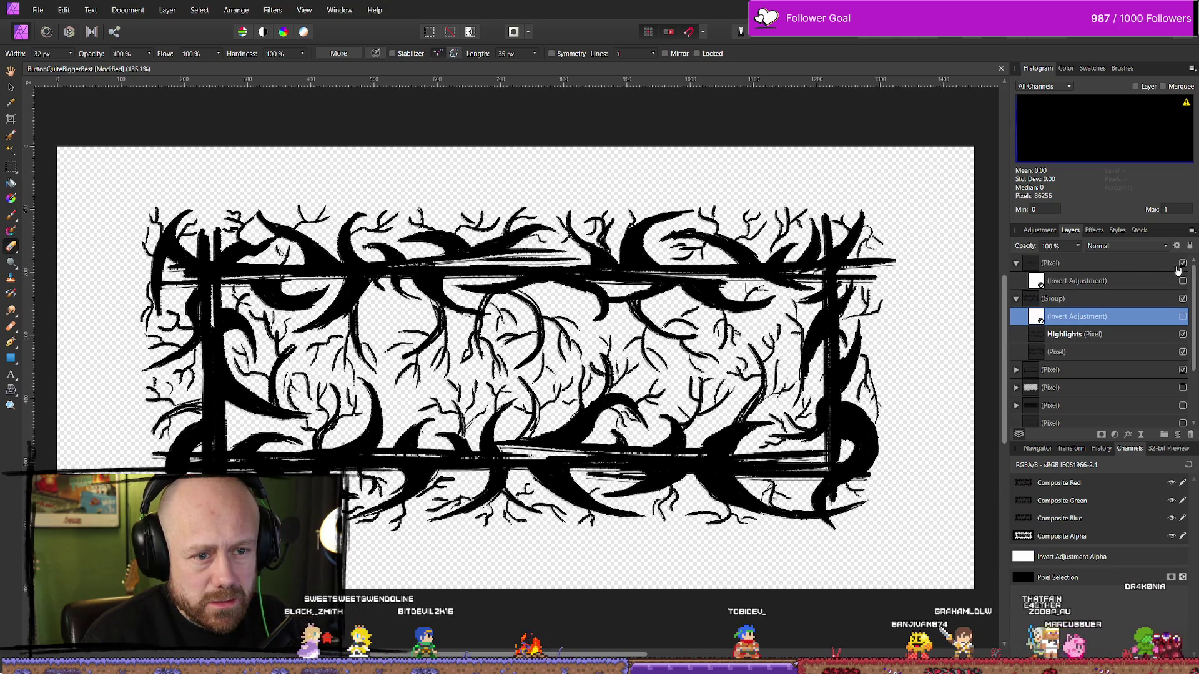
{"action": "left_click", "coordinate": [1130, 269]}
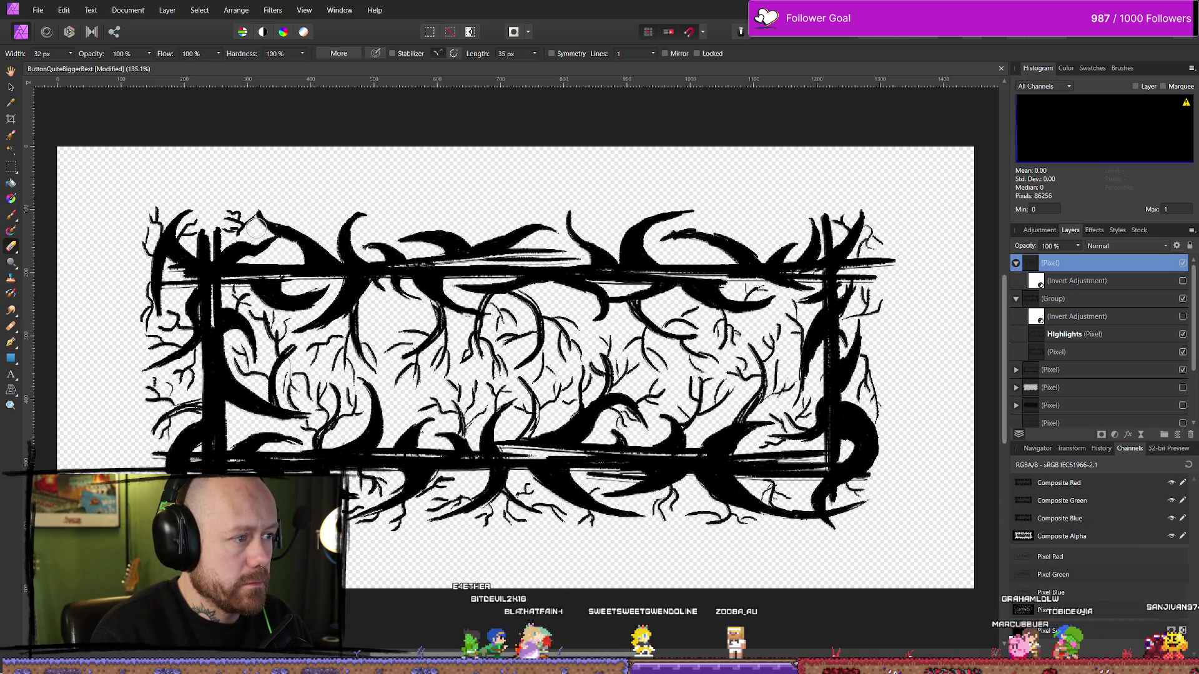
Erase stray strokes at the top-left edge, below the bottom edge, and inside the frame.
{"action": "left_click_drag", "start_coordinate": [160, 250], "coordinate": [154, 200]}
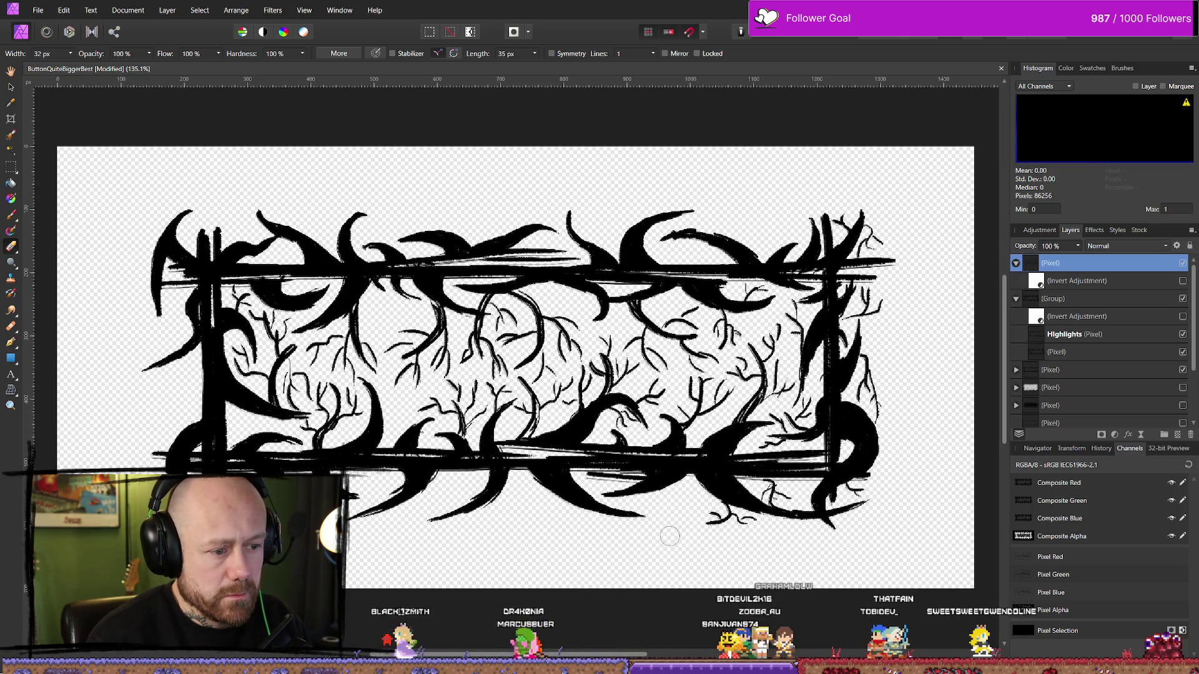
{"action": "left_click_drag", "start_coordinate": [769, 485], "coordinate": [773, 529]}
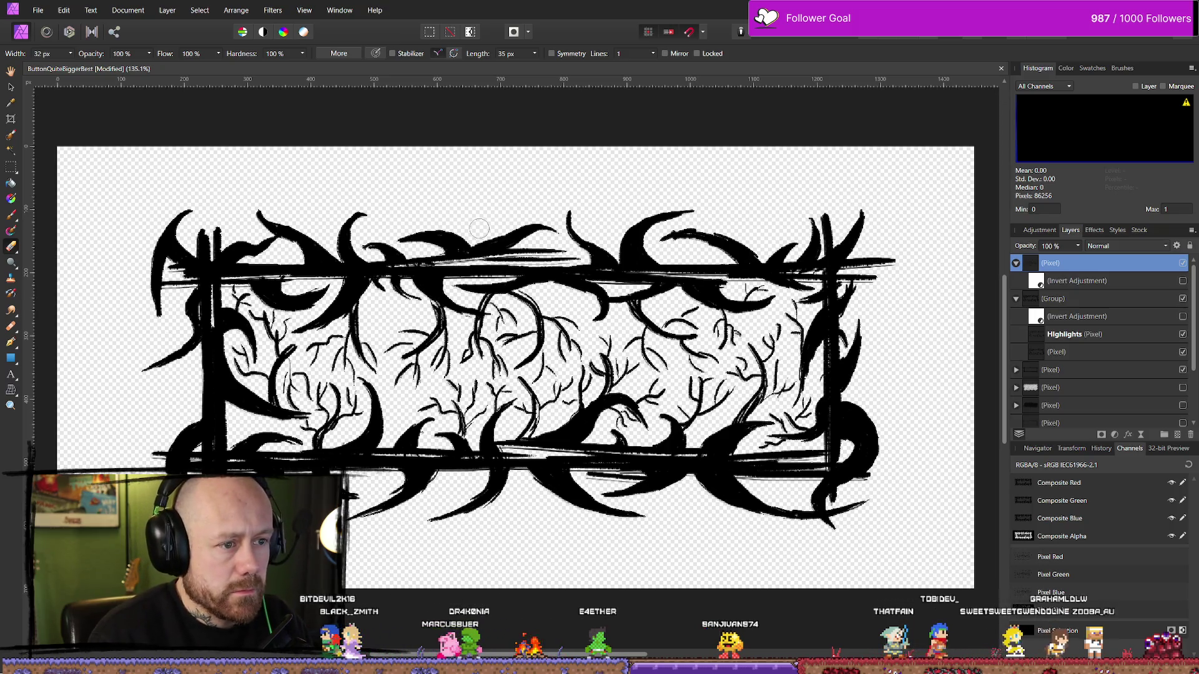
{"action": "left_click_drag", "start_coordinate": [718, 337], "coordinate": [733, 361]}
Paint a thin branch off the top edge with a ~27 px brush, then narrow it to 11 px.
{"action": "key", "text": "b"}
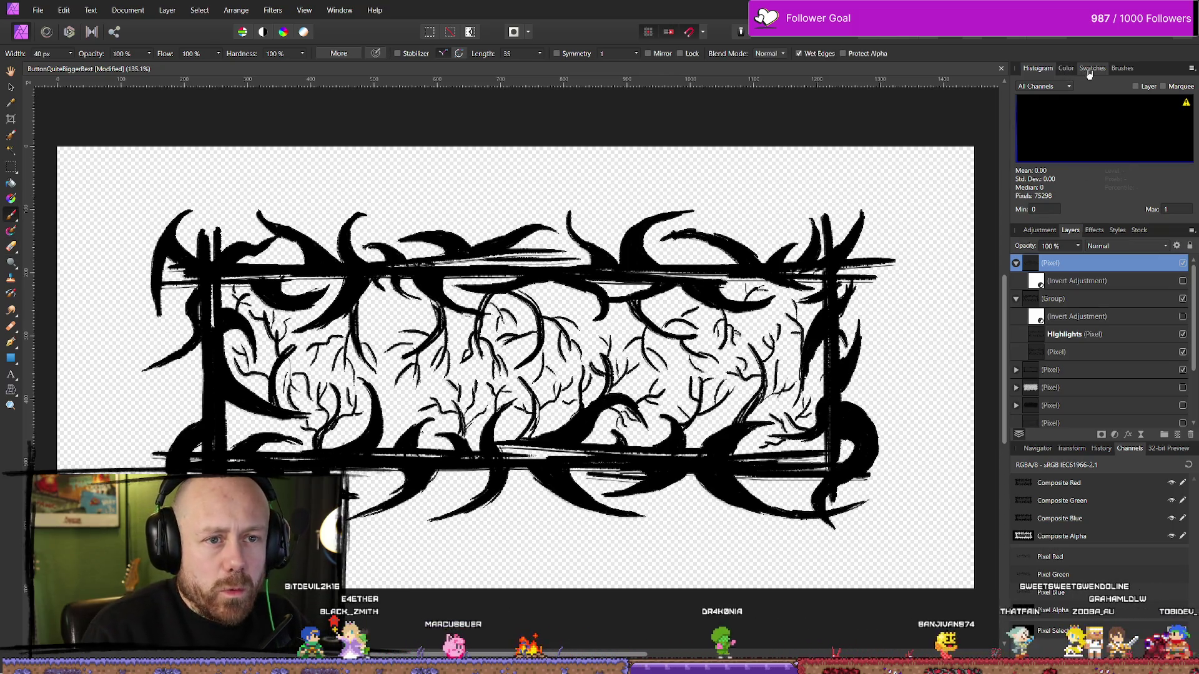
{"action": "left_click_drag", "start_coordinate": [74, 67], "coordinate": [64, 68]}
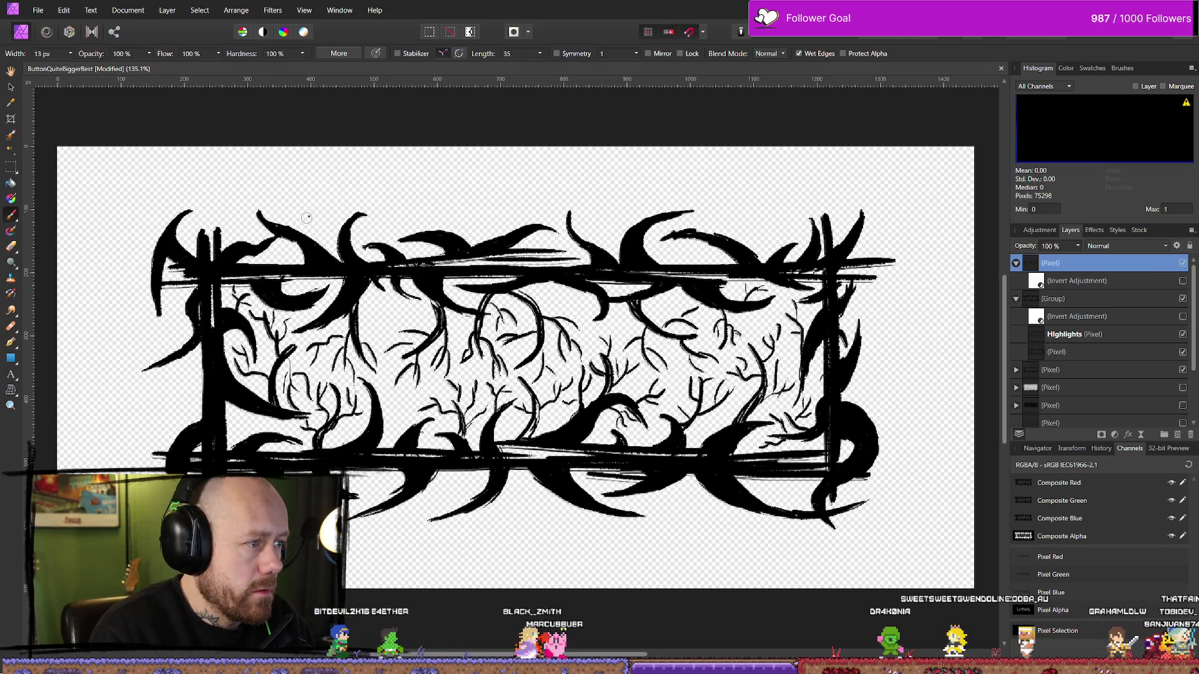
{"action": "left_click_drag", "start_coordinate": [308, 218], "coordinate": [317, 195]}
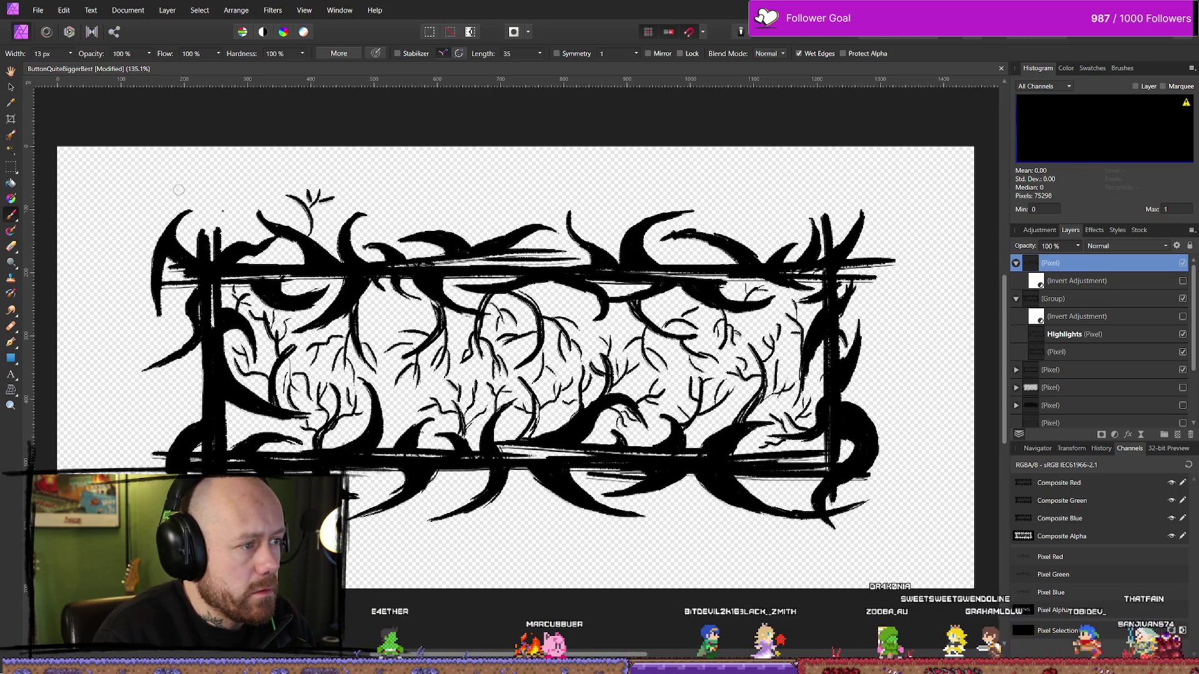
{"action": "left_click", "coordinate": [71, 53]}
{"action": "left_click_drag", "start_coordinate": [72, 66], "coordinate": [70, 70]}
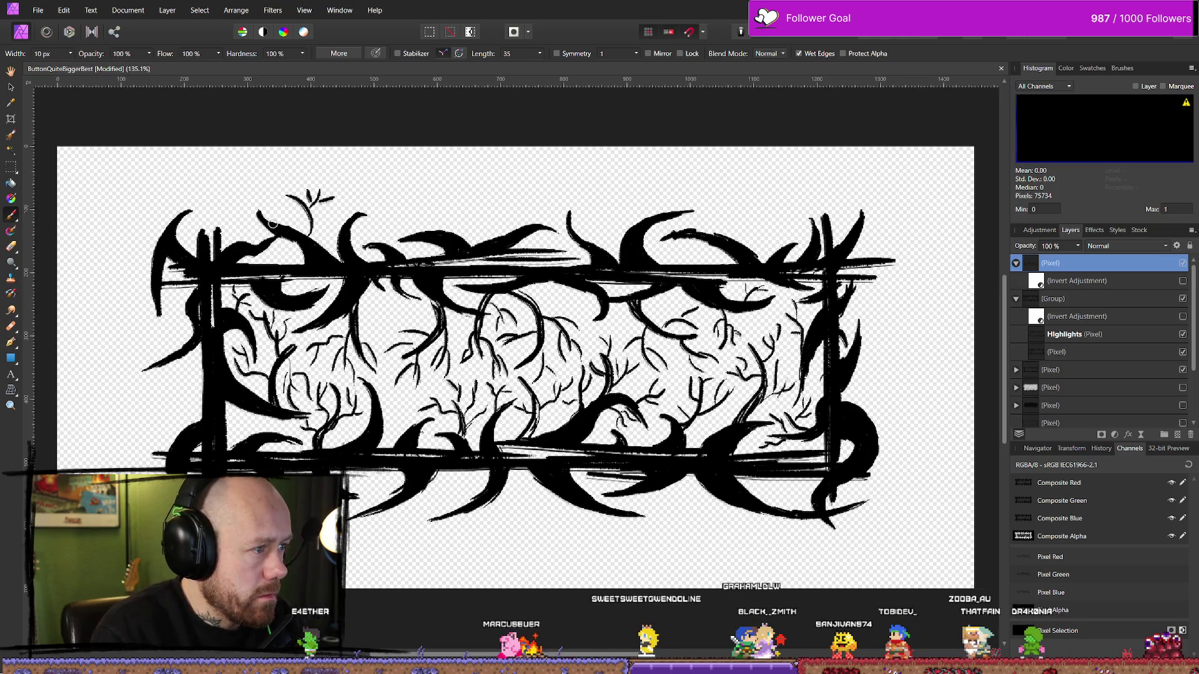
Paint thin curling branches along the top edge, inside the frame, and out from the left edge.
{"action": "left_click_drag", "start_coordinate": [273, 223], "coordinate": [265, 182]}
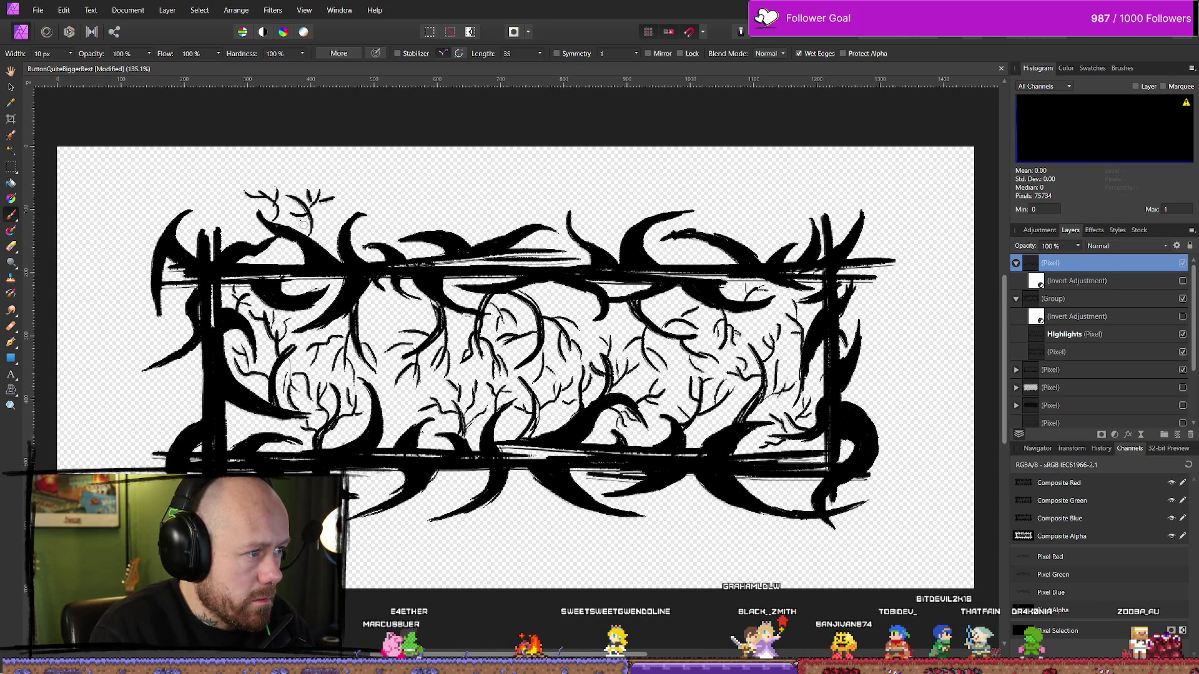
{"action": "left_click_drag", "start_coordinate": [306, 204], "coordinate": [289, 232]}
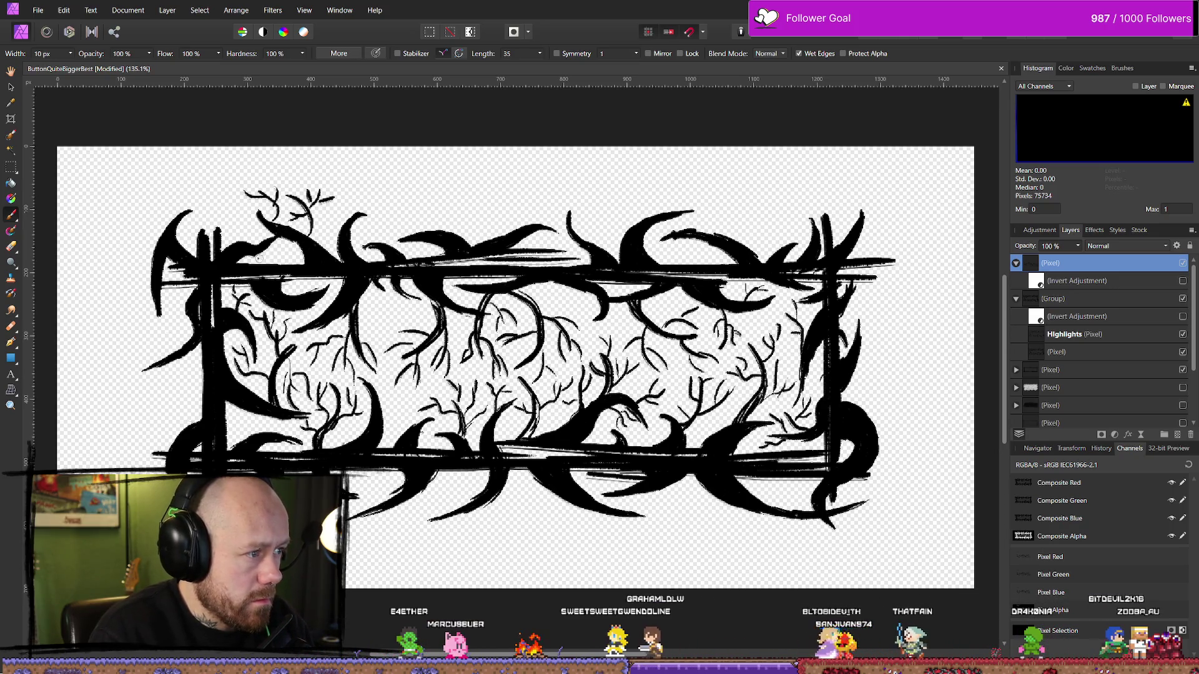
{"action": "mouse_move", "coordinate": [244, 233]}
{"action": "left_mouse_down"}
{"action": "mouse_move", "coordinate": [209, 188]}
{"action": "mouse_move", "coordinate": [239, 174]}
{"action": "left_mouse_up"}
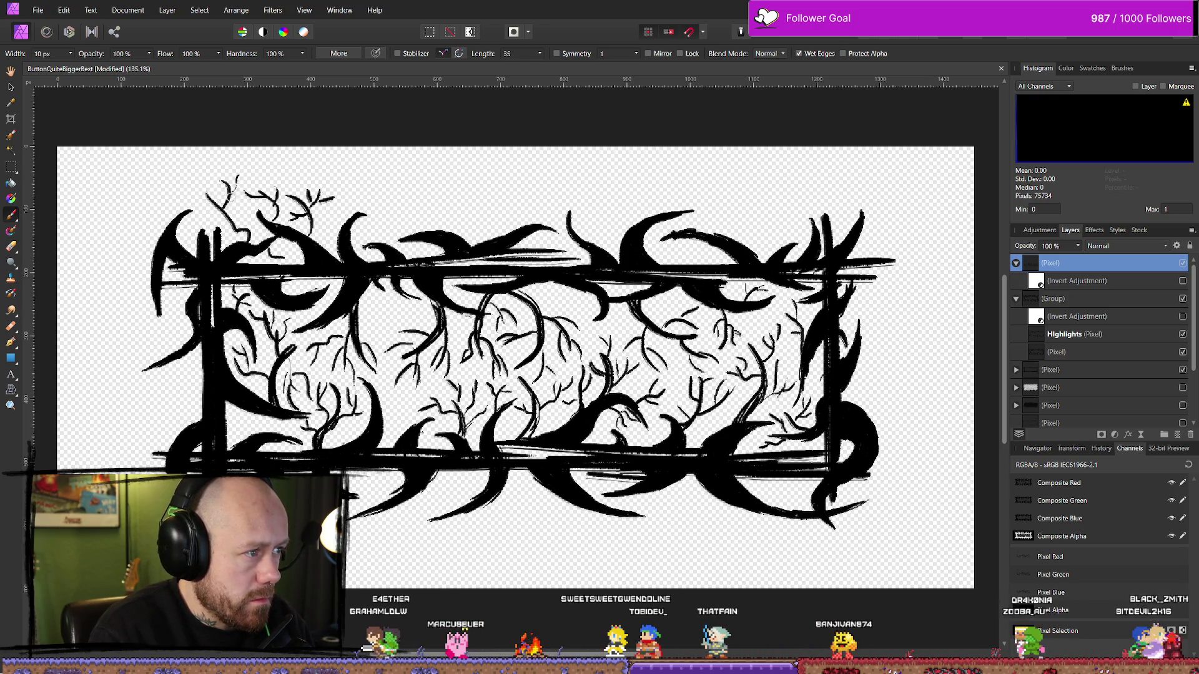
{"action": "mouse_move", "coordinate": [207, 257]}
{"action": "left_mouse_down"}
{"action": "mouse_move", "coordinate": [209, 220]}
{"action": "mouse_move", "coordinate": [185, 234]}
{"action": "left_mouse_up"}
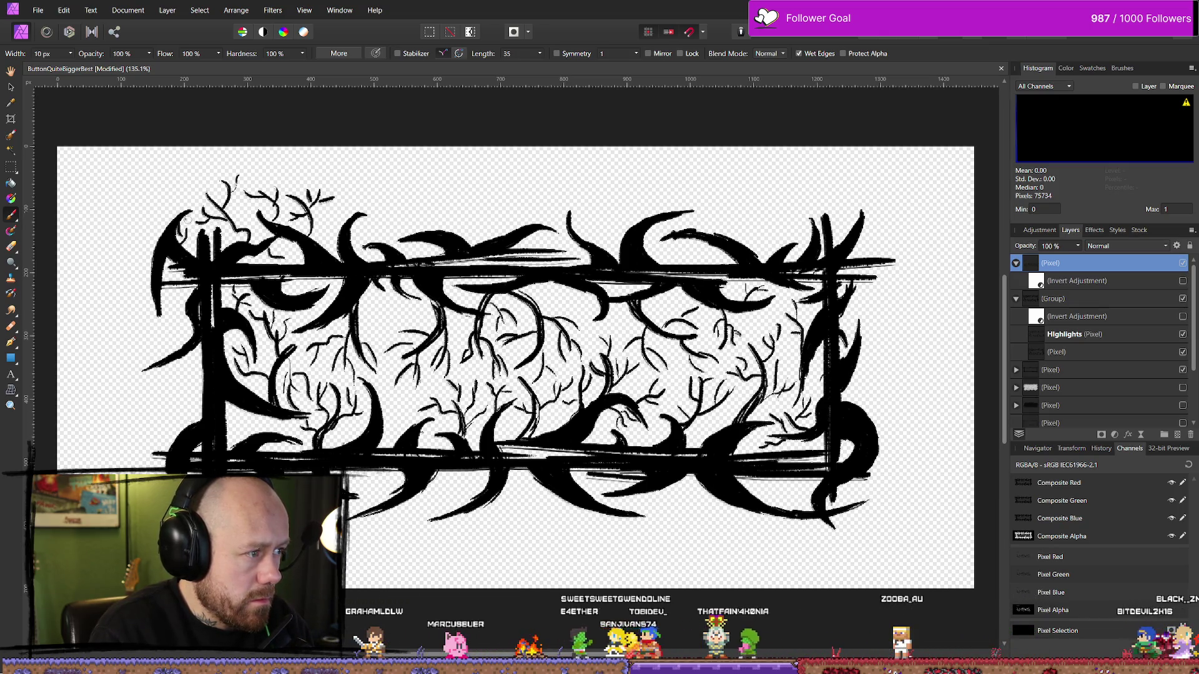
{"action": "mouse_move", "coordinate": [167, 213]}
{"action": "left_mouse_down"}
{"action": "mouse_move", "coordinate": [169, 179]}
{"action": "mouse_move", "coordinate": [150, 189]}
{"action": "left_mouse_up"}
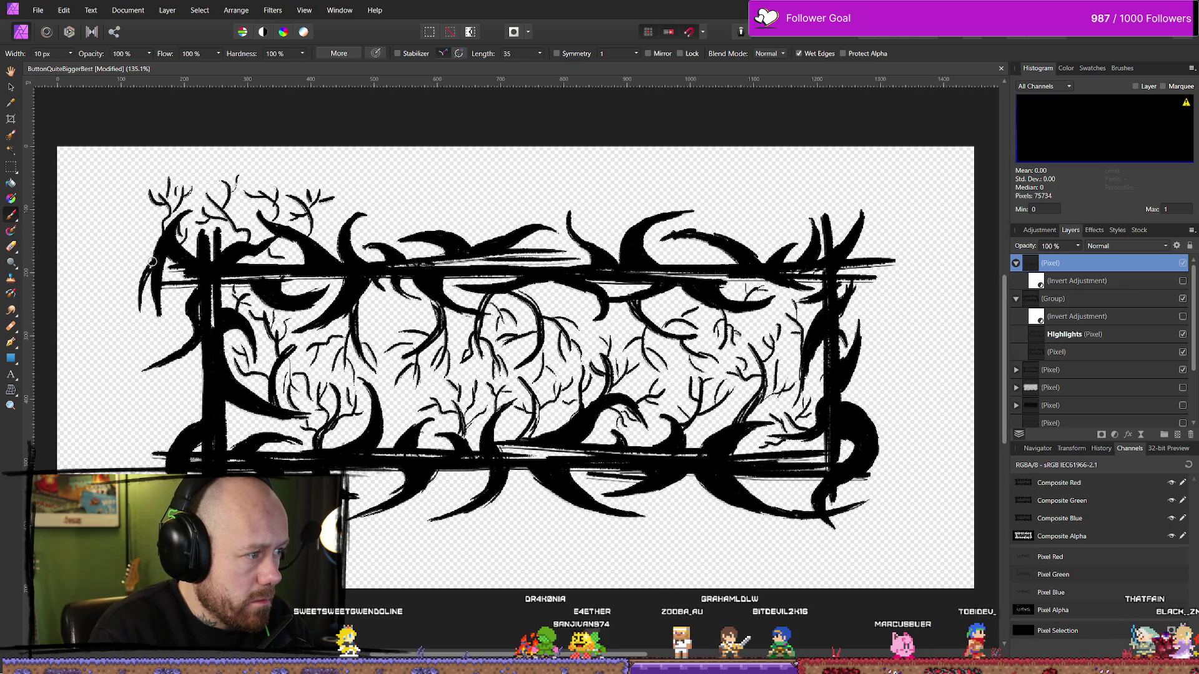
{"action": "left_click_drag", "start_coordinate": [136, 300], "coordinate": [127, 313]}
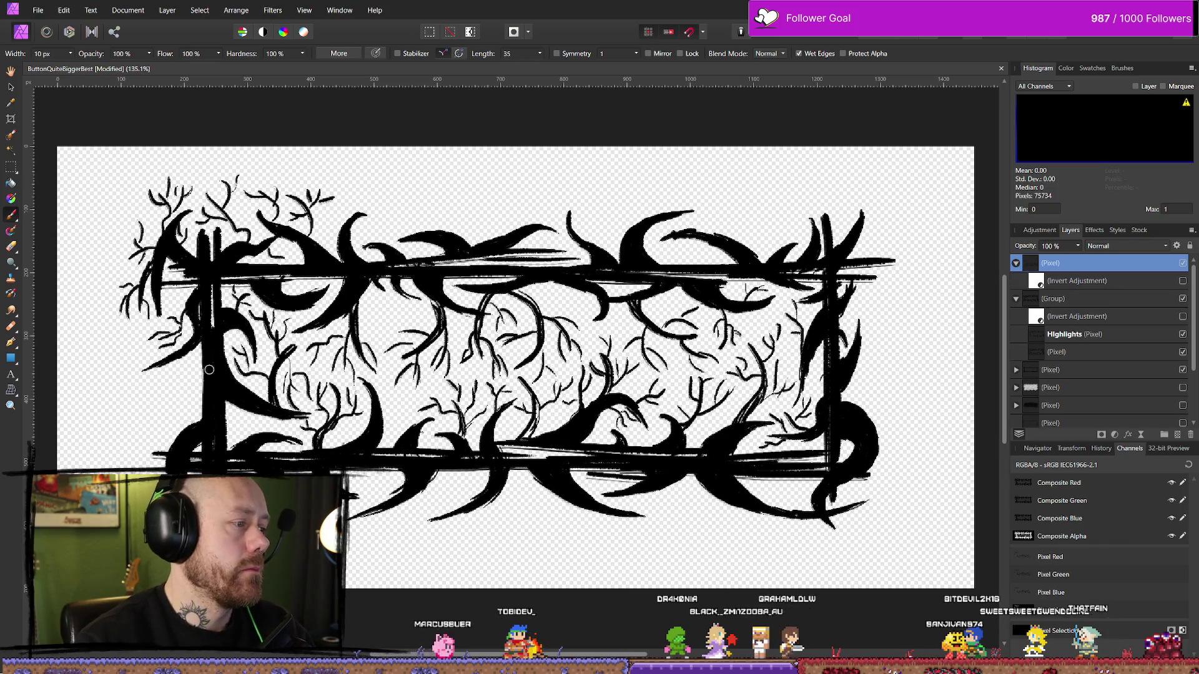
Paint a curved branch off the frame's left side with a small twig on it.
{"action": "left_click_drag", "start_coordinate": [201, 387], "coordinate": [114, 421]}
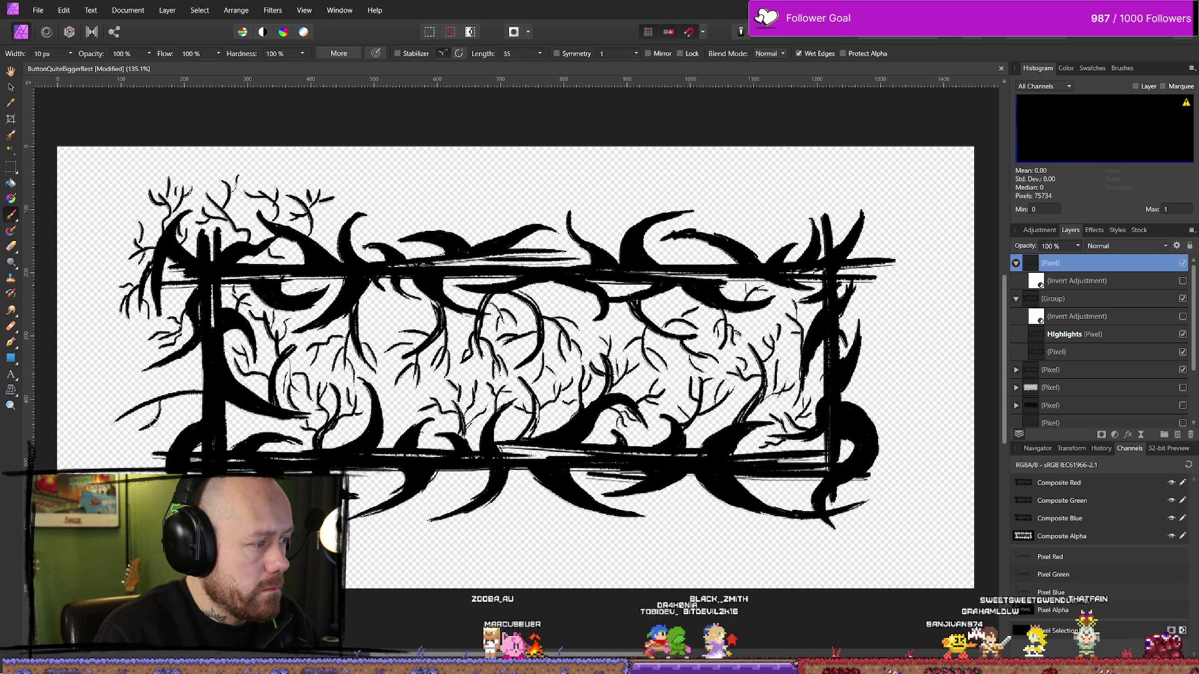
{"action": "left_click_drag", "start_coordinate": [160, 411], "coordinate": [150, 439]}
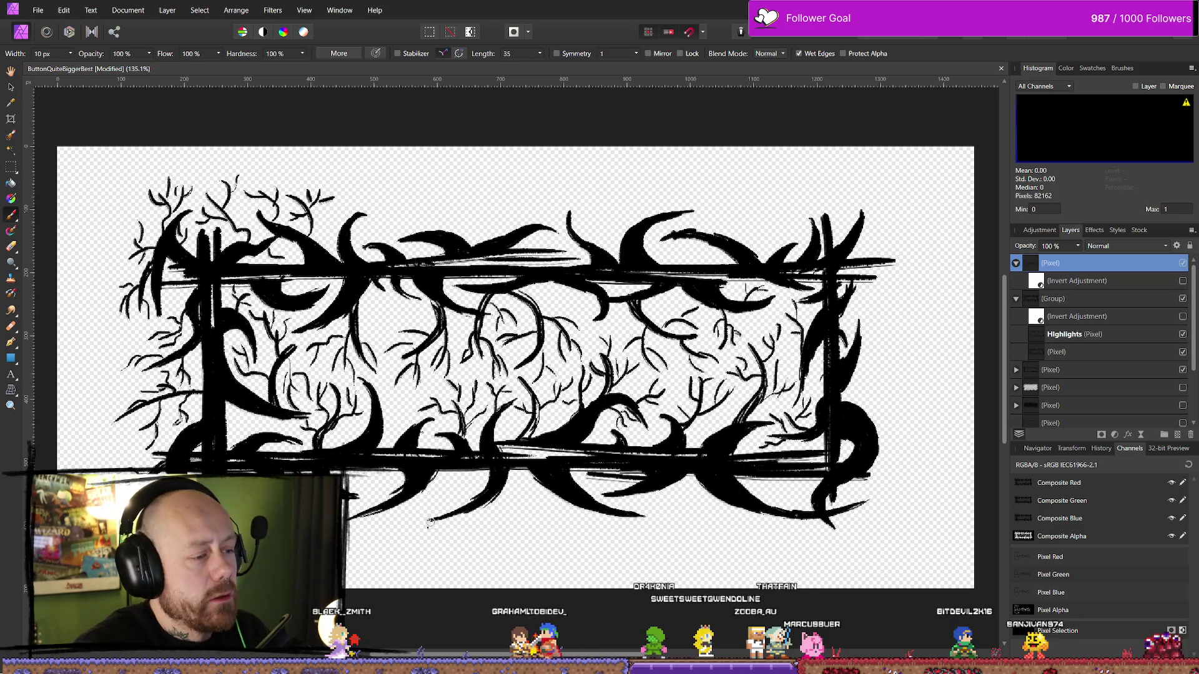
Paint thin branches and side twigs hanging below the bottom thorns, from lower-left to centre.
{"action": "left_click_drag", "start_coordinate": [407, 497], "coordinate": [394, 535]}
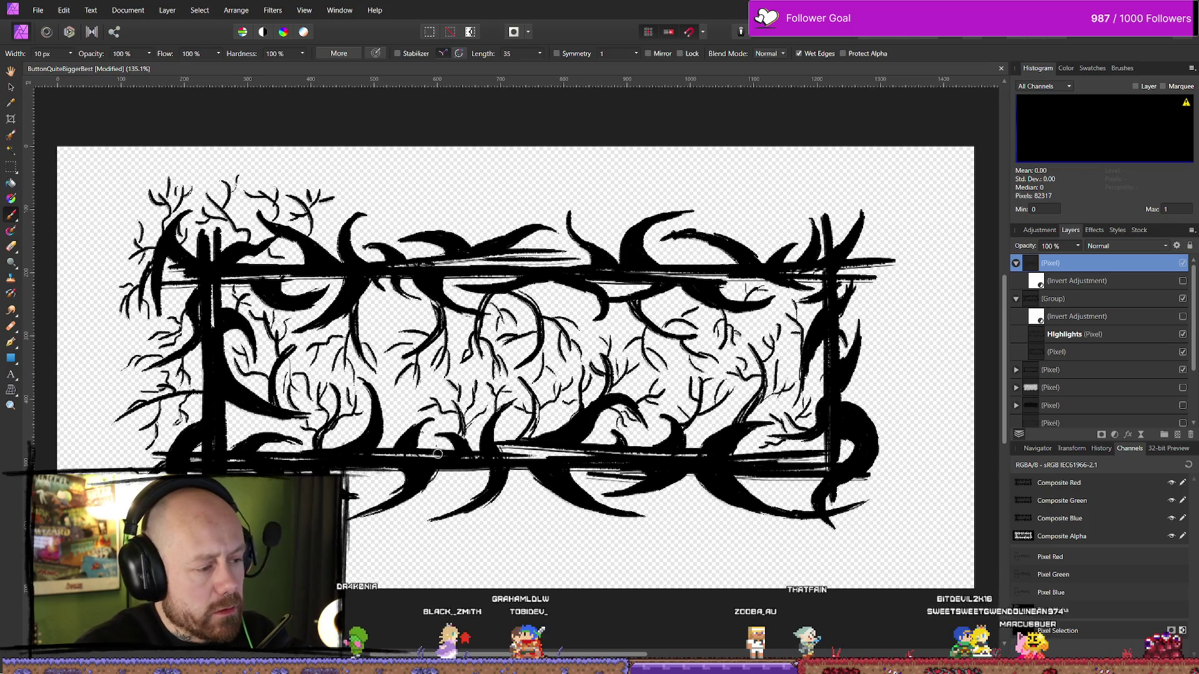
{"action": "left_click_drag", "start_coordinate": [404, 506], "coordinate": [412, 568]}
{"action": "left_click_drag", "start_coordinate": [412, 508], "coordinate": [395, 565]}
{"action": "mouse_move", "coordinate": [412, 521]}
{"action": "left_mouse_down"}
{"action": "mouse_move", "coordinate": [434, 538]}
{"action": "mouse_move", "coordinate": [385, 563]}
{"action": "left_mouse_up"}
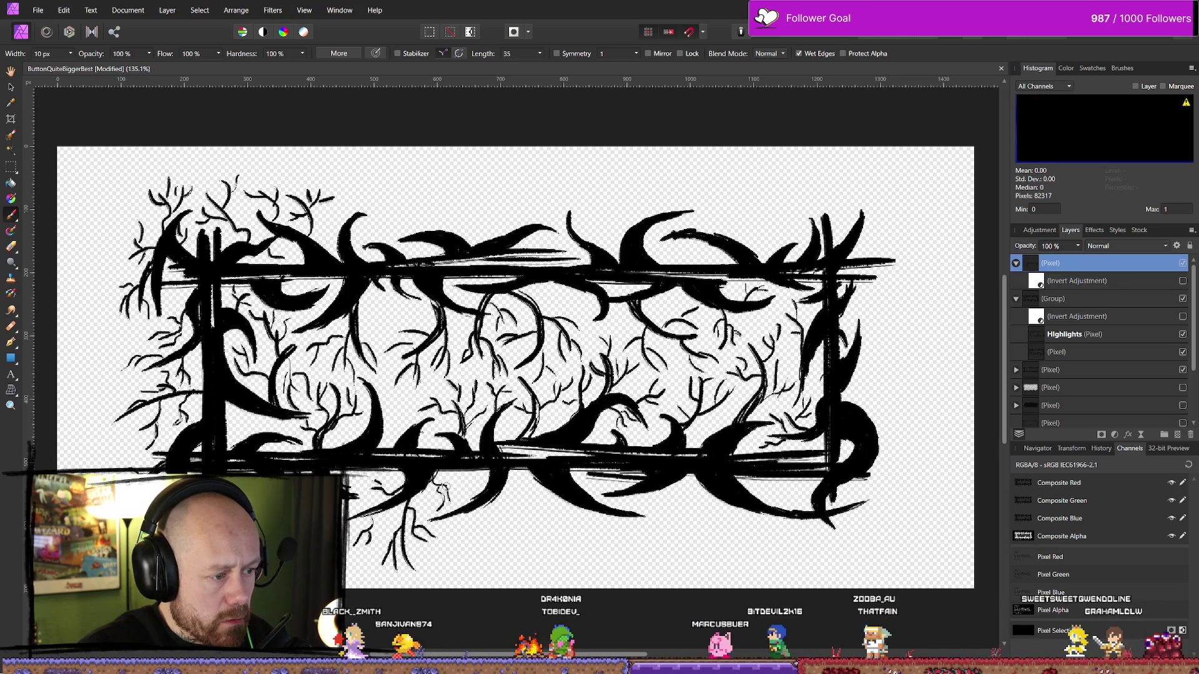
{"action": "mouse_move", "coordinate": [499, 491]}
{"action": "left_mouse_down"}
{"action": "mouse_move", "coordinate": [470, 555]}
{"action": "mouse_move", "coordinate": [483, 571]}
{"action": "left_mouse_up"}
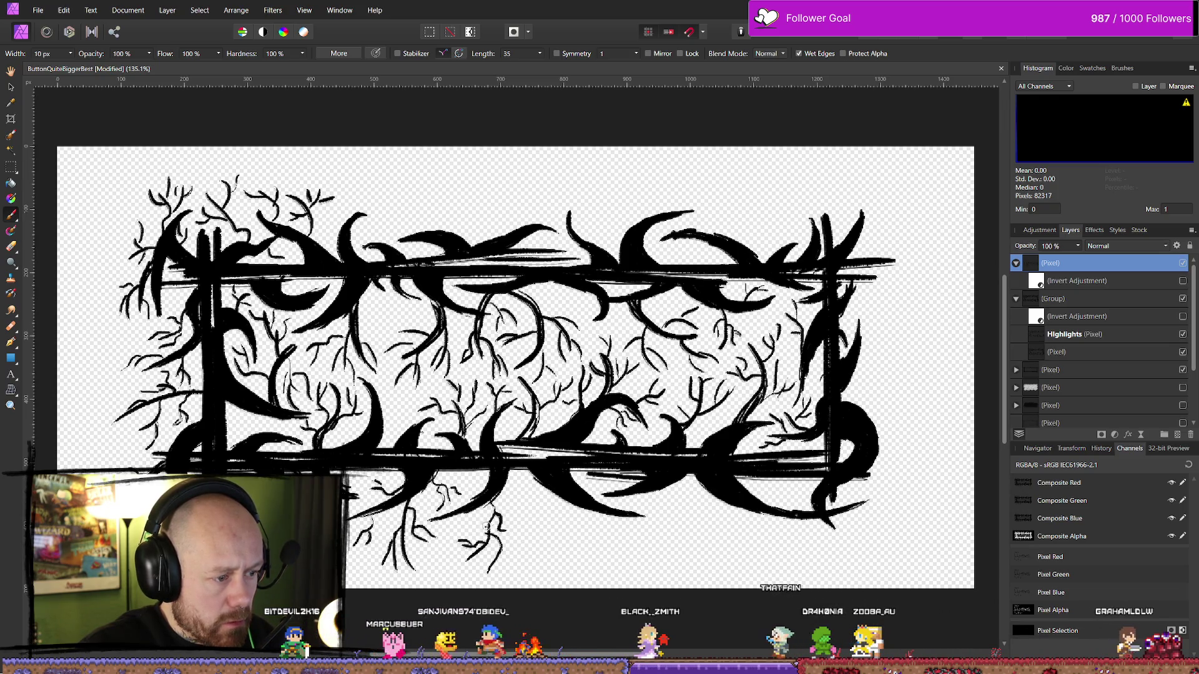
{"action": "left_click_drag", "start_coordinate": [506, 478], "coordinate": [529, 503]}
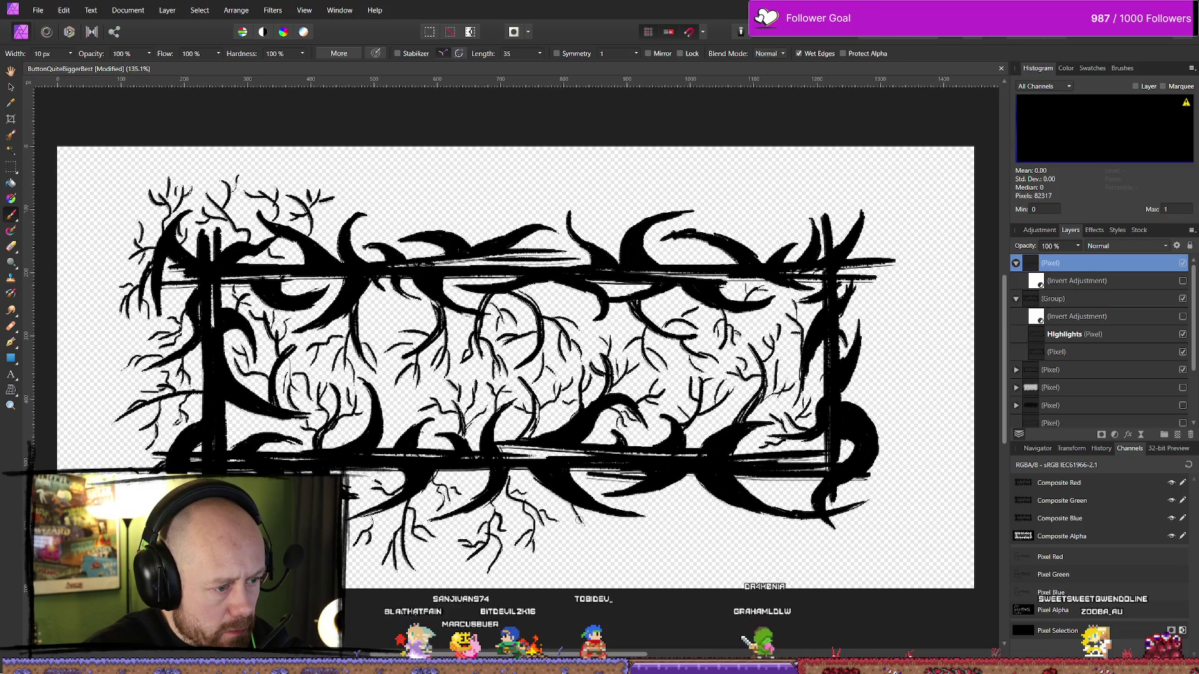
{"action": "left_click_drag", "start_coordinate": [579, 521], "coordinate": [587, 541]}
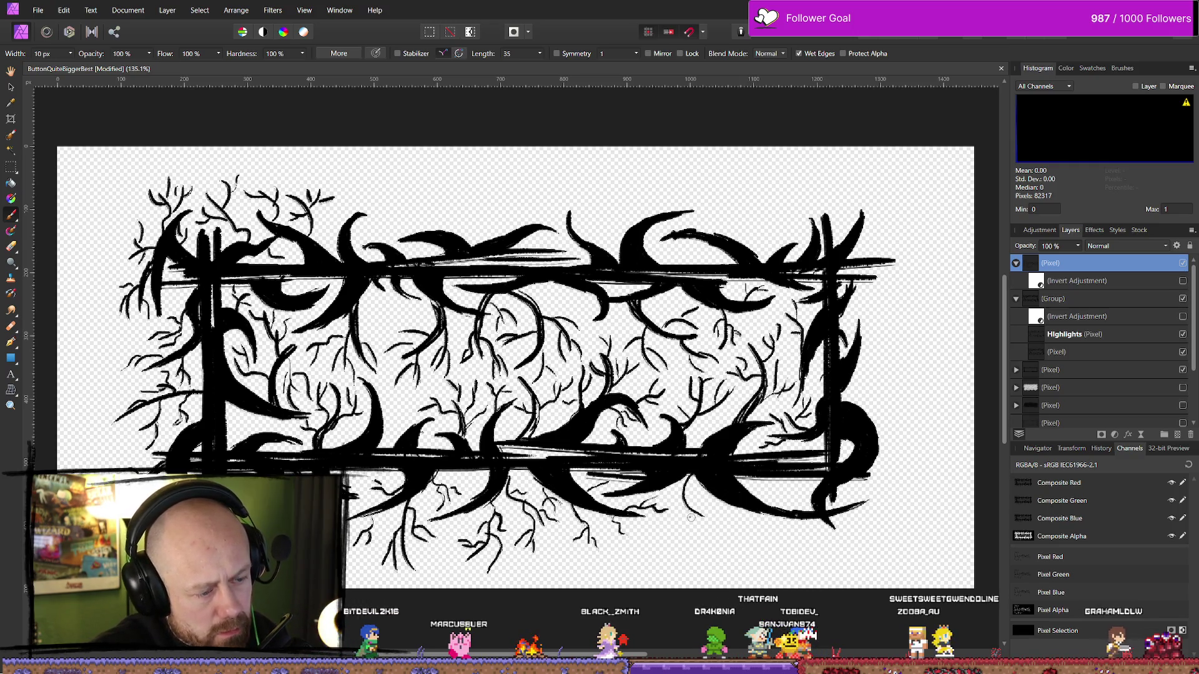
Paint thin branches under the bottom-right thorns and sprouting off the frame's right side.
{"action": "left_click_drag", "start_coordinate": [689, 517], "coordinate": [715, 539]}
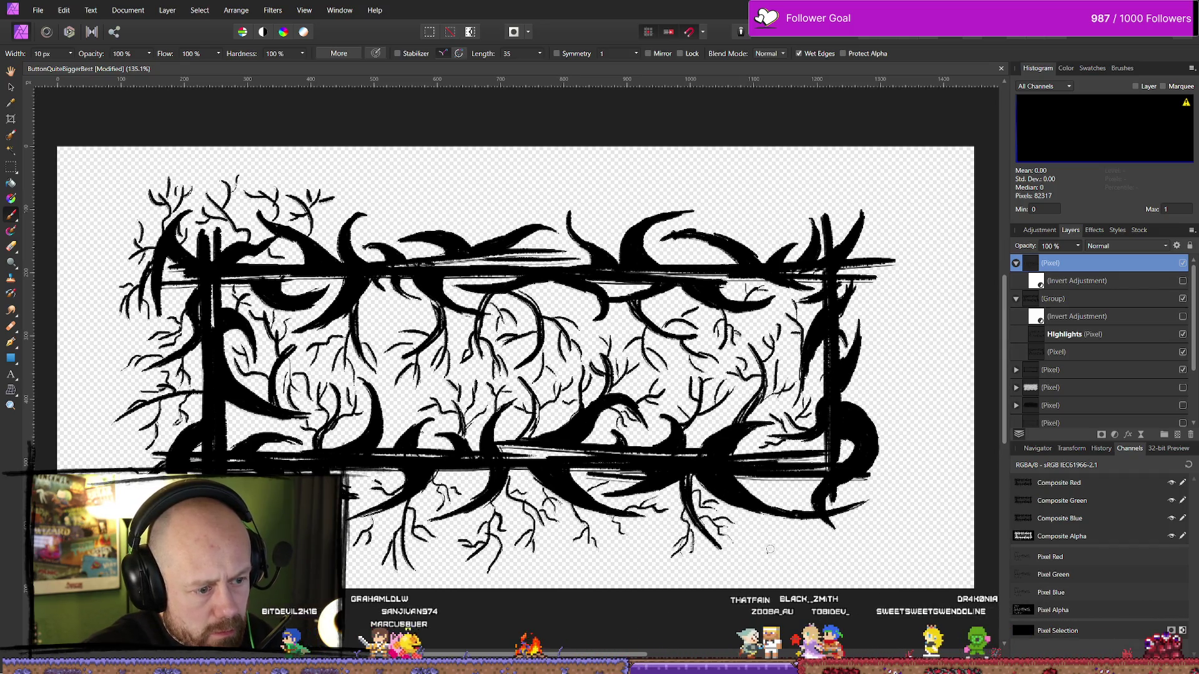
{"action": "left_click_drag", "start_coordinate": [759, 517], "coordinate": [777, 545]}
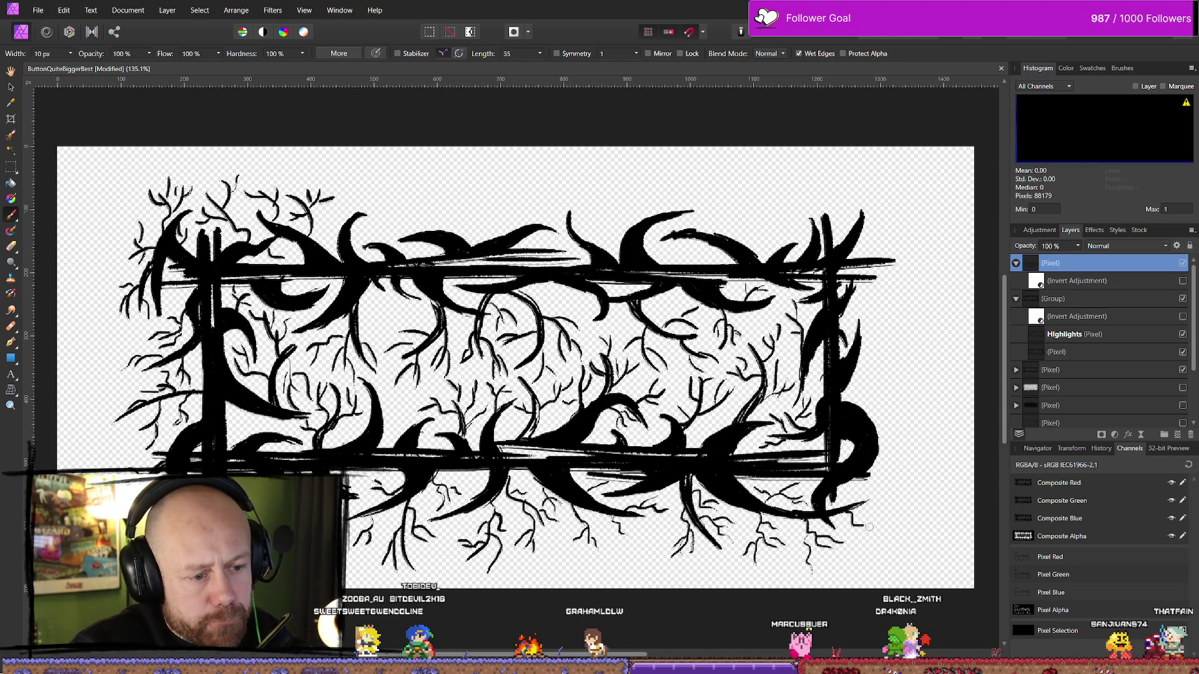
{"action": "left_click_drag", "start_coordinate": [879, 448], "coordinate": [919, 504]}
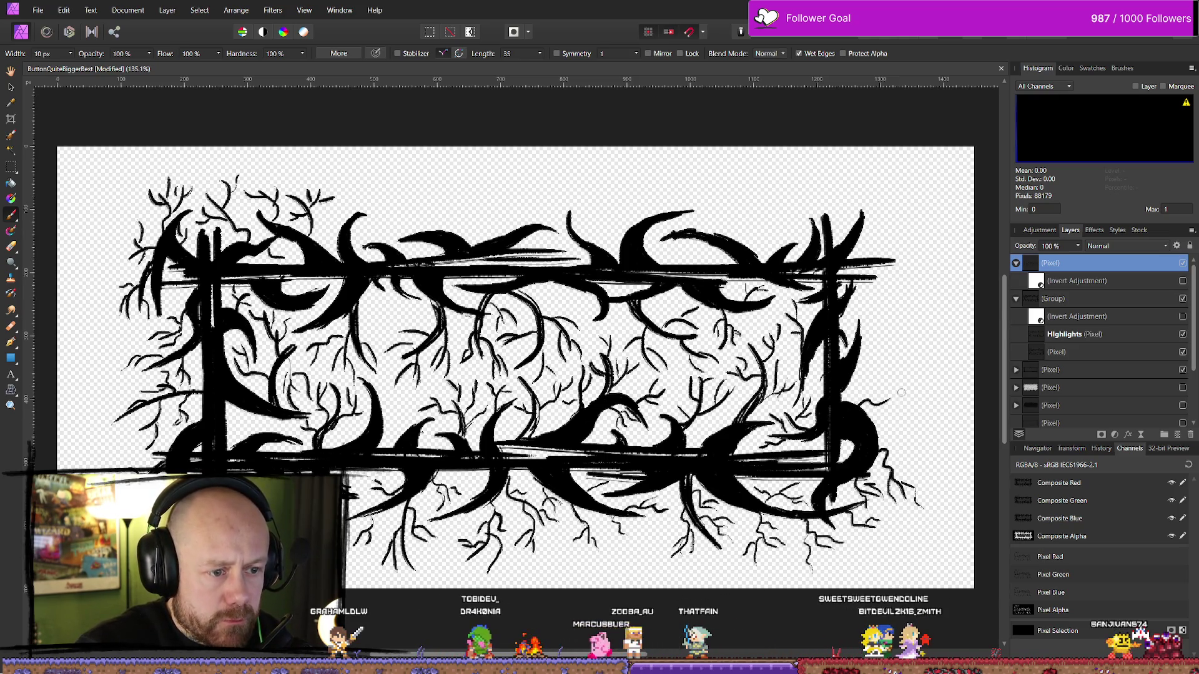
{"action": "left_click_drag", "start_coordinate": [897, 377], "coordinate": [882, 409]}
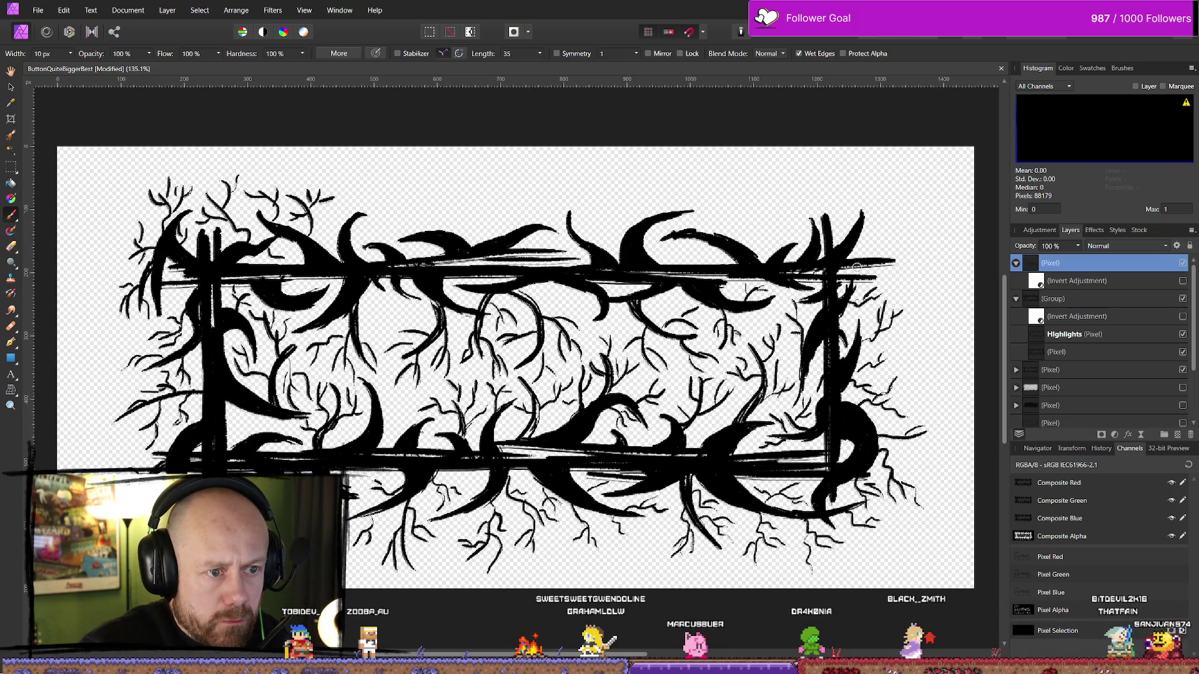
Paint two thin branches rising above the frame's top-right section.
{"action": "left_click_drag", "start_coordinate": [874, 259], "coordinate": [887, 213]}
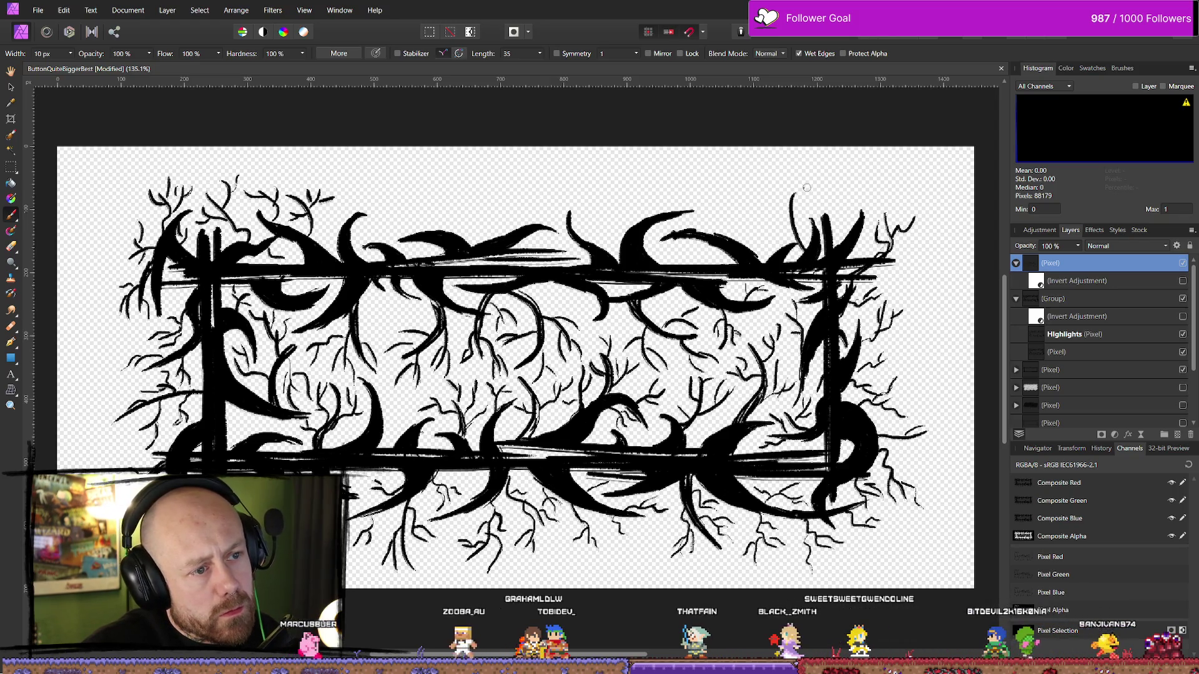
{"action": "mouse_move", "coordinate": [794, 215]}
{"action": "left_mouse_down"}
{"action": "mouse_move", "coordinate": [774, 188]}
{"action": "mouse_move", "coordinate": [822, 194]}
{"action": "mouse_move", "coordinate": [812, 181]}
{"action": "left_mouse_up"}
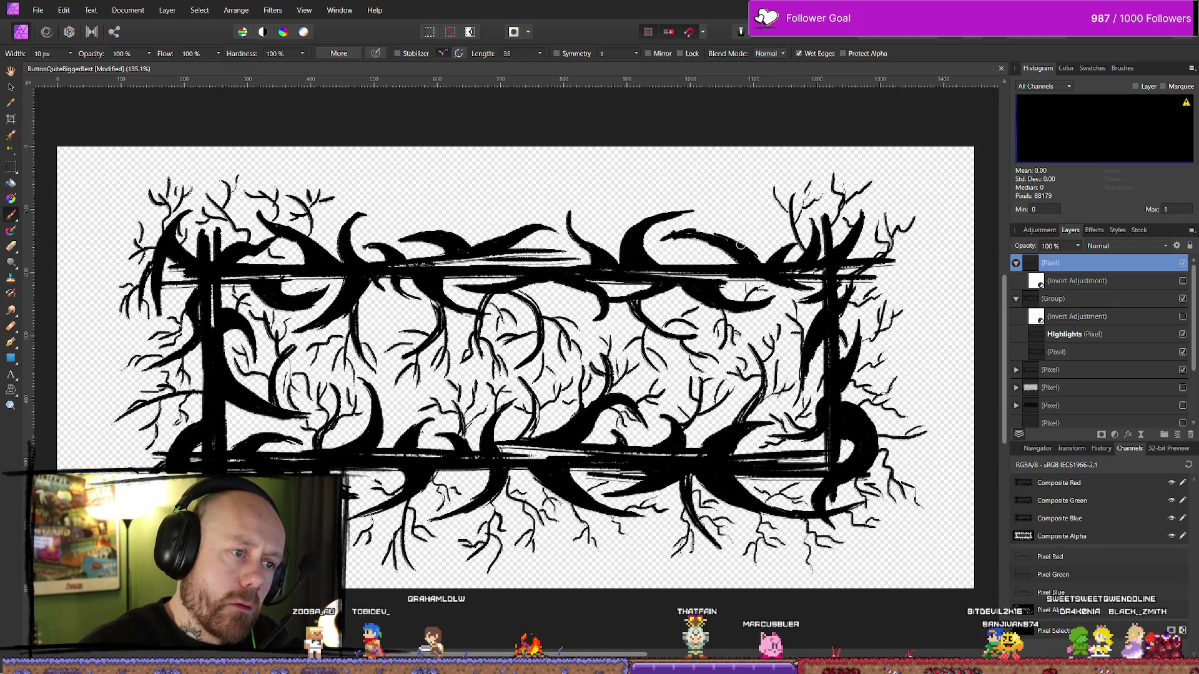
Brush four short black twigs along the top edge, three of them left of the middle.
{"action": "left_click_drag", "start_coordinate": [734, 238], "coordinate": [747, 195]}
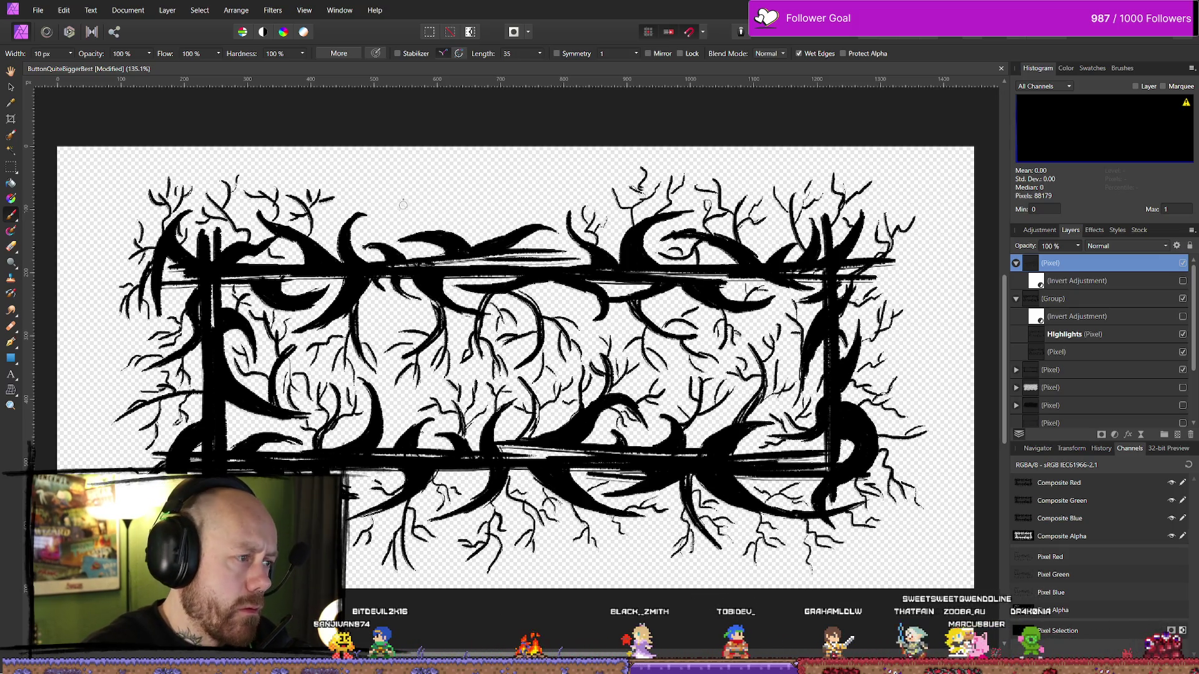
{"action": "left_click_drag", "start_coordinate": [411, 195], "coordinate": [400, 226]}
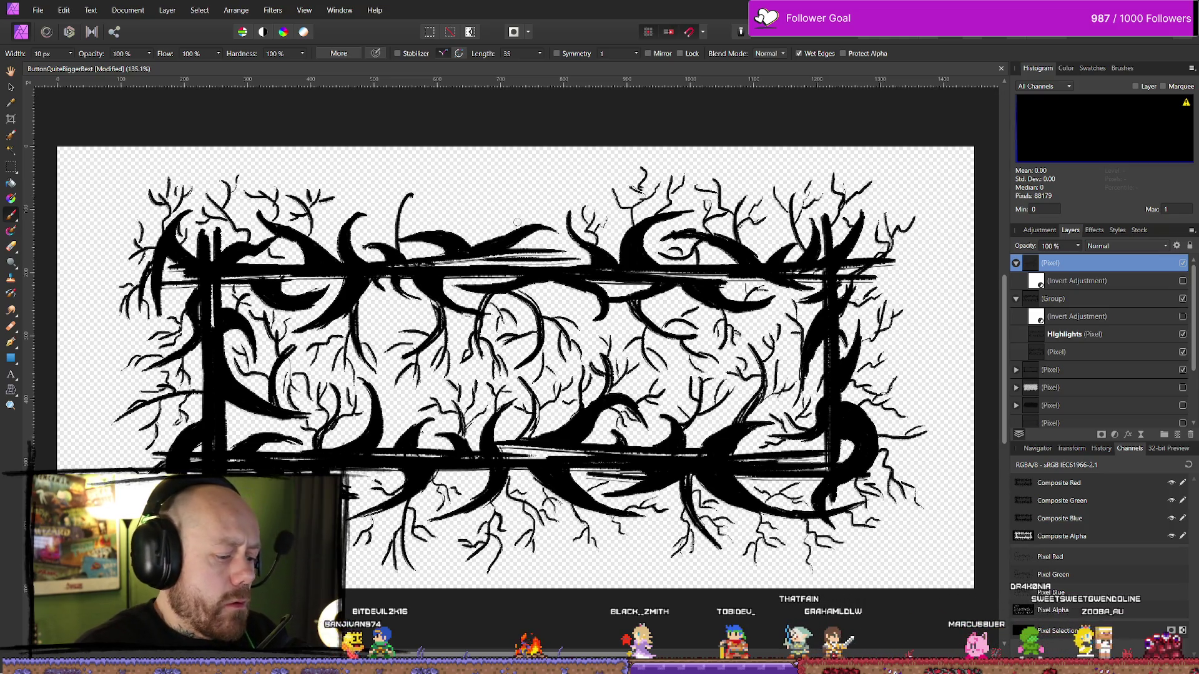
{"action": "left_click_drag", "start_coordinate": [486, 202], "coordinate": [481, 226]}
{"action": "left_click_drag", "start_coordinate": [462, 182], "coordinate": [467, 211]}
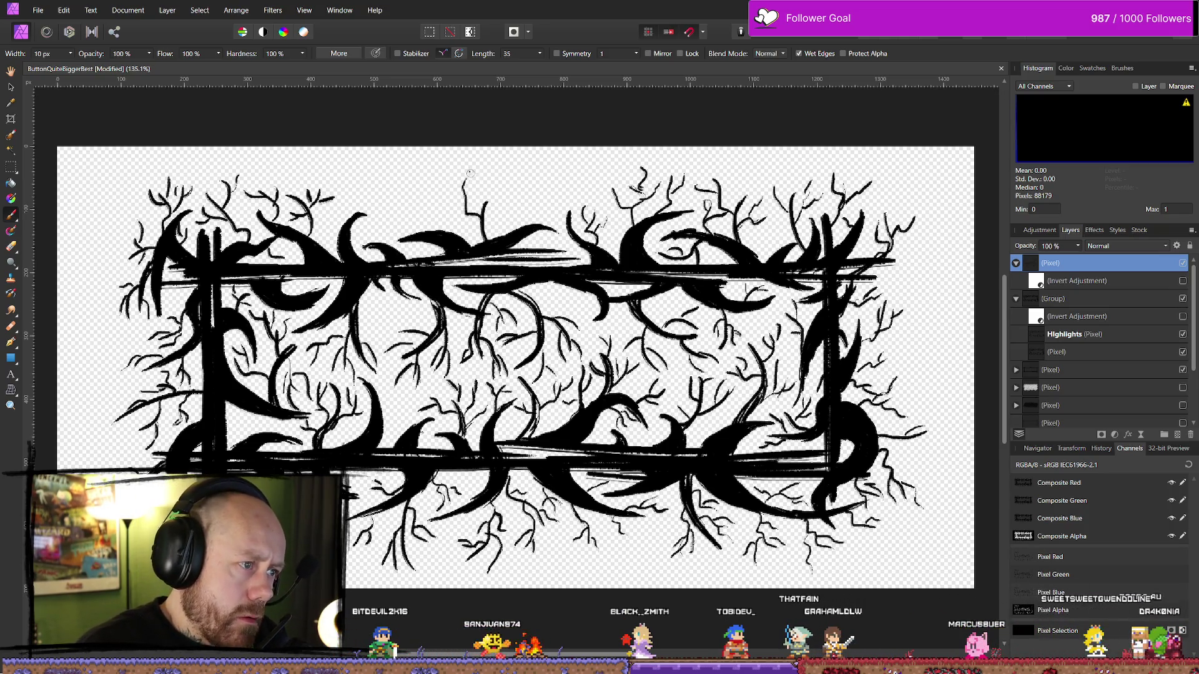